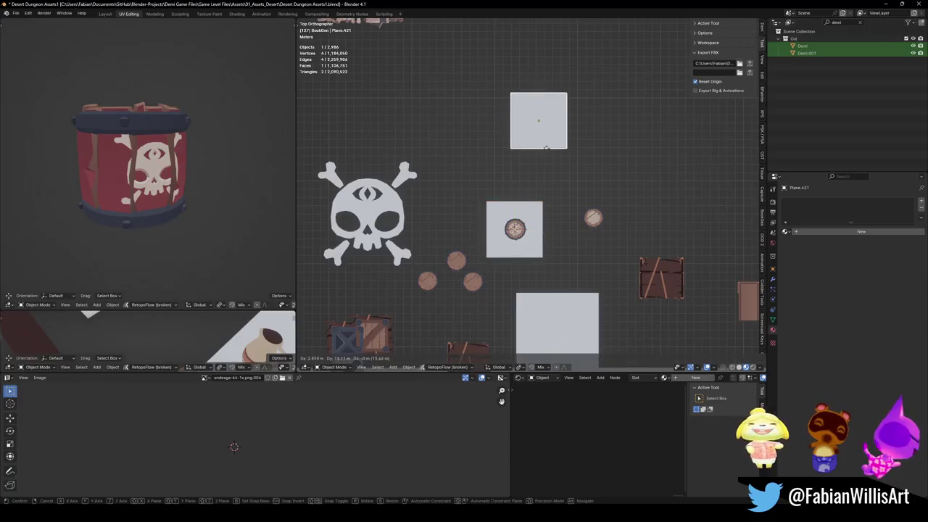
- Duplicate the plane and round the copy with a level-3 Subdivision modifier, showing its settings
key(KP_Decimal)
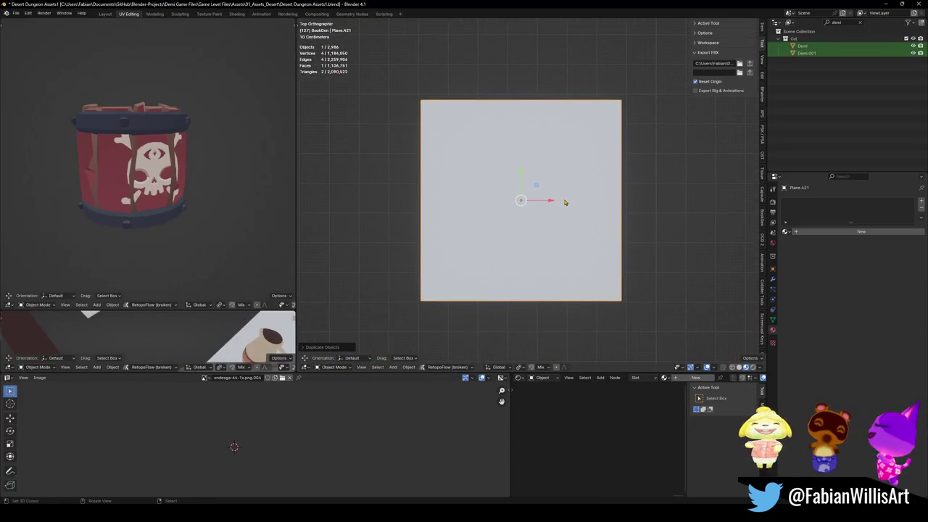
key(ctrl+1)
key(ctrl+2)
key(ctrl+3)
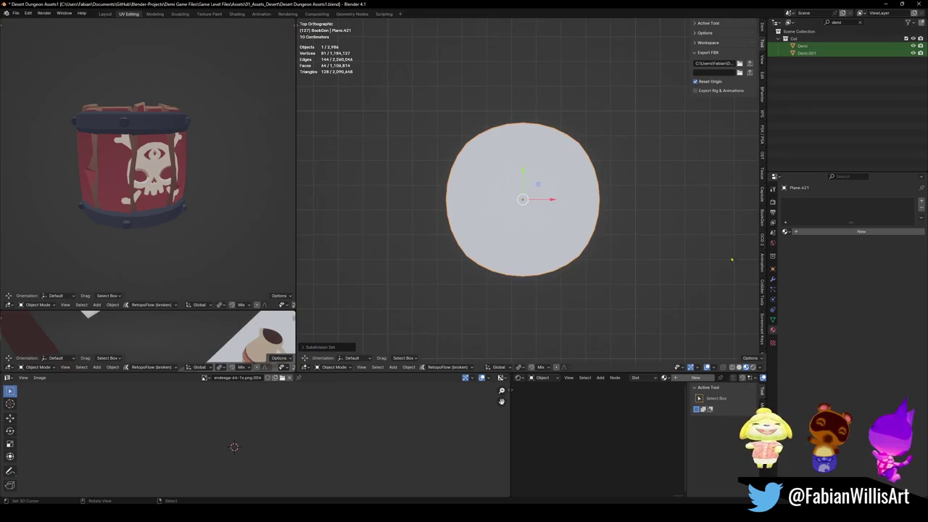
key(Tab)
click(772, 279)
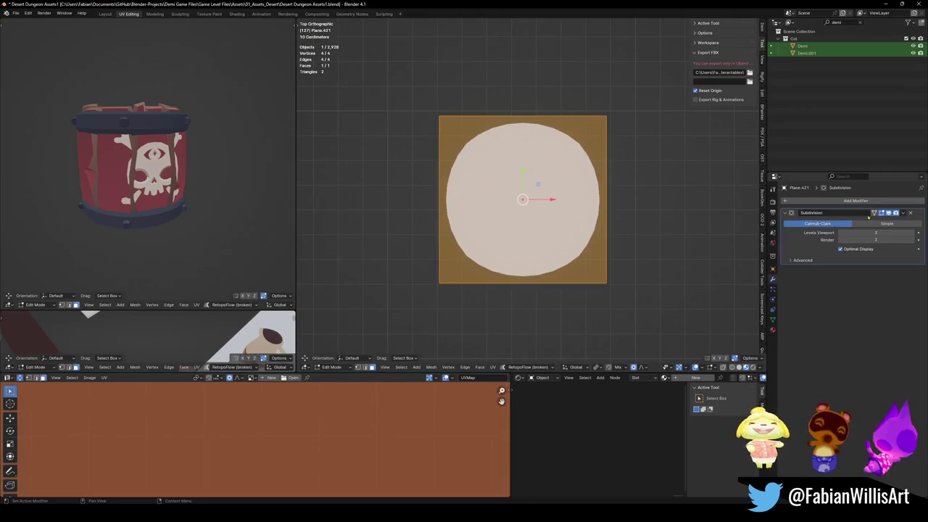
- Hide the on-cage display, scale the disc down to a small circle, then select its top edge
click(875, 212)
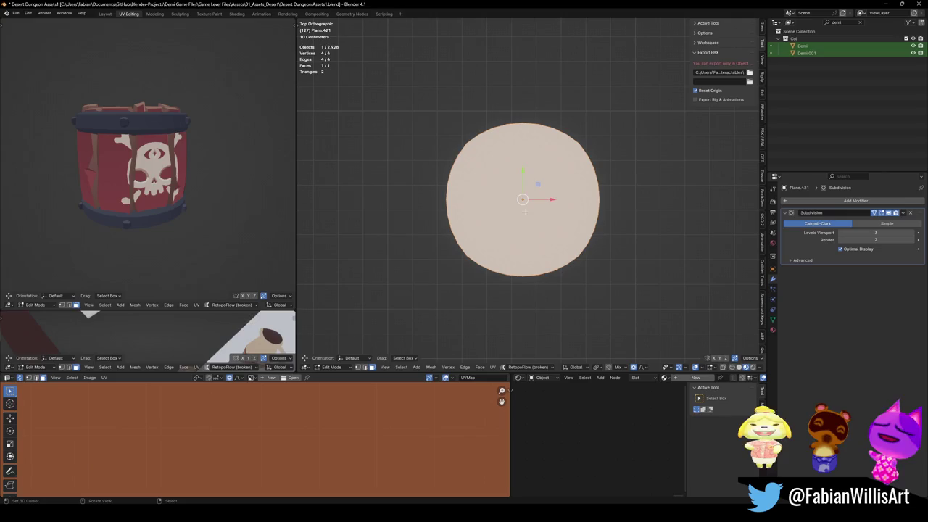
key(s)
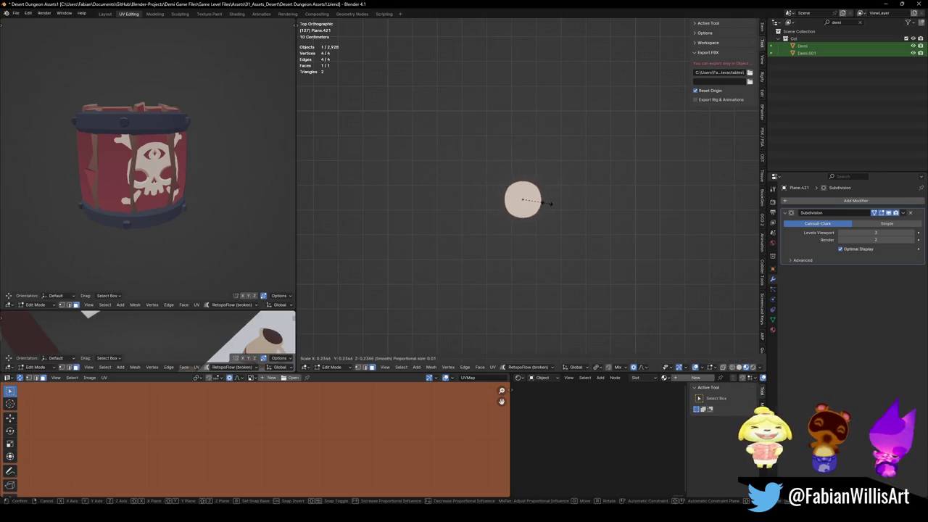
click(559, 200)
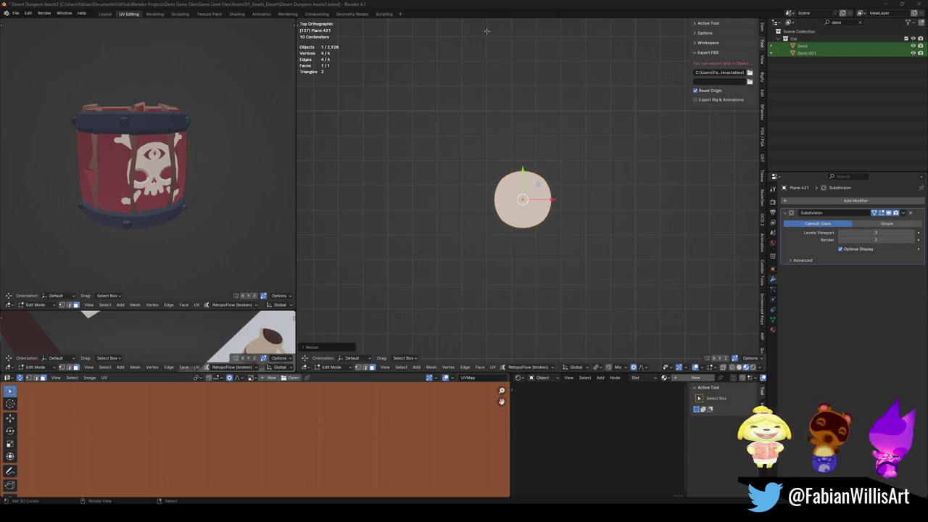
key(alt+a)
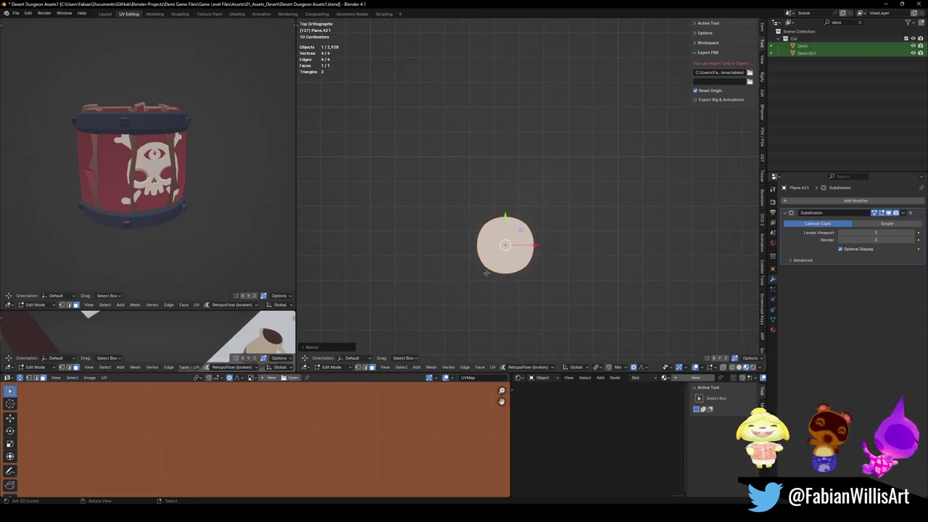
click(521, 216)
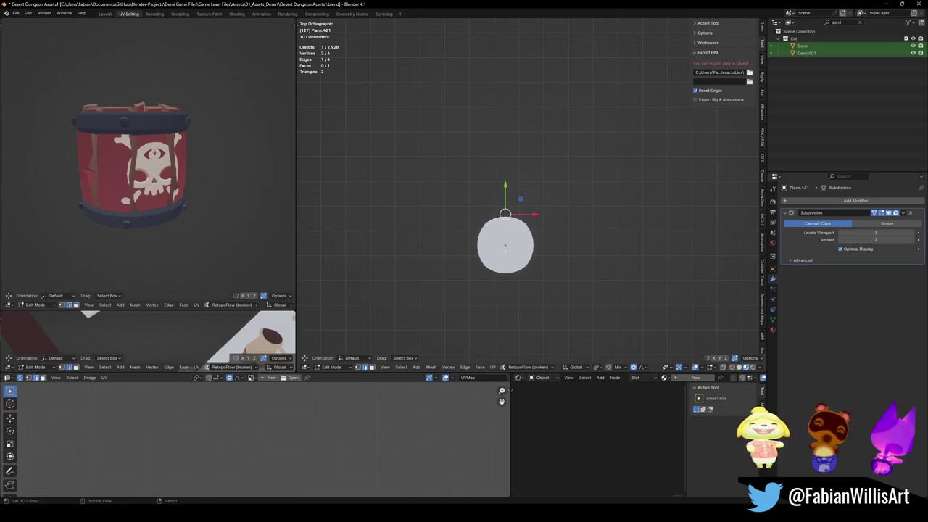
- Narrow the disc along the X axis into an oval and reveal the advanced subdivision options
key(a)
key(s)
key(x)
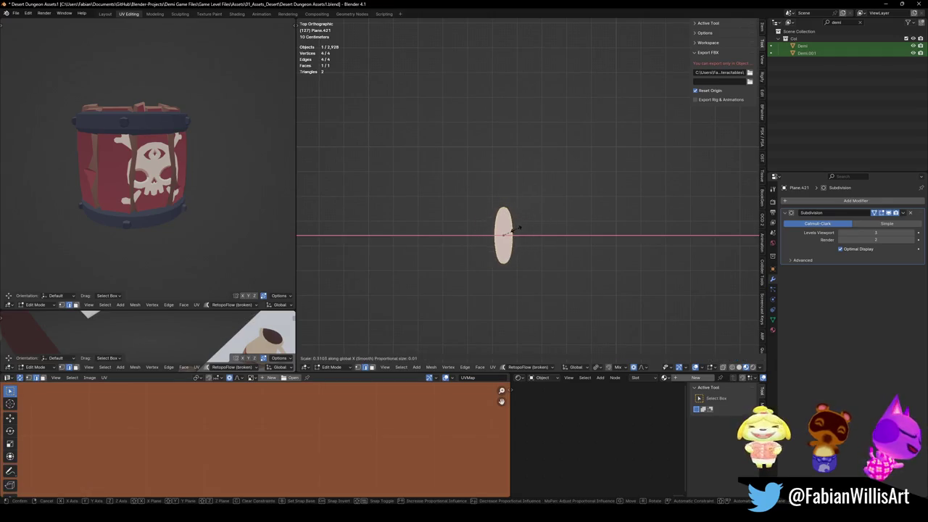
click(519, 228)
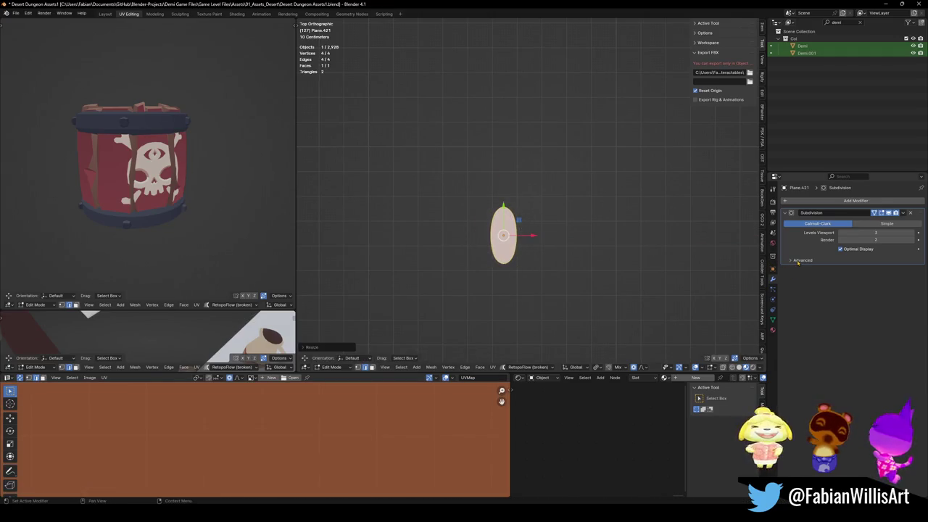
click(799, 261)
click(503, 265)
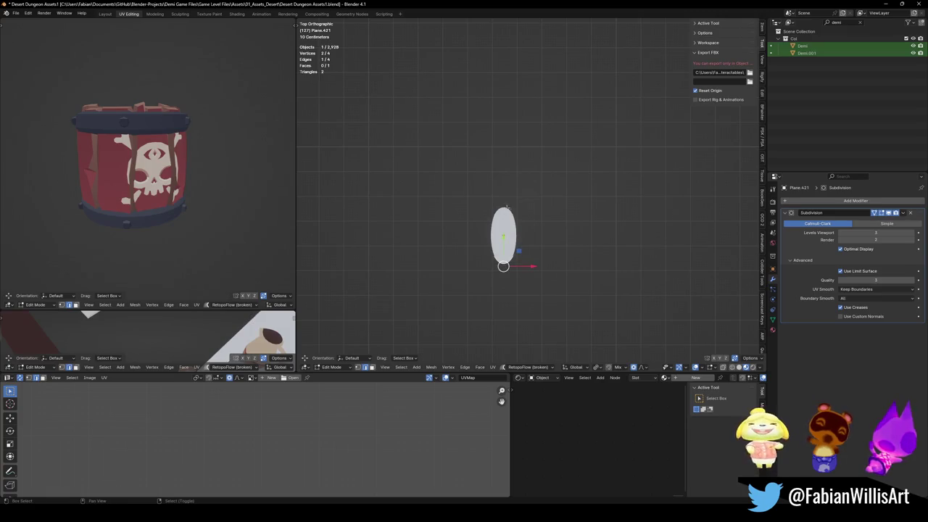
- Crease all mesh edges, then soften the crease for rounded pill corners
key(a)
key(shift+e)
click(606, 188)
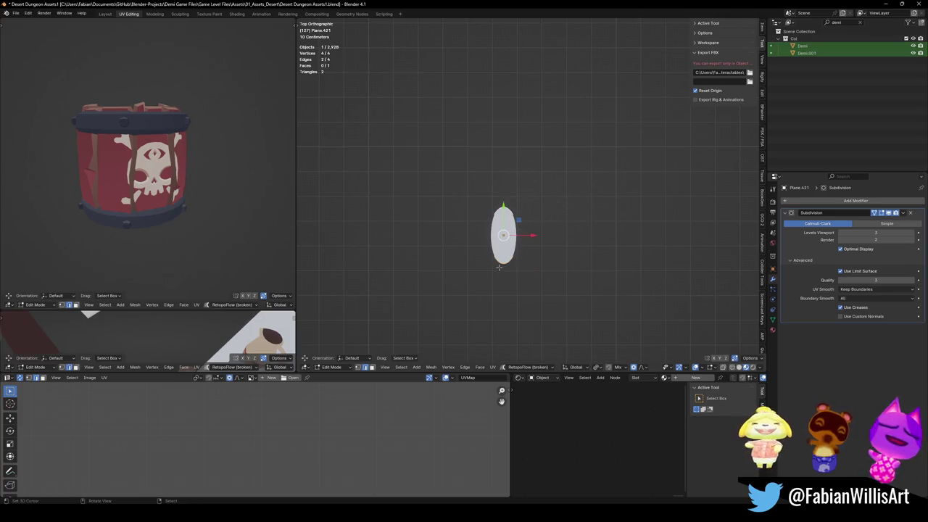
key(a)
key(shift+e)
click(550, 213)
key(alt+a)
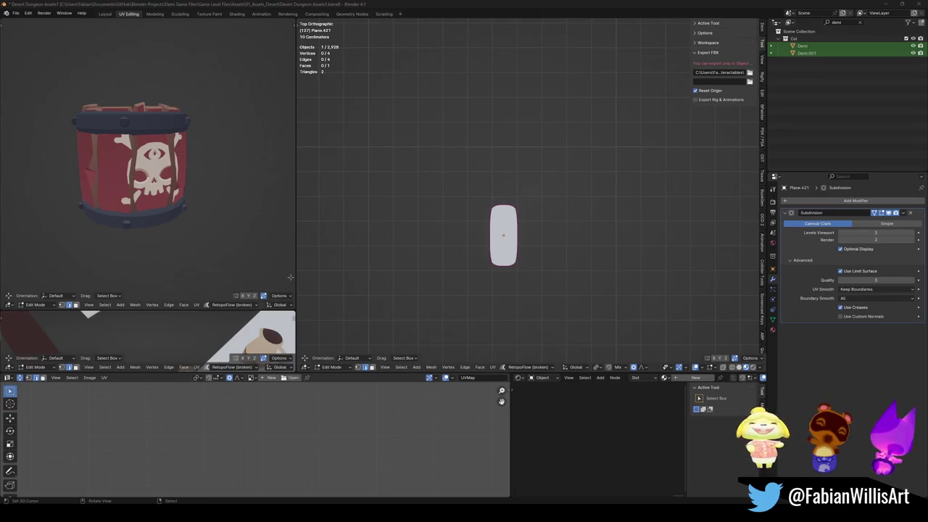
- Save Desert Dungeon Assets1.blend and select the pill's bottom edge
scroll(520, 225, up, 4)
scroll(519, 225, up, 1)
scroll(523, 201, down, 2)
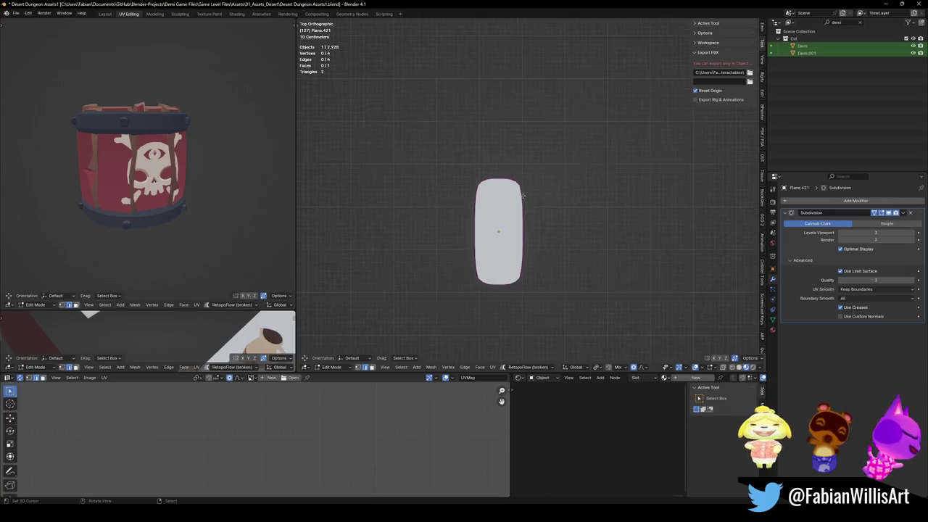
scroll(511, 239, down, 1)
key(ctrl+s)
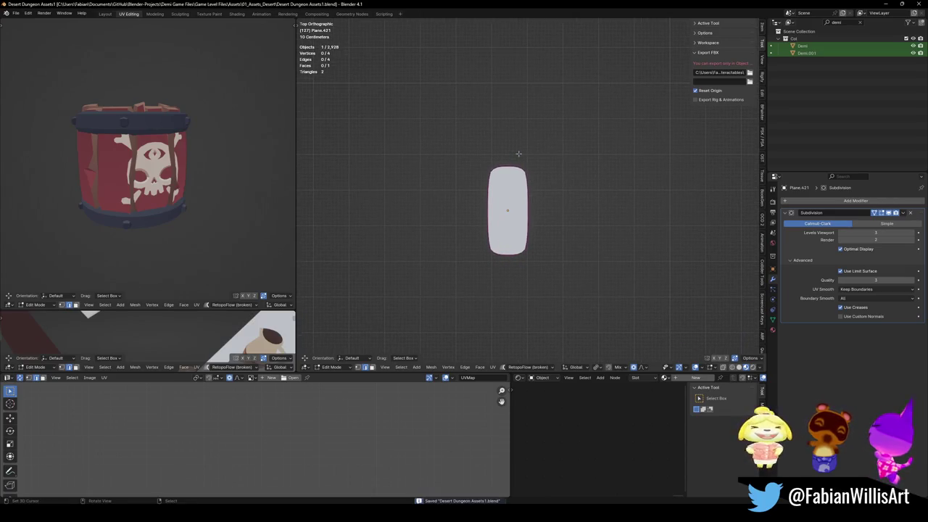
click(507, 255)
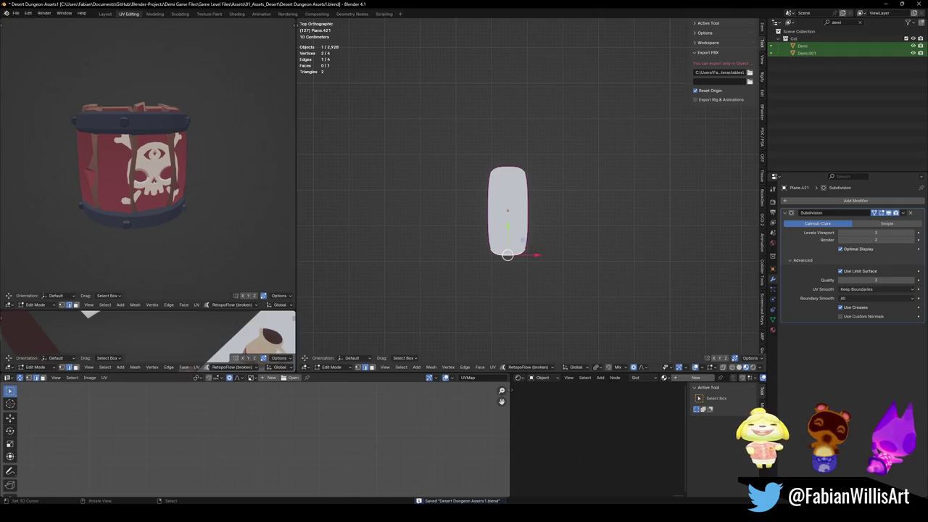
- Extrude the bottom edge into a new segment, rotating and positioning it
key(e)
click(500, 274)
key(r)
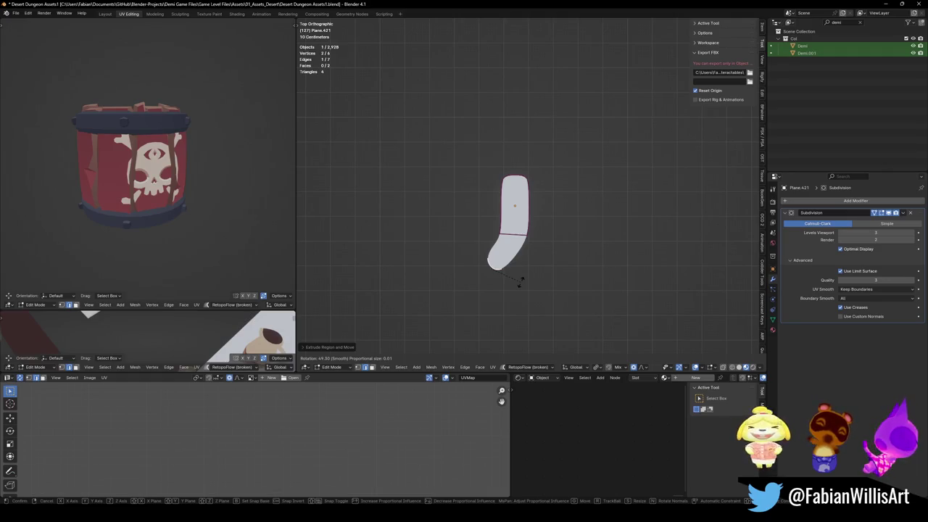
click(521, 270)
key(g)
click(515, 280)
- Extrude a second segment down-left, rotating and shrinking it
key(e)
click(455, 217)
key(r)
click(485, 267)
key(s)
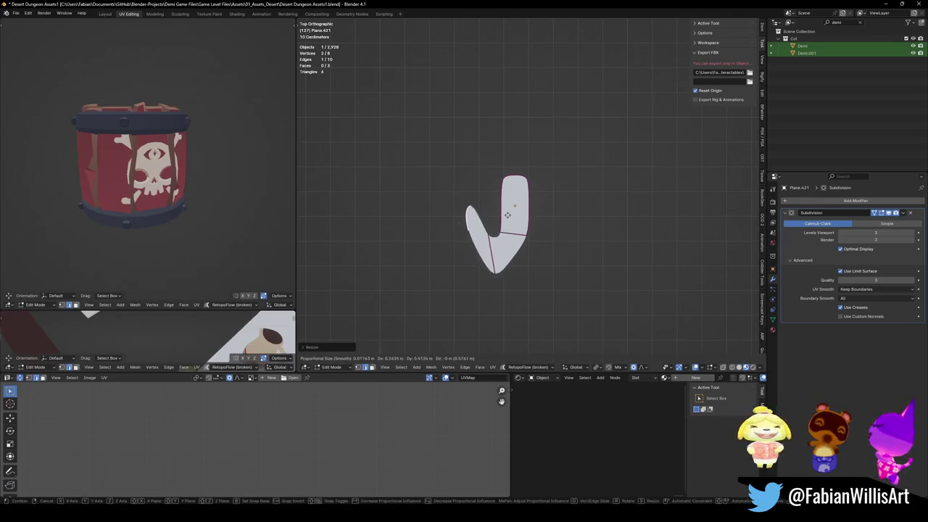
click(469, 214)
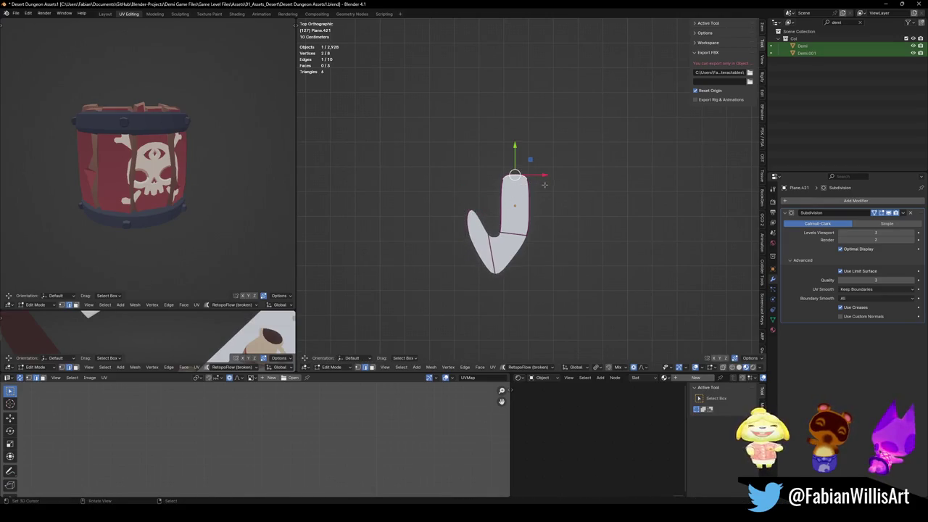
- Extrude the pill's top edge up-left and rotate that segment into a curl
key(e)
click(464, 145)
key(r)
click(483, 110)
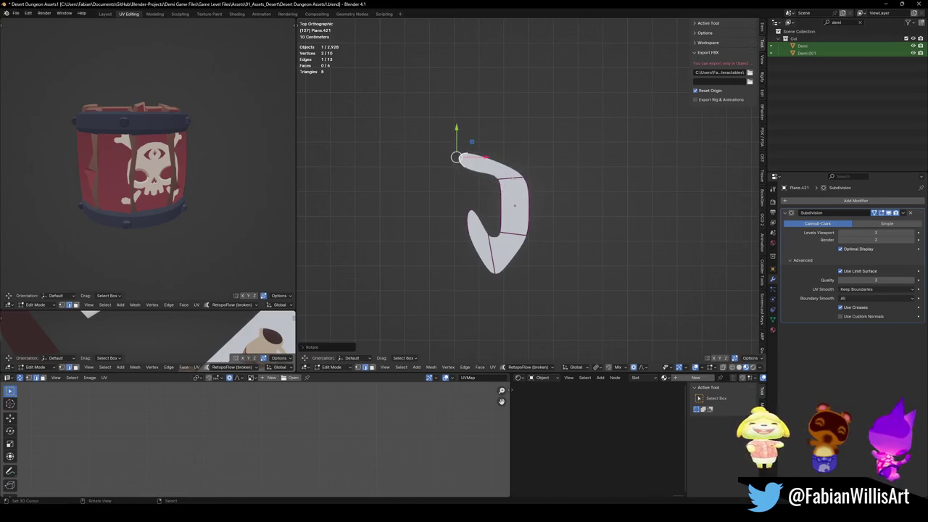
key(r)
click(522, 155)
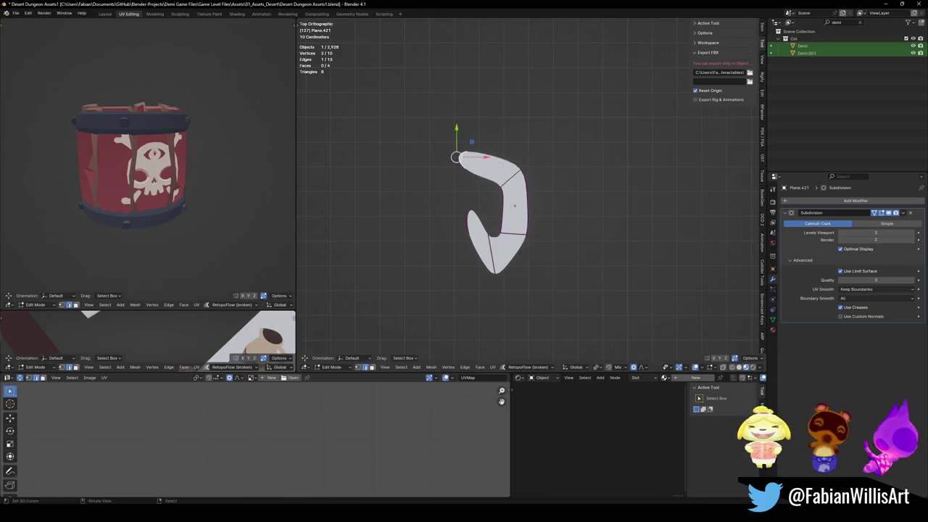
key(r)
click(489, 141)
- Add a long downward tail segment and a lower-right segment, rotating and placing each
key(e)
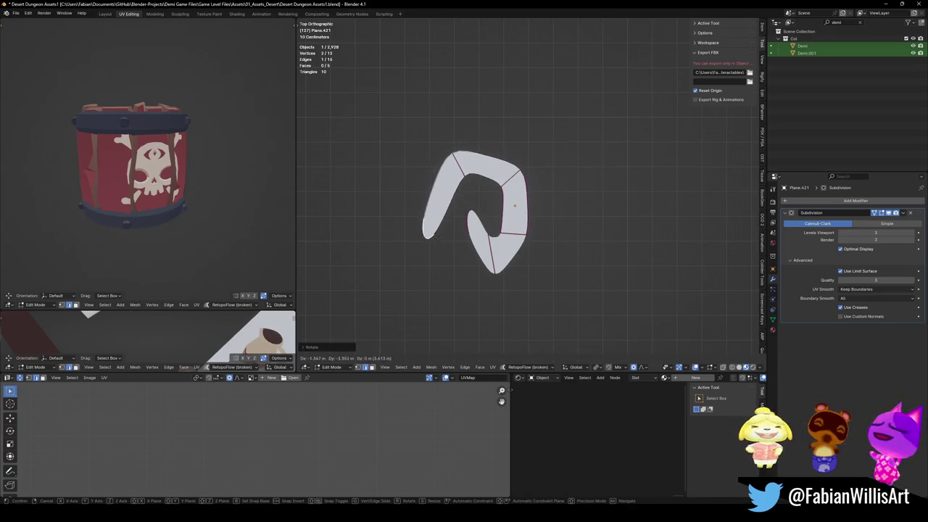
click(446, 303)
key(r)
click(458, 248)
key(e)
click(508, 326)
key(r)
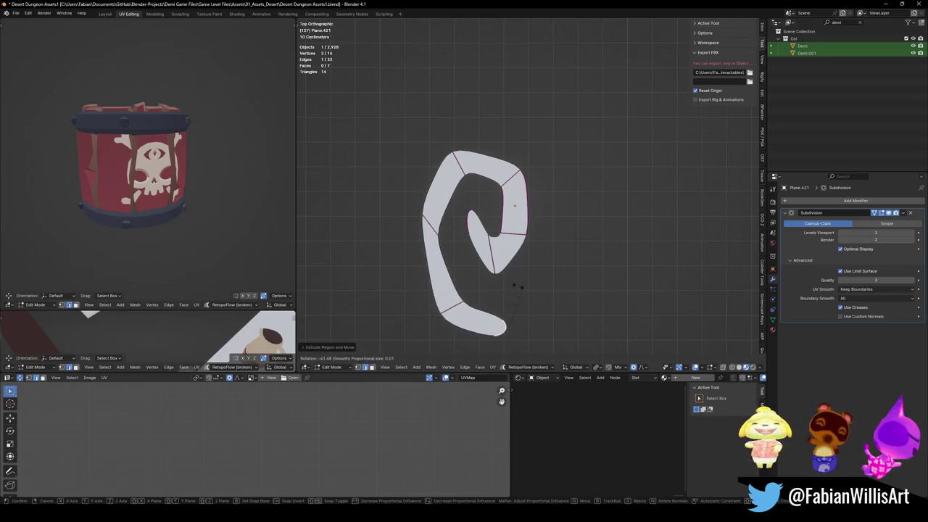
key(g)
click(519, 286)
- Extrude two more segments up-right and upward from the tail tip, closing the spiral
scroll(522, 286, down, 3)
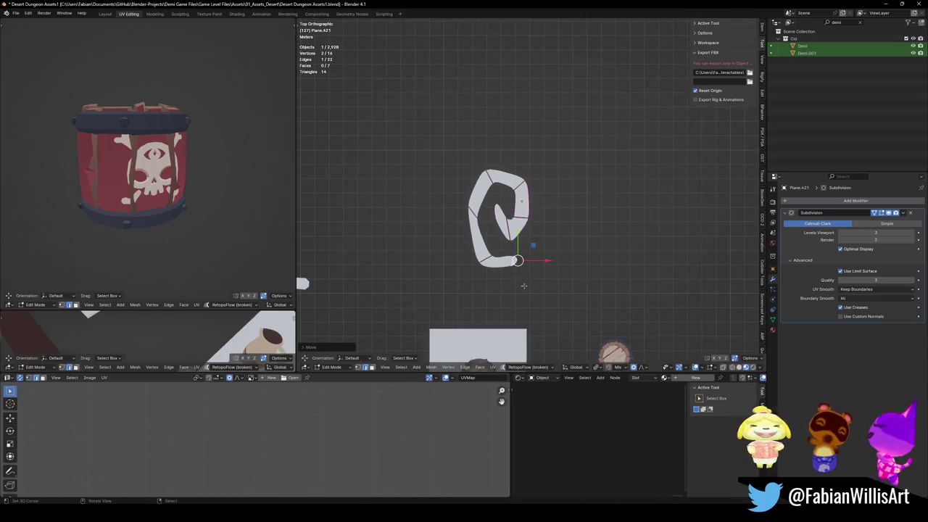
key(e)
click(558, 250)
key(r)
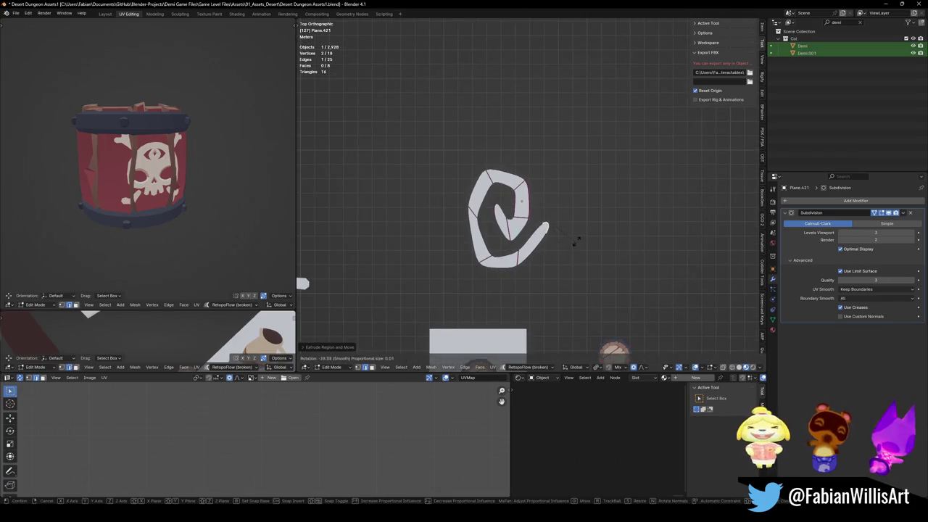
click(577, 238)
key(e)
click(572, 192)
key(r)
click(572, 172)
scroll(522, 232, up, 2)
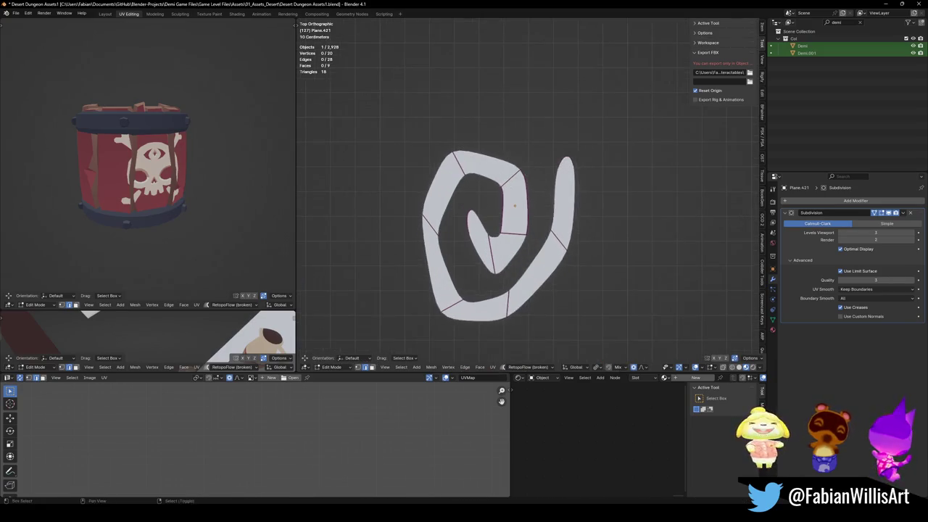
scroll(507, 225, up, 2)
click(493, 216)
- Extrude the top face into a petal piece, standing it upright and angled to the right
key(e)
click(493, 161)
key(r)
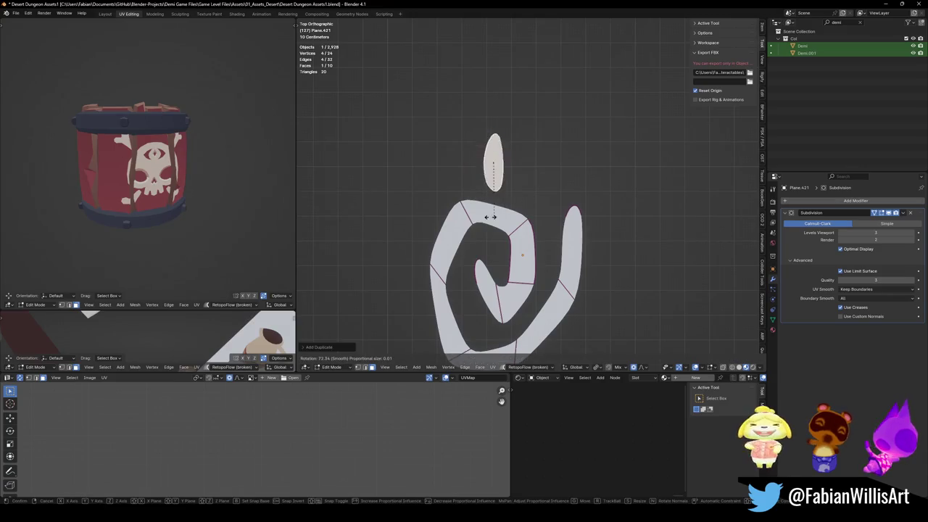
click(485, 218)
key(g)
click(522, 218)
key(r)
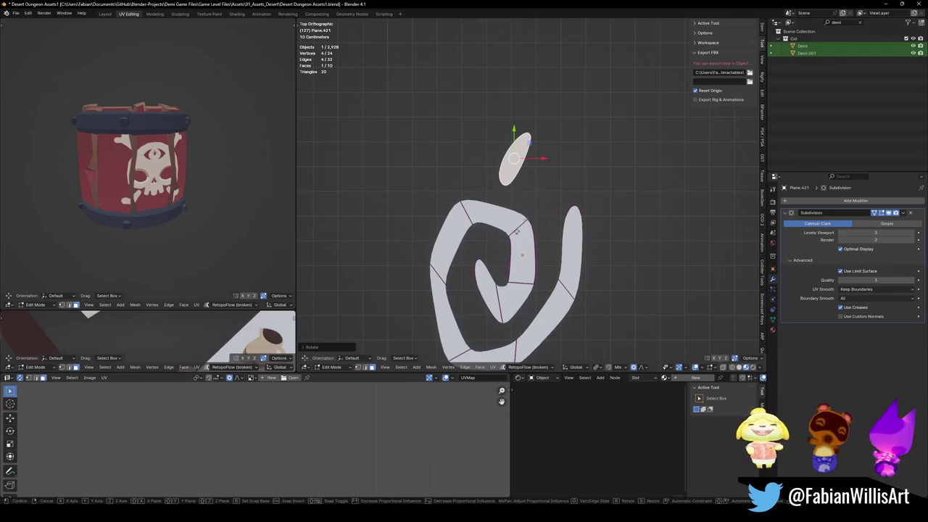
click(525, 232)
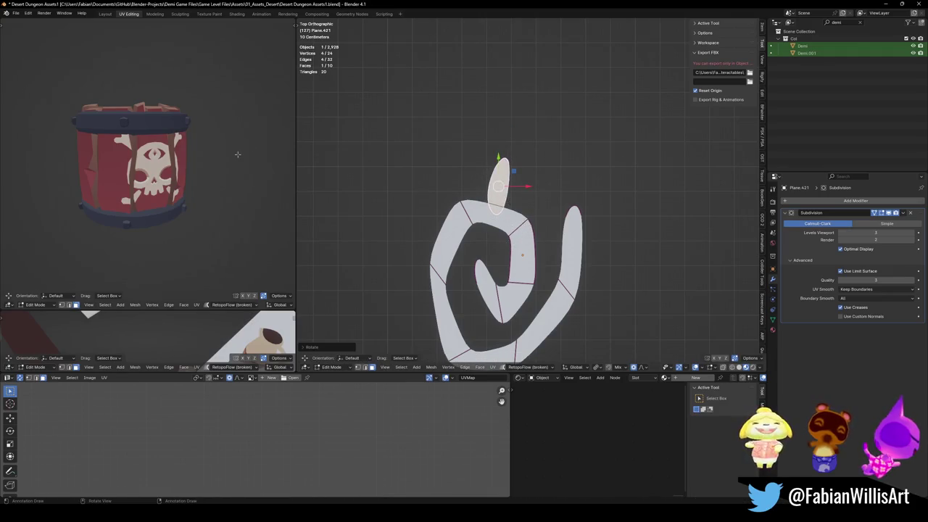
- Frame the spiral and crease the top petal's base edges sharply with Shift+E
key(KP_Decimal)
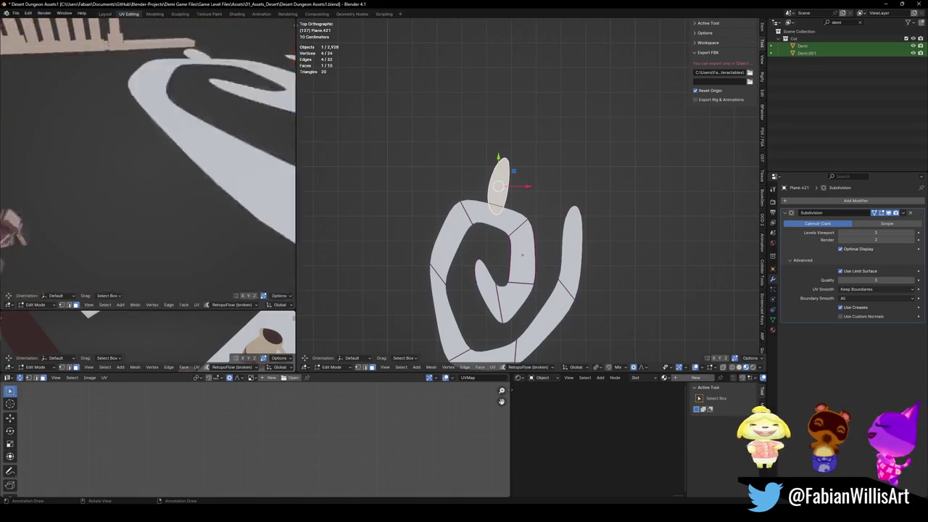
scroll(186, 162, down, 5)
scroll(185, 163, down, 5)
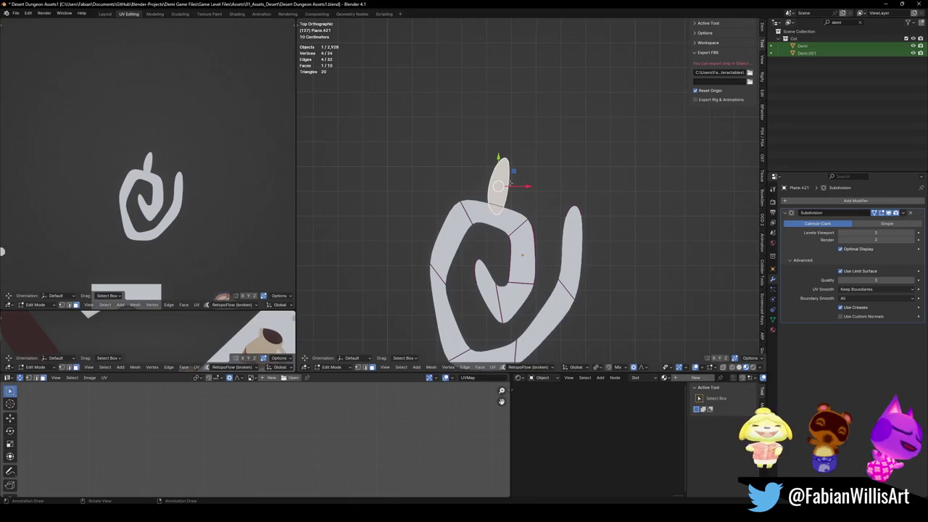
scroll(511, 181, up, 2)
key(alt+a)
key(2)
click(471, 168)
key(shift+e)
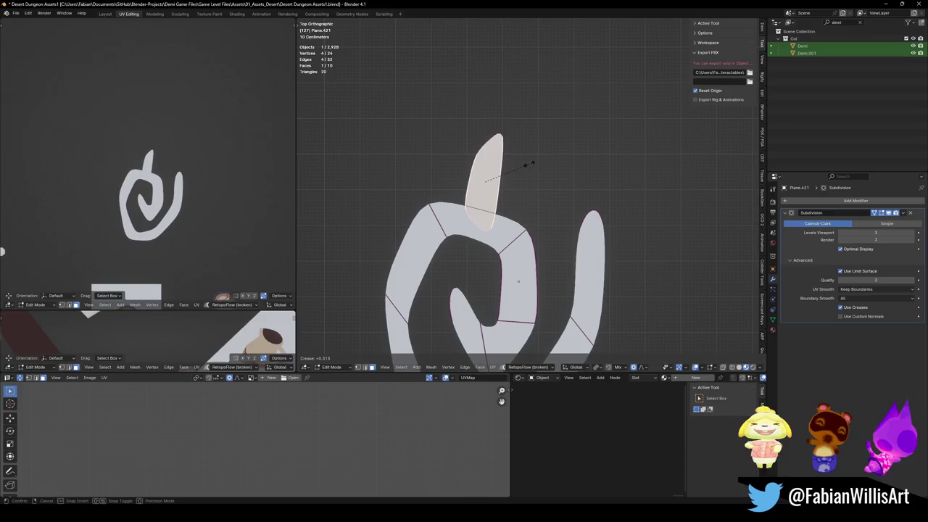
click(529, 164)
- Duplicate the top petal and lay the copy horizontally beside the ring's left side
key(alt+a)
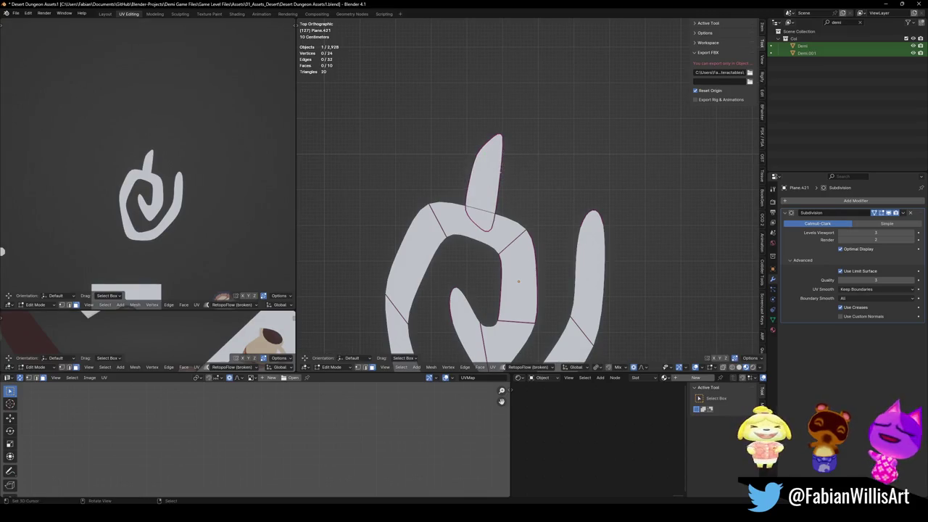
click(483, 184)
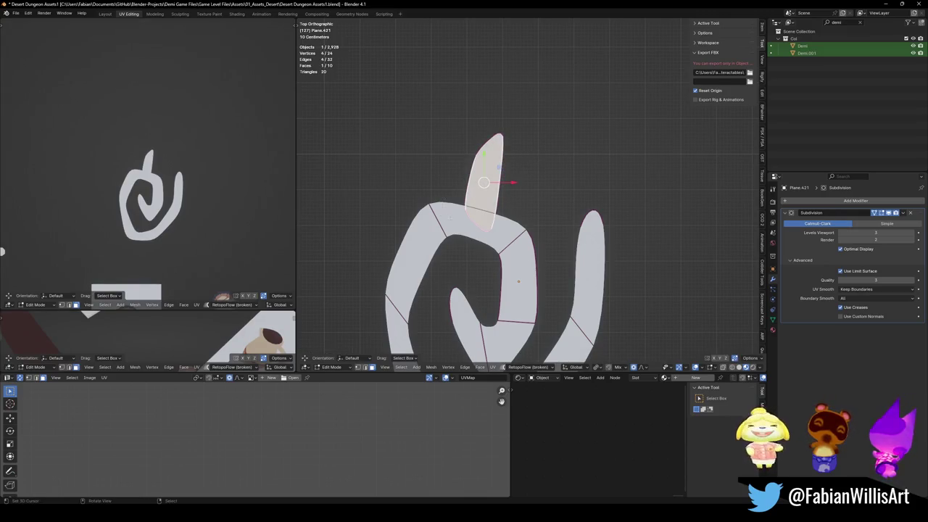
key(shift+d)
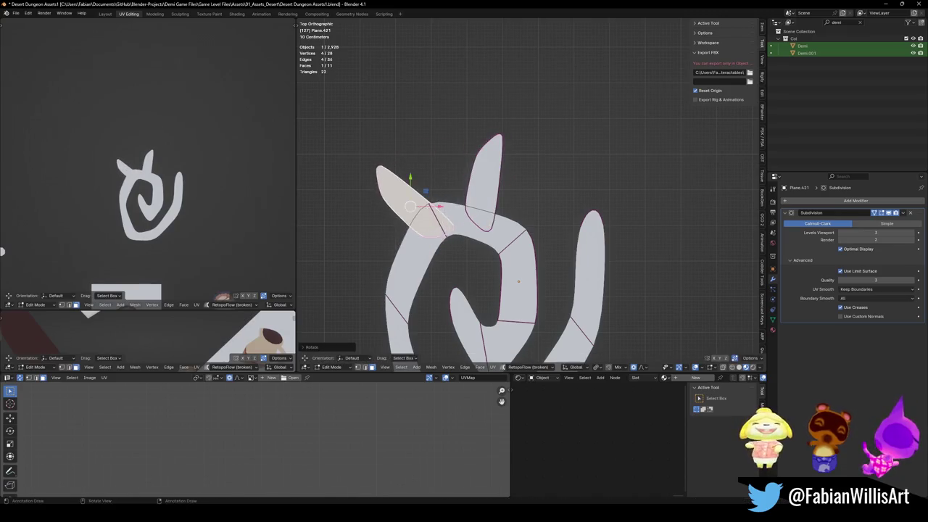
click(437, 247)
key(shift+d)
scroll(435, 232, down, 3)
key(r)
click(483, 217)
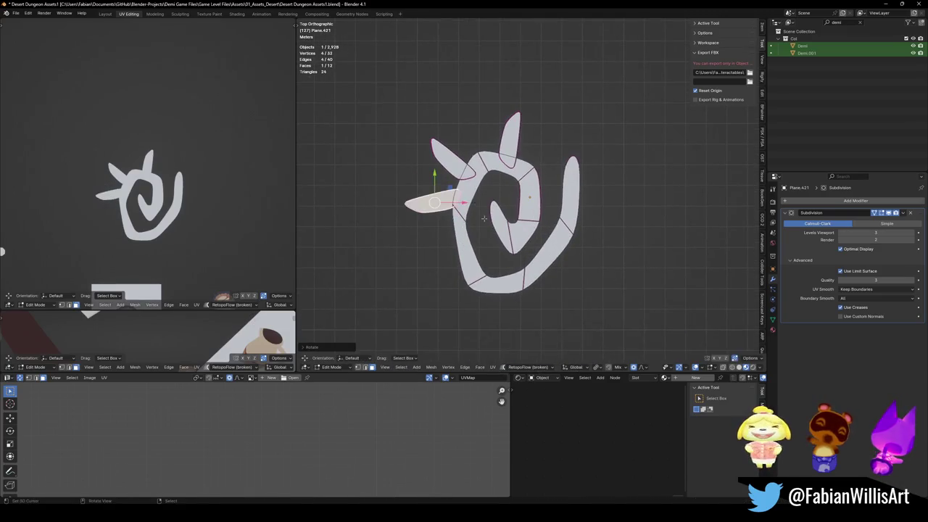
key(g)
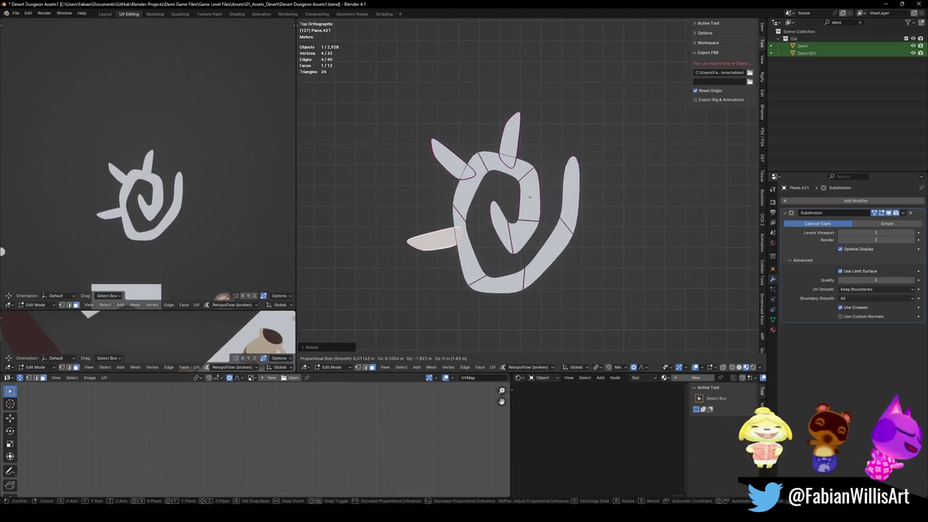
click(449, 225)
- Reshape the ring's left edge and a nearby vertex with smooth proportional falloff
click(450, 219)
click(451, 219)
key(g)
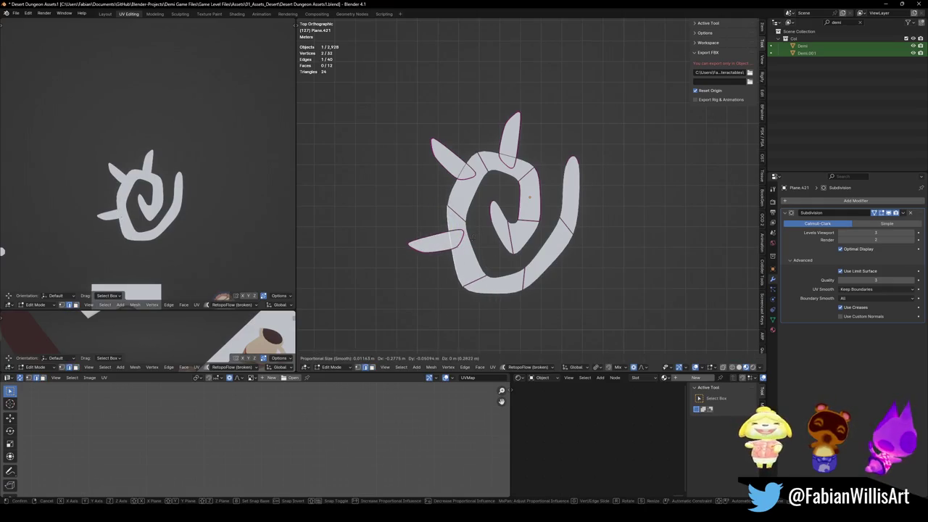
click(471, 236)
click(445, 230)
click(445, 221)
key(g)
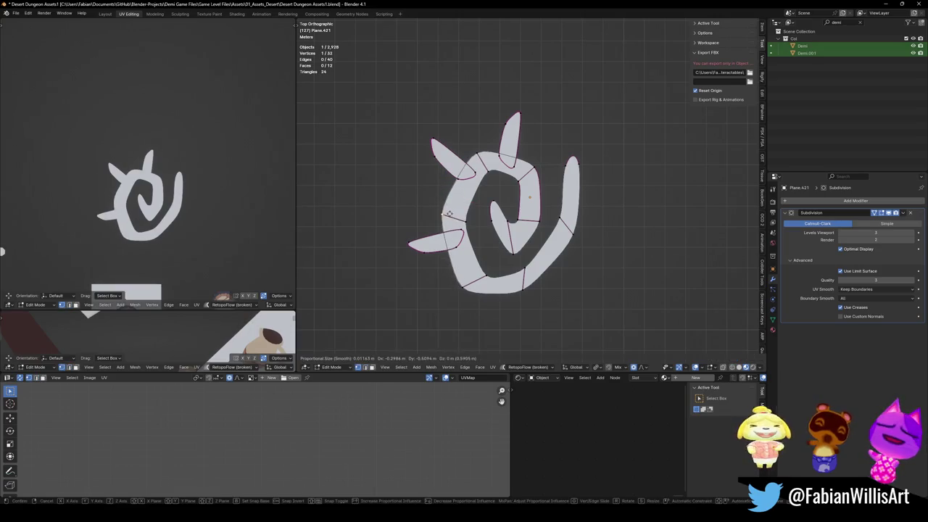
click(454, 215)
click(479, 250)
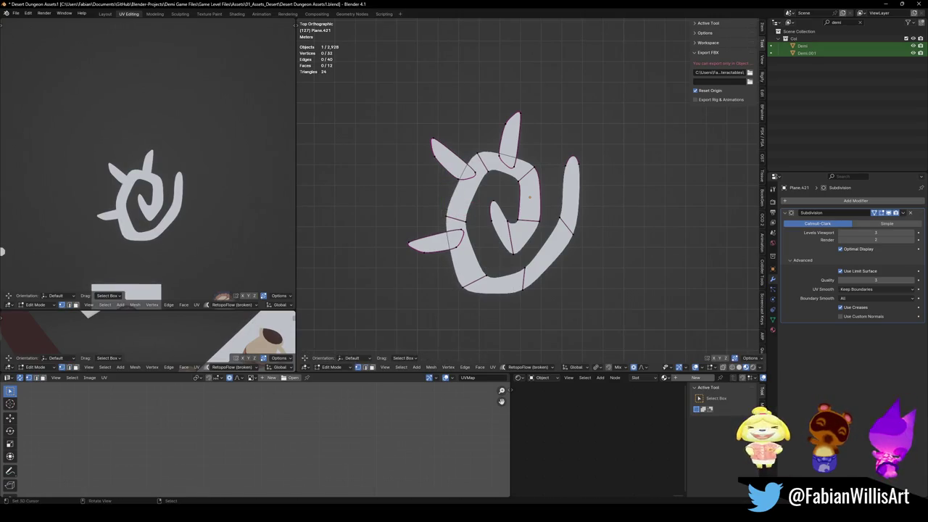
- Copy the left spike and swing it down below the ring as a bottom spike
key(3)
click(435, 239)
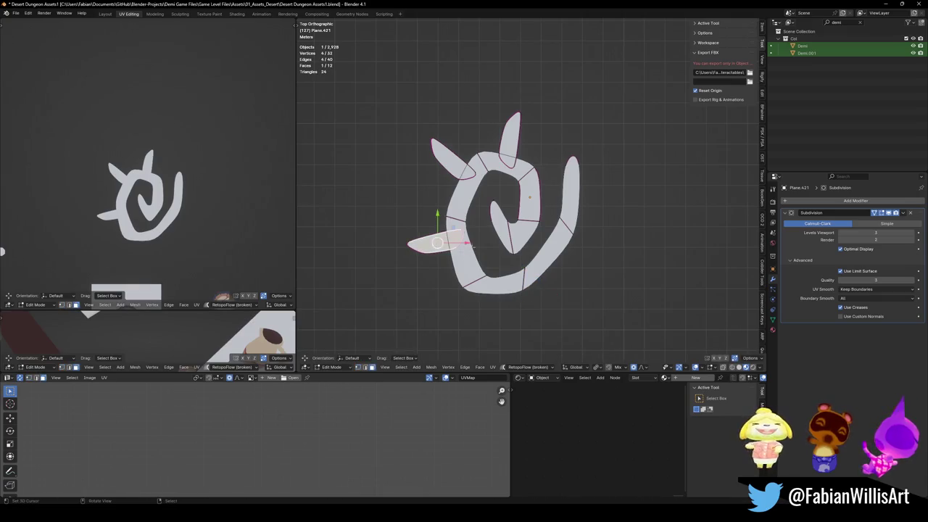
scroll(443, 238, down, 1)
shift+middle_drag(444, 238, 438, 220)
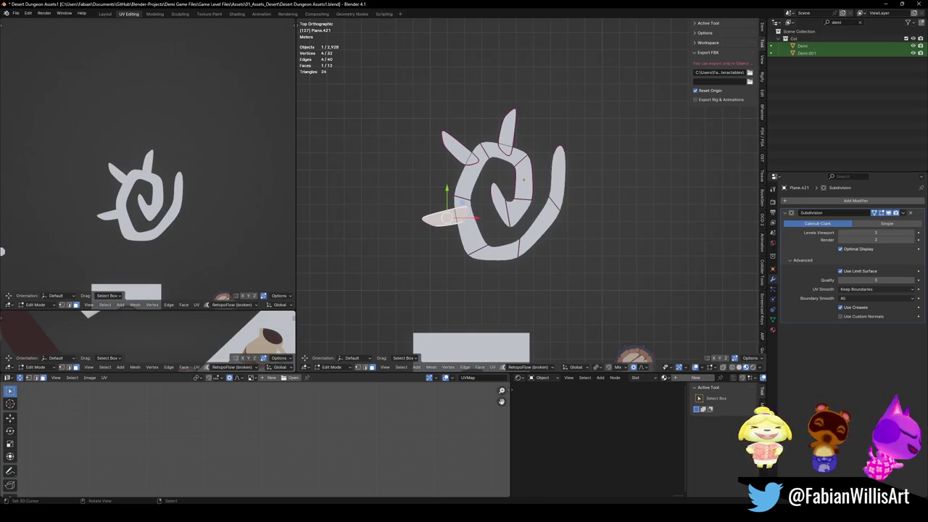
key(e)
key(r)
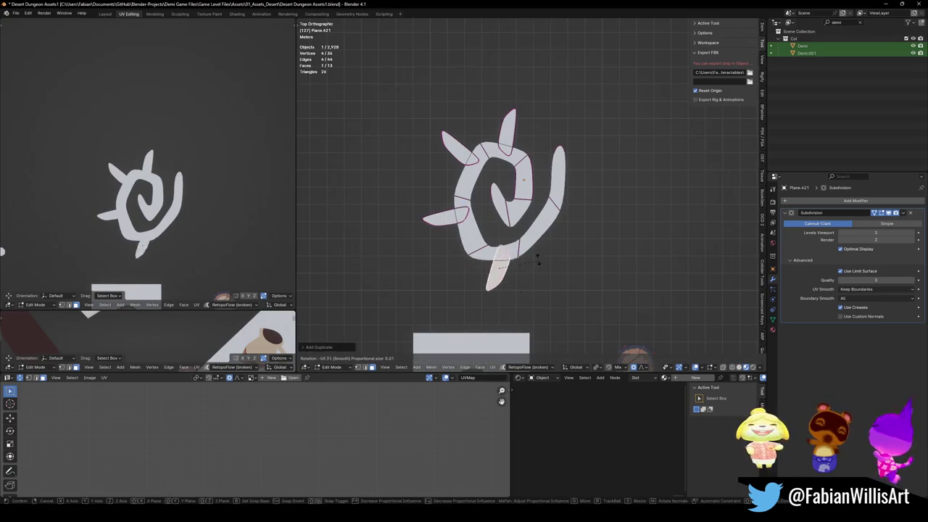
click(521, 258)
- Add spike copies pointing to the lower right and to the right
key(shift+d)
key(r)
click(586, 231)
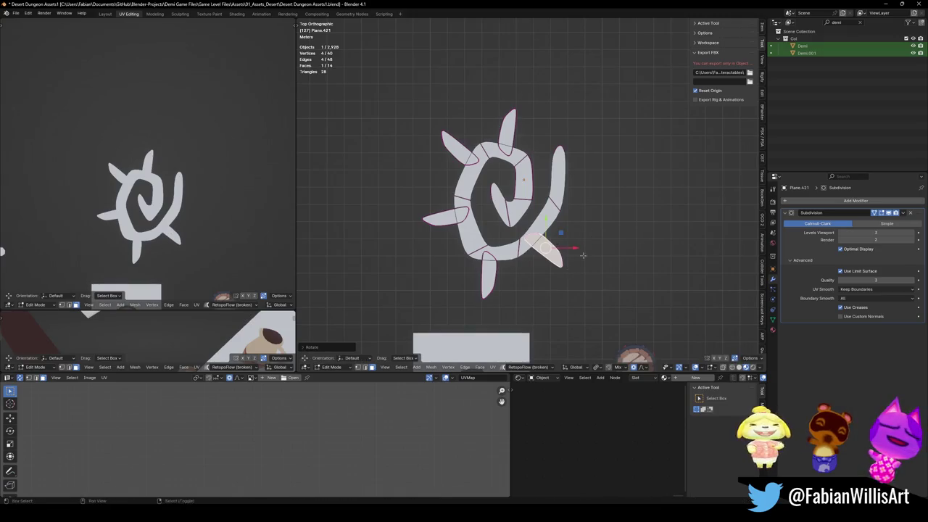
key(shift+d)
key(r)
click(603, 232)
- Shrink and reposition the right-pointing spike
key(g)
click(603, 235)
key(s)
click(624, 212)
key(g)
click(625, 211)
key(s)
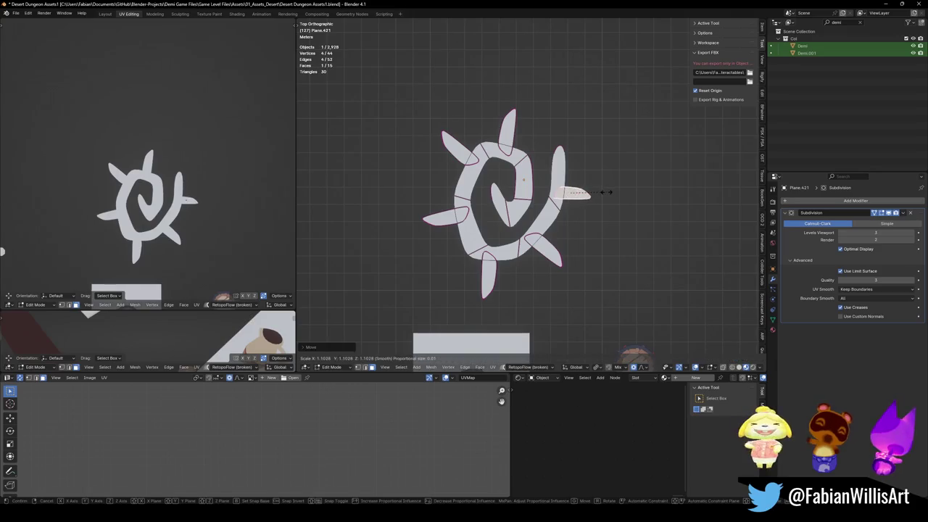
click(611, 192)
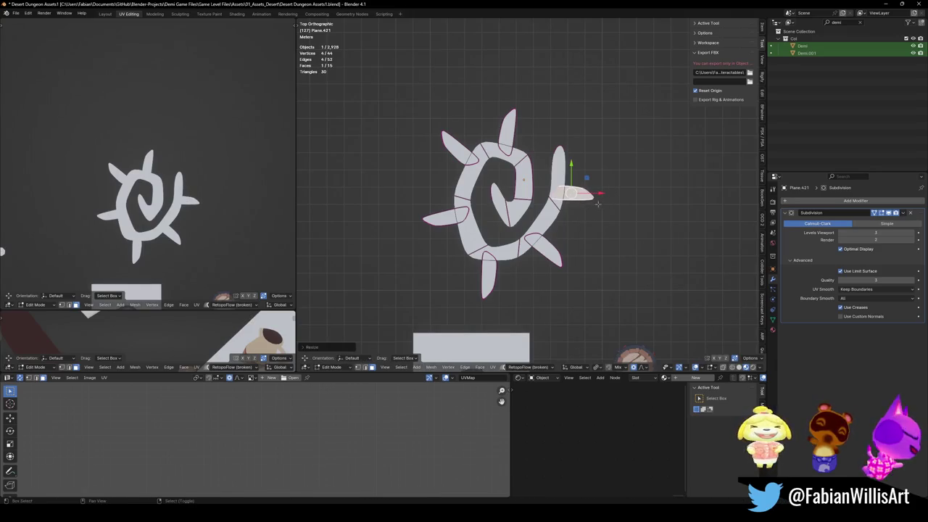
- Duplicate the right spike downward, flip its normals, and scale it
key(shift+d)
key(r)
click(627, 225)
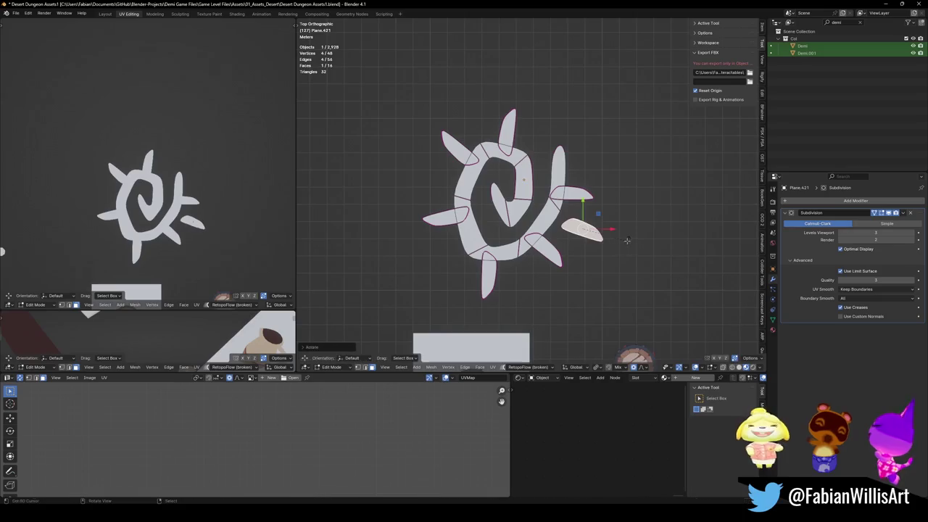
right_click(617, 248)
click(617, 252)
key(s)
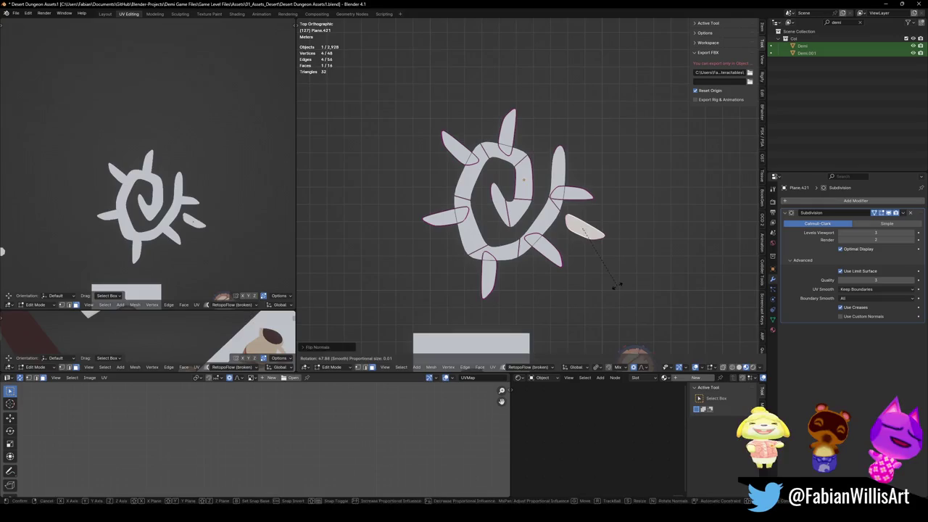
click(635, 253)
- Add two more spike copies around the bottom and lower left of the ring
key(shift+d)
click(589, 301)
key(r)
click(582, 315)
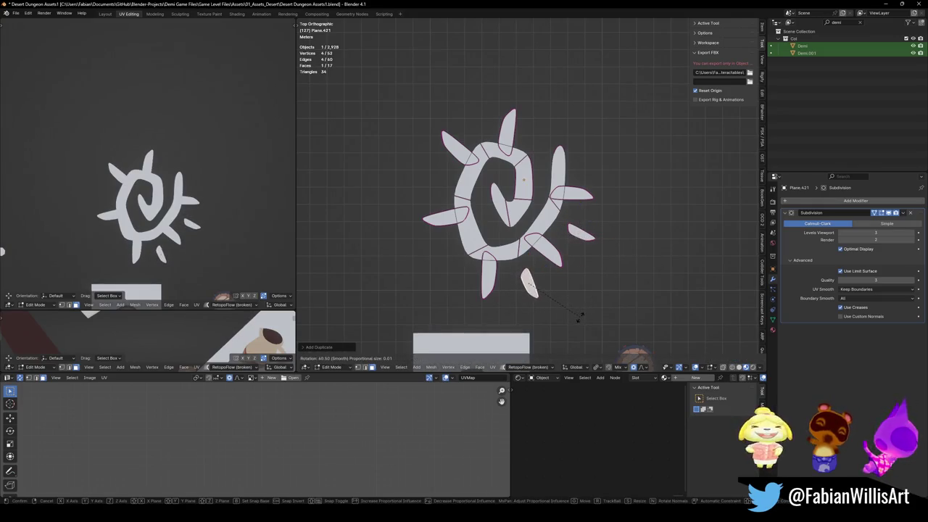
key(shift+d)
click(518, 300)
key(r)
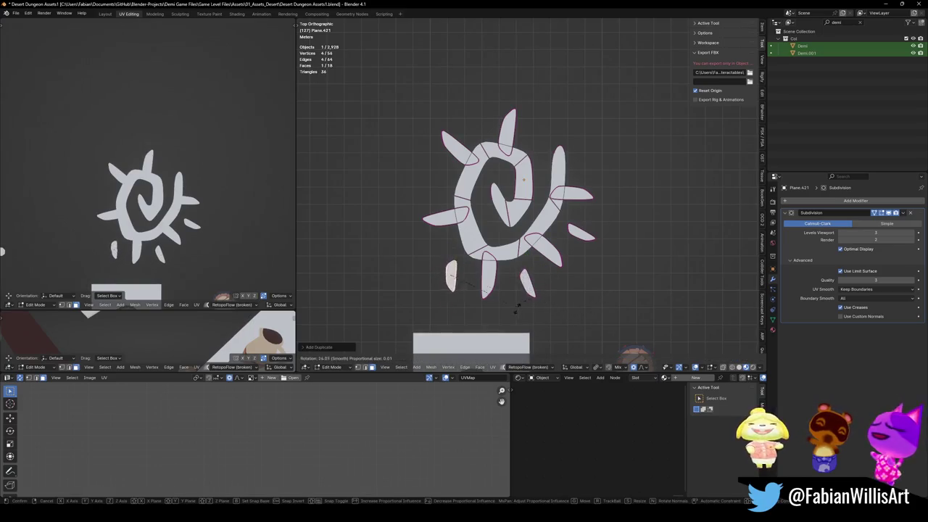
click(535, 306)
key(g)
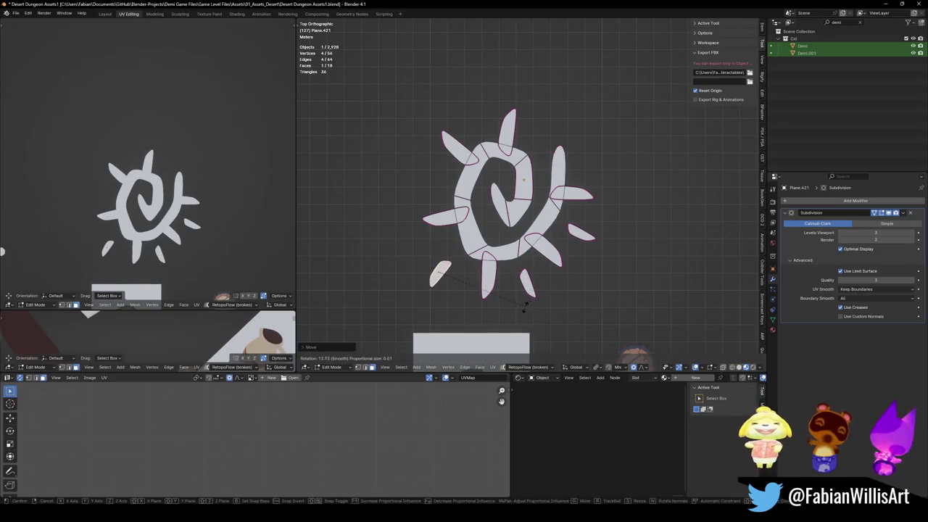
click(529, 303)
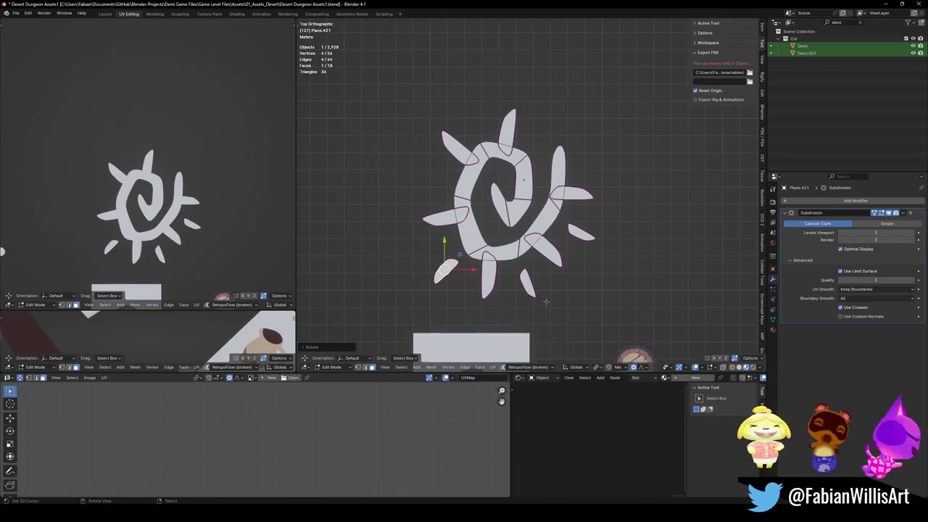
- Duplicate a spike to the upper left and angle it outward
key(shift+d)
click(567, 181)
key(r)
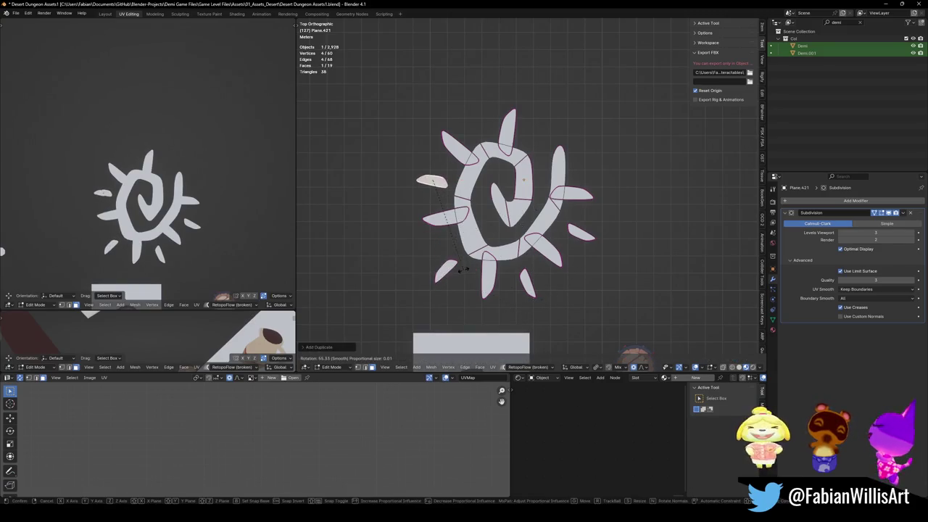
click(455, 274)
- Place an upright spike copy at the top right of the spiral
key(shift+d)
click(507, 216)
key(r)
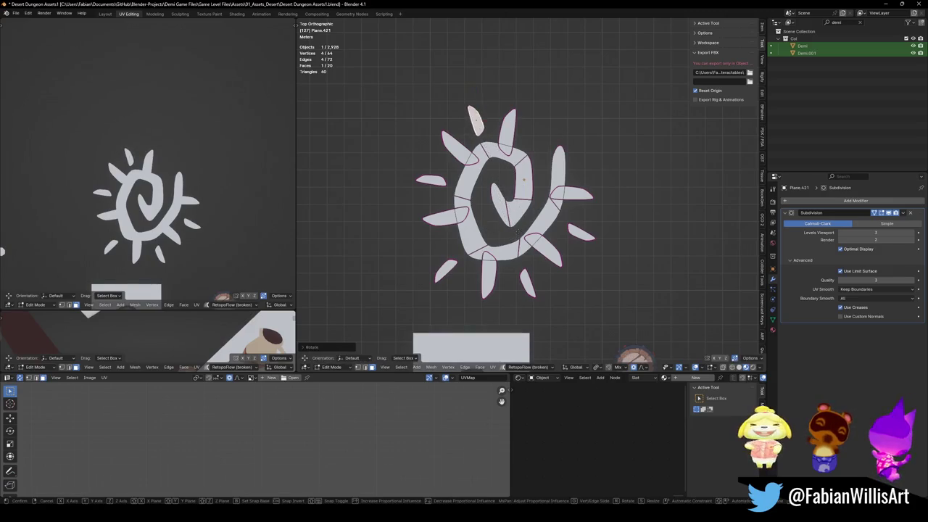
right_click(520, 196)
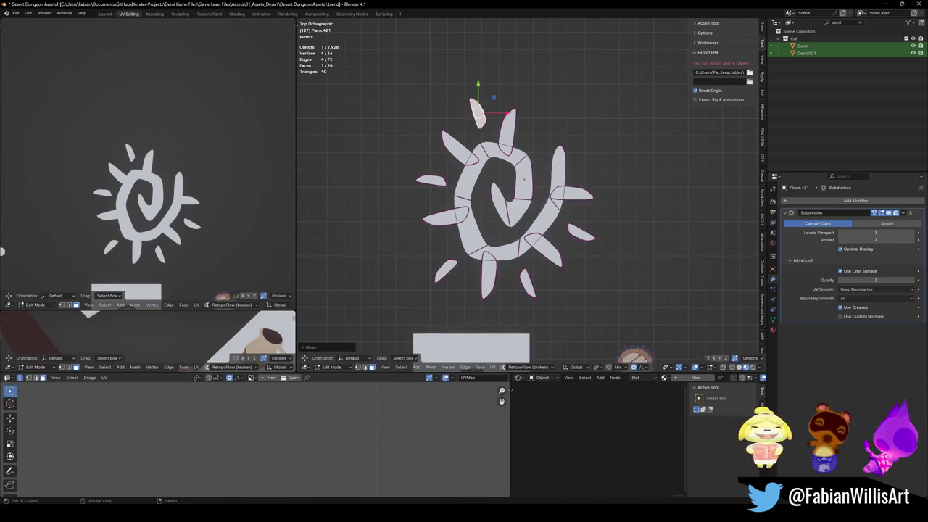
key(shift+d)
click(577, 219)
key(r)
click(555, 203)
- Save the file, then move and rotate the upper-right spike into place
click(562, 149)
key(ctrl+s)
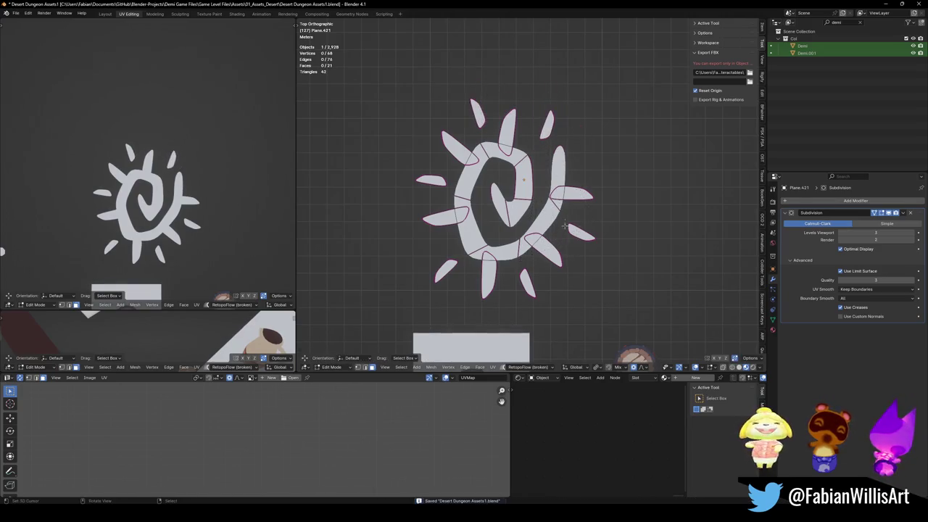
key(g)
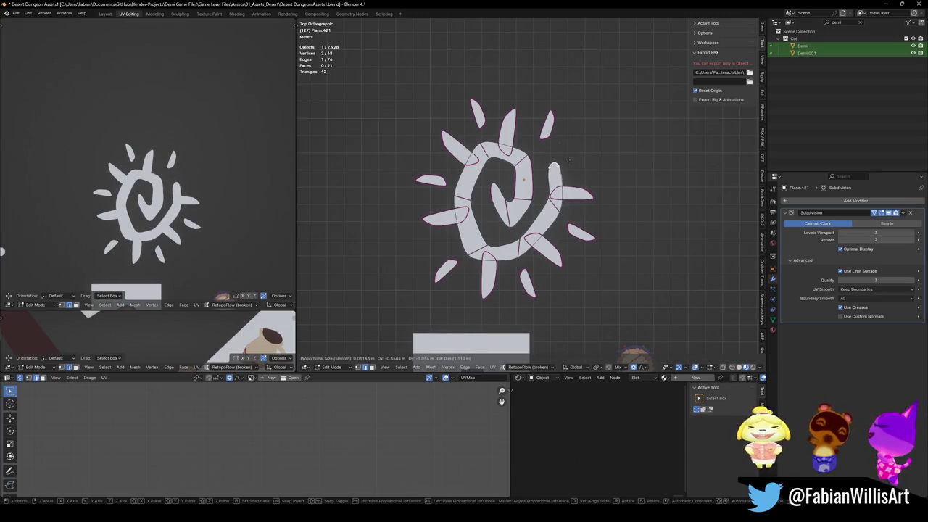
right_click(564, 153)
key(ctrl+z)
key(ctrl+z)
key(g)
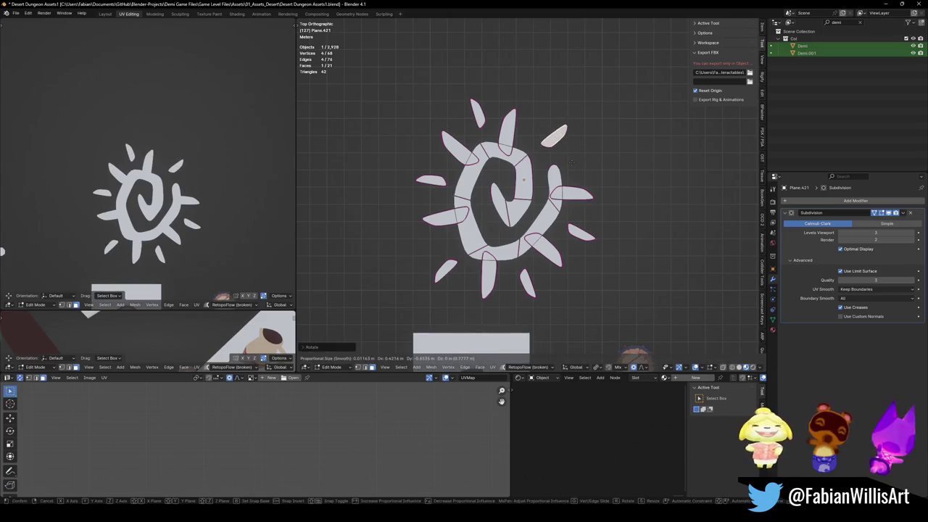
click(577, 159)
key(r)
click(586, 166)
mouse_move(145, 203)
middle_down()
mouse_move(210, 124)
mouse_move(182, 134)
middle_up()
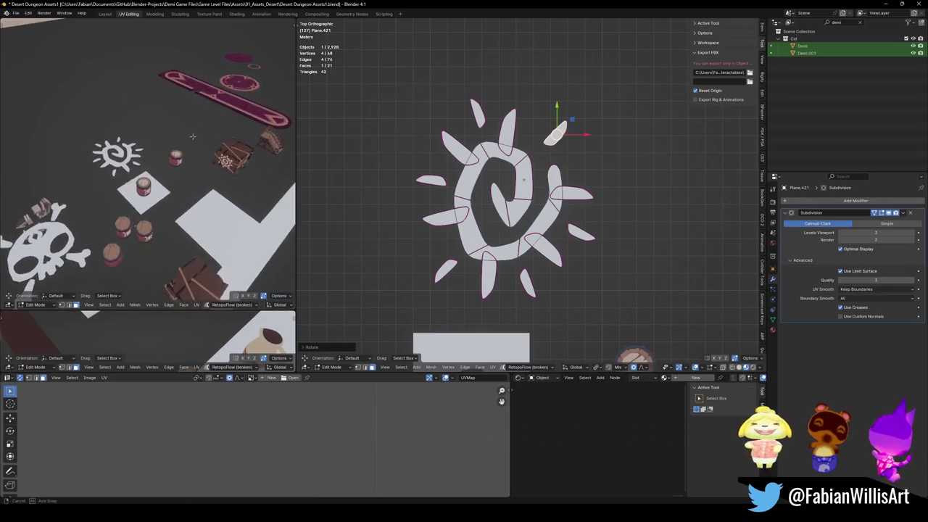
- Orbit around the sun decal and switch to top-down view to inspect it
scroll(158, 144, up, 2)
scroll(157, 144, up, 1)
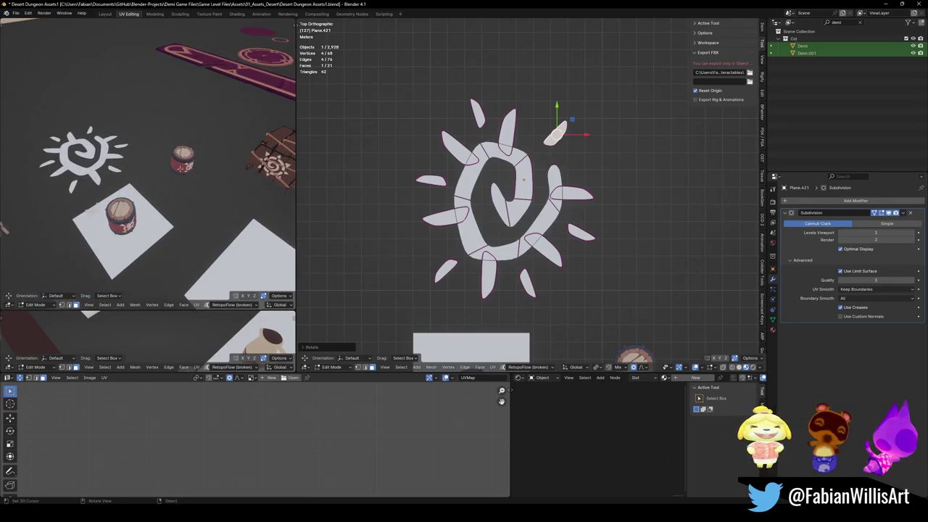
middle_drag(177, 173, 148, 187)
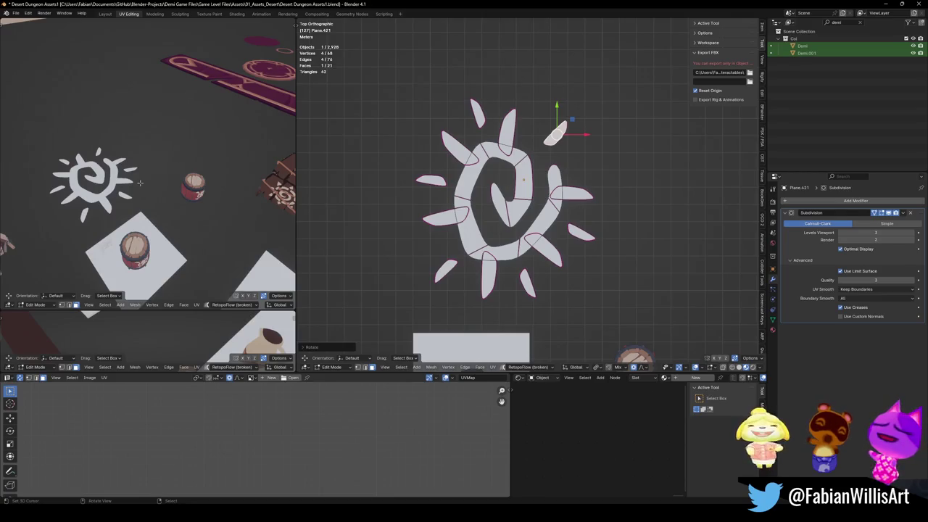
key(KP_7)
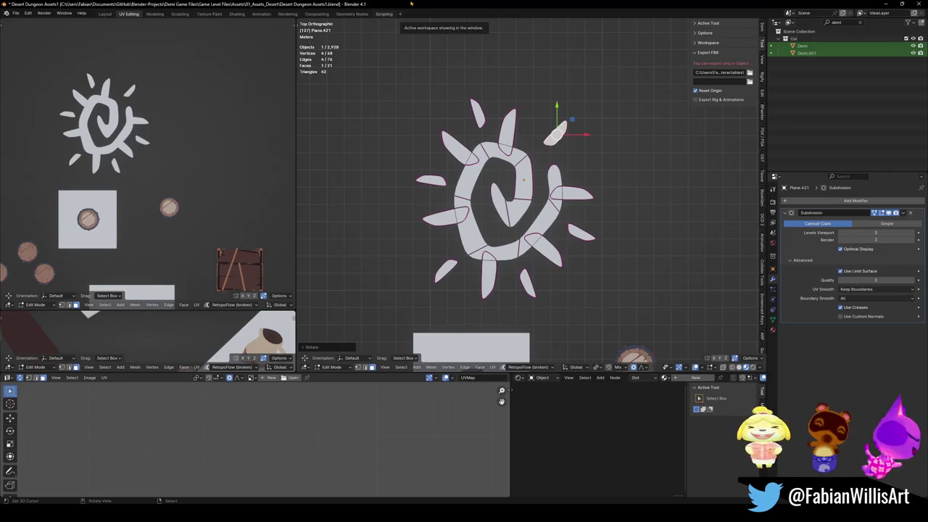
scroll(527, 191, down, 3)
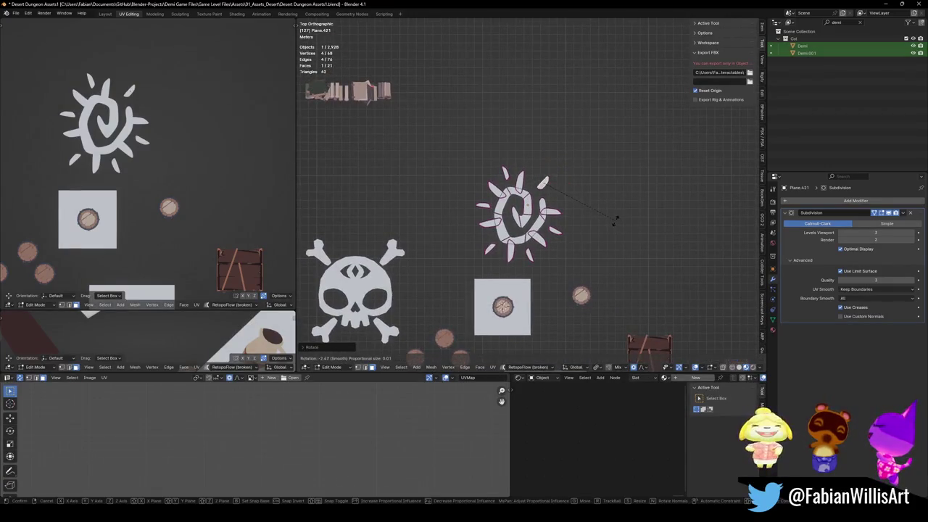
- Return to Object Mode, save, and set the sun decal's origin to geometry via Quick Favorites
key(Tab)
scroll(545, 210, up, 3)
key(ctrl+s)
key(q)
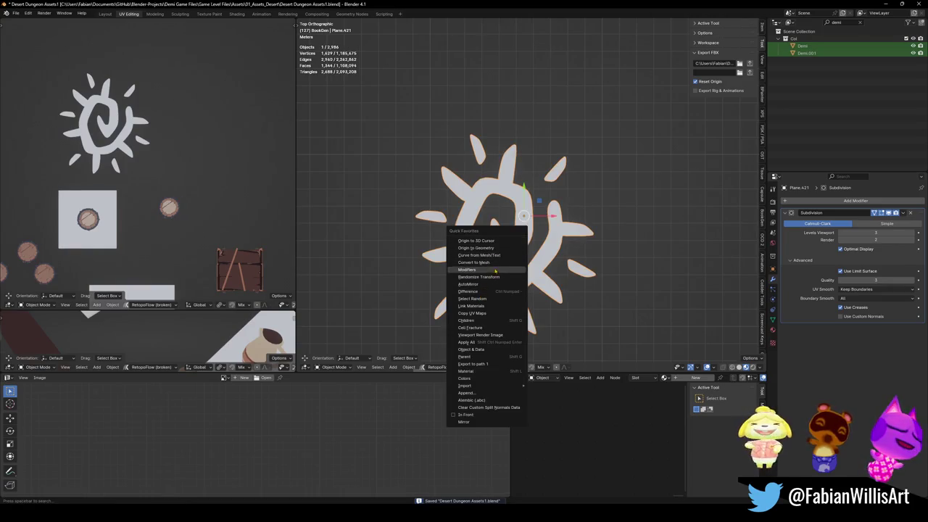
click(491, 249)
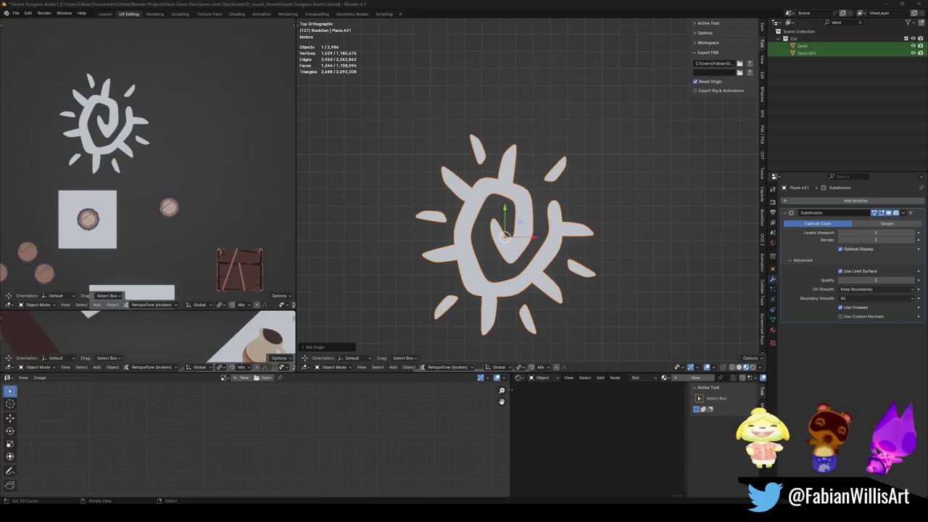
- Back in Unity, fly around the glowing-disc rock and check collision cube UCX_Cube.029
click(884, 5)
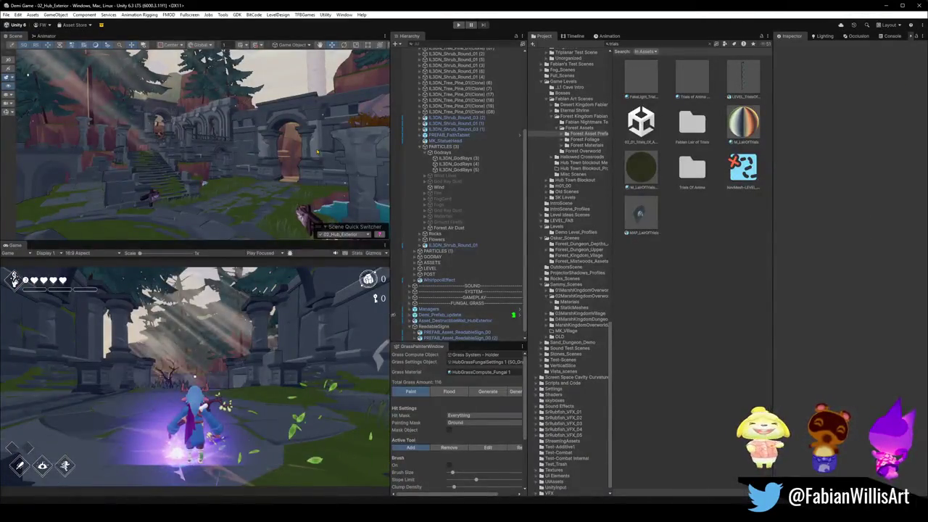
mouse_move(221, 163)
right_down()
mouse_move(317, 174)
mouse_move(280, 171)
mouse_move(304, 168)
right_up()
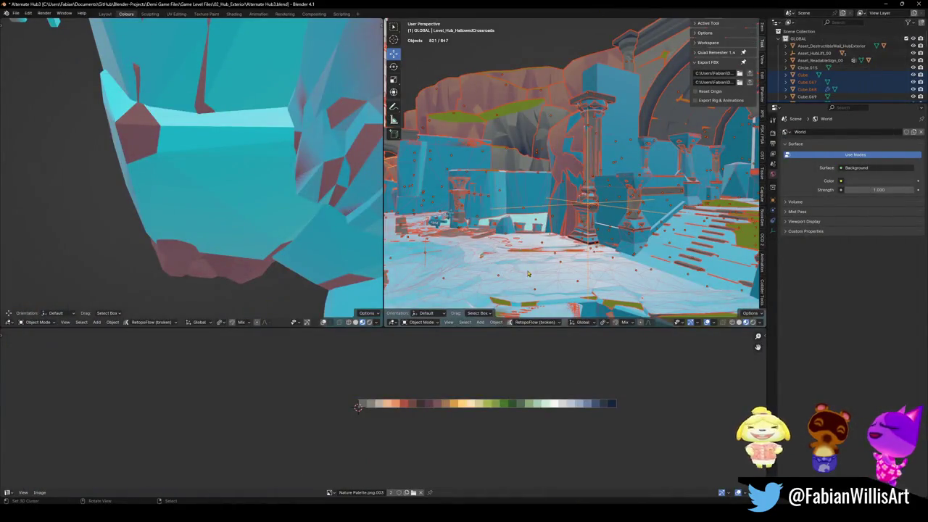
key(alt+a)
scroll(510, 205, down, 8)
scroll(510, 205, down, 3)
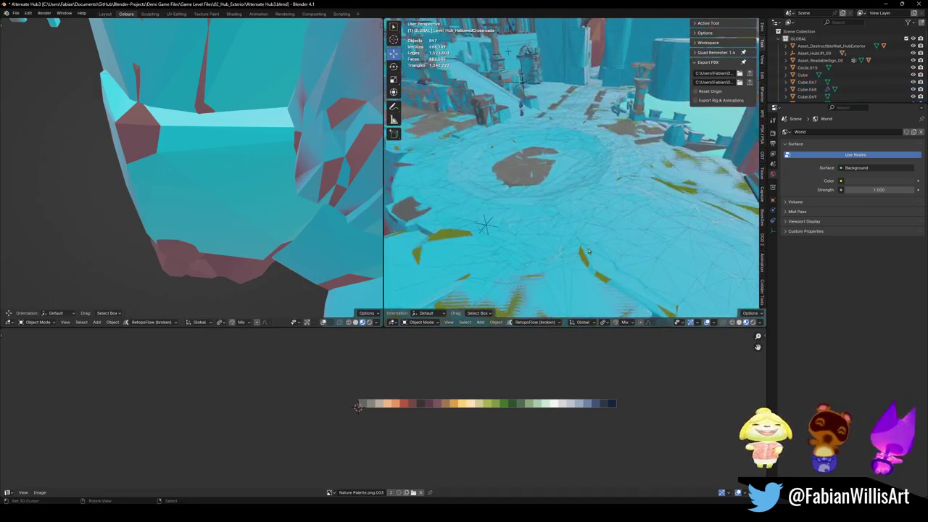
right_click(539, 221)
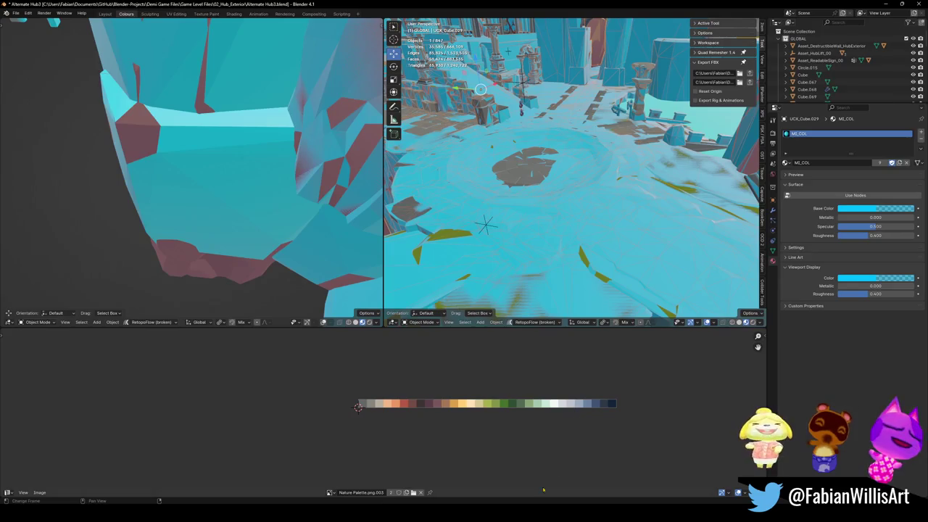
key(alt+Tab)
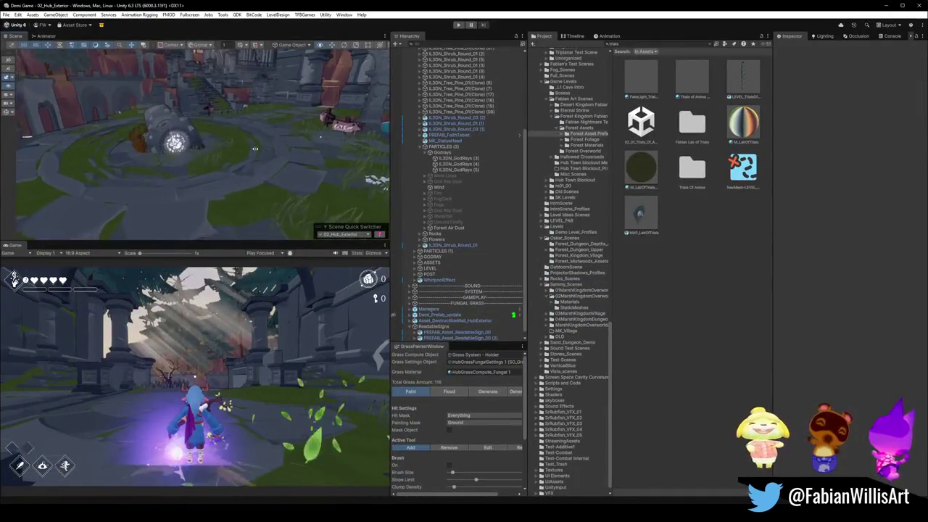
mouse_move(154, 134)
right_down()
mouse_move(176, 153)
mouse_move(221, 124)
mouse_move(210, 131)
right_up()
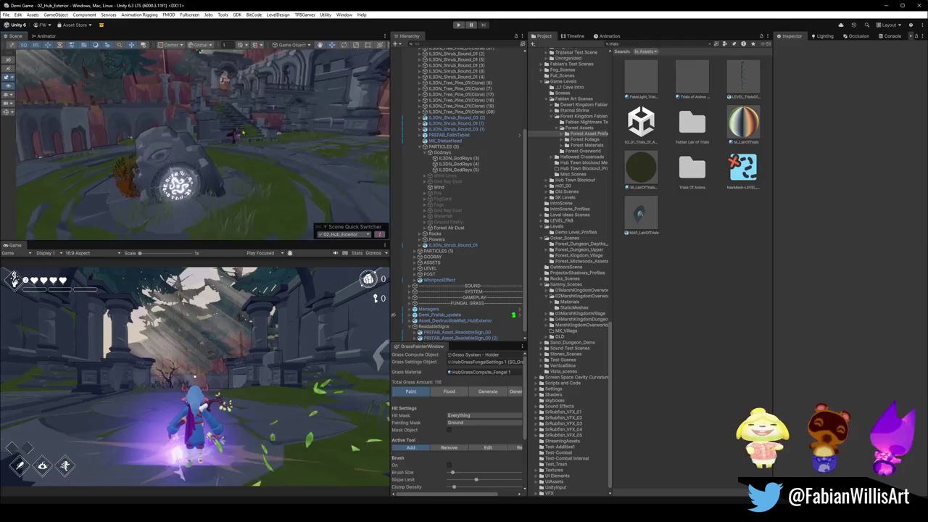
- Search the project assets for 'rock' and scroll through the results
click(659, 43)
text(rock)
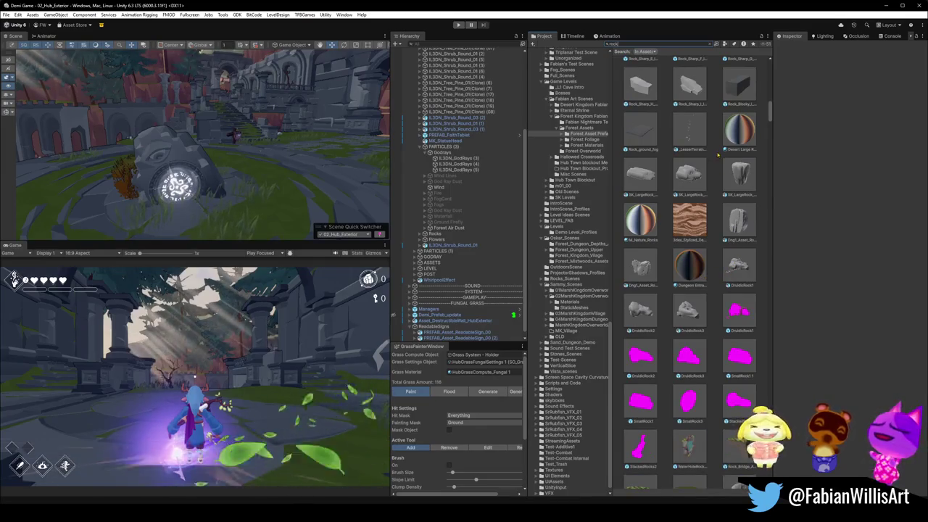
scroll(674, 271, down, 2)
scroll(696, 287, down, 2)
scroll(717, 304, down, 2)
scroll(717, 304, down, 3)
scroll(718, 303, down, 3)
scroll(718, 302, down, 3)
scroll(720, 300, down, 3)
scroll(718, 312, down, 3)
scroll(712, 330, down, 3)
scroll(708, 345, down, 3)
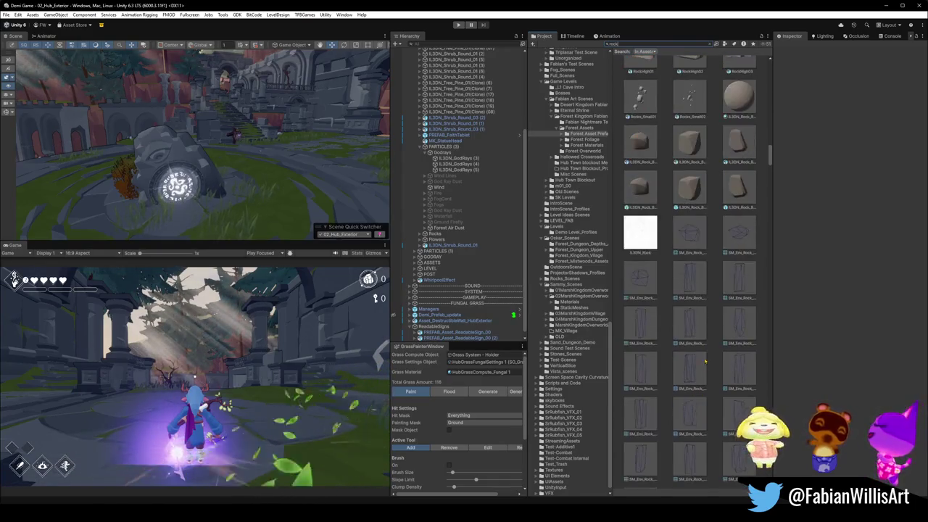
scroll(705, 355, down, 3)
scroll(711, 326, down, 3)
scroll(725, 276, down, 3)
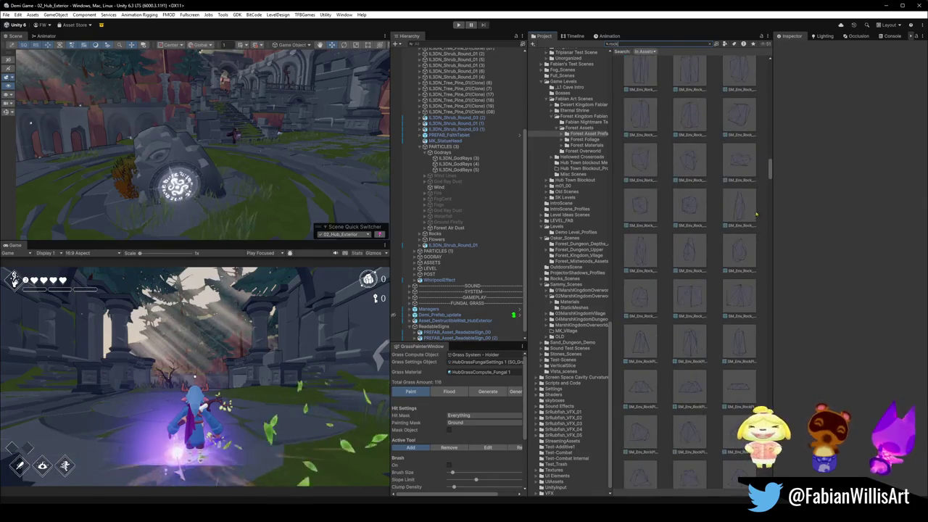
- Refine the search to 't:prefab rock' and pick PREFAB_Forest_Rock_00
click(653, 44)
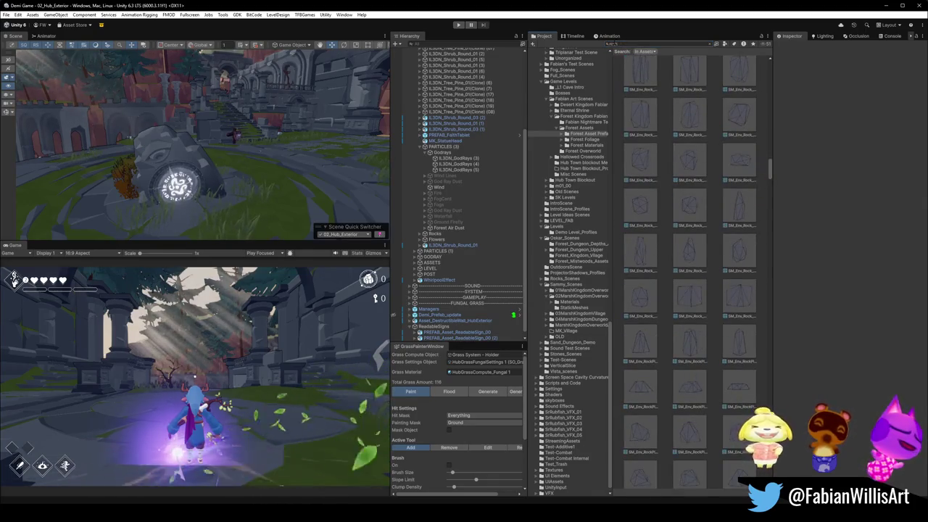
text(t:prefab)
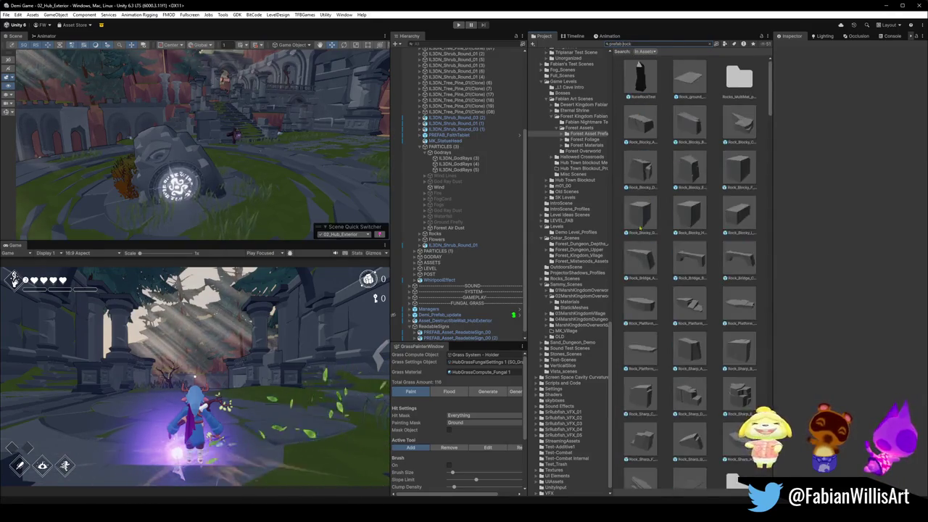
scroll(678, 192, down, 3)
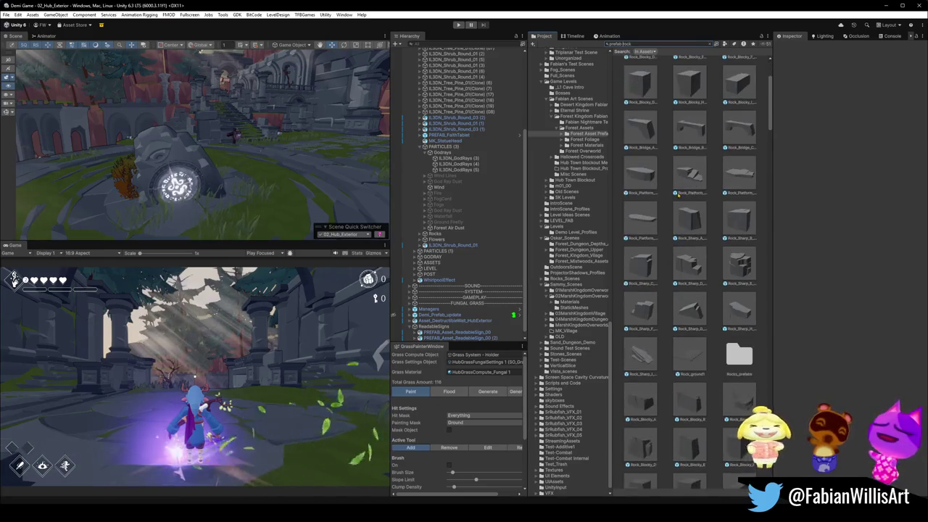
key(BackSpace)
text(_)
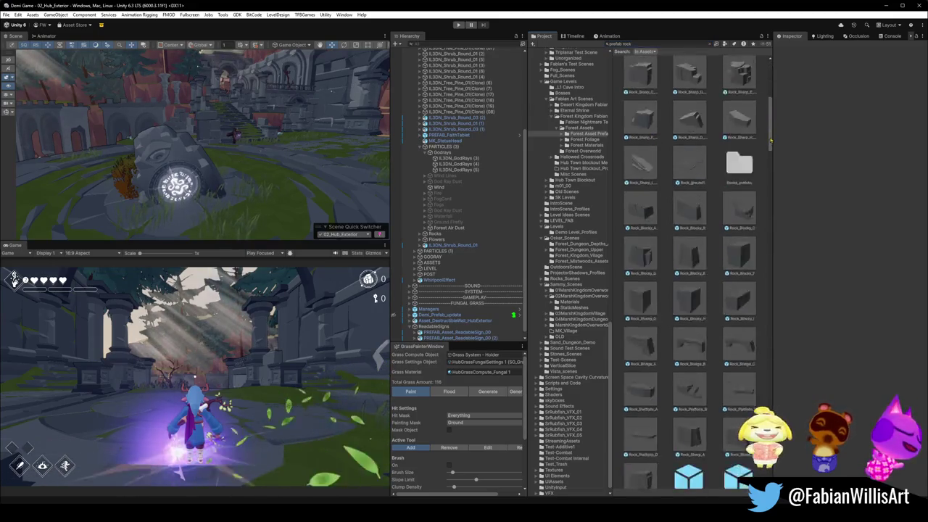
scroll(689, 268, down, 2)
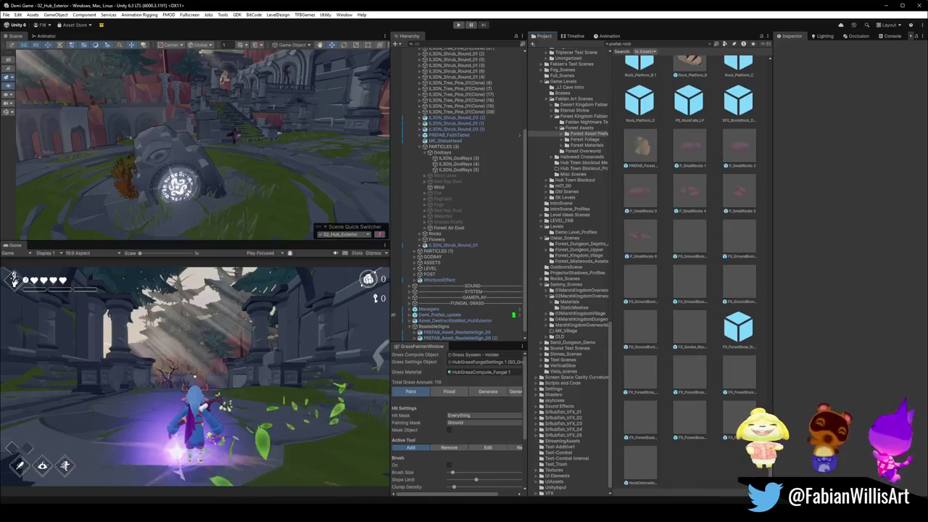
click(641, 148)
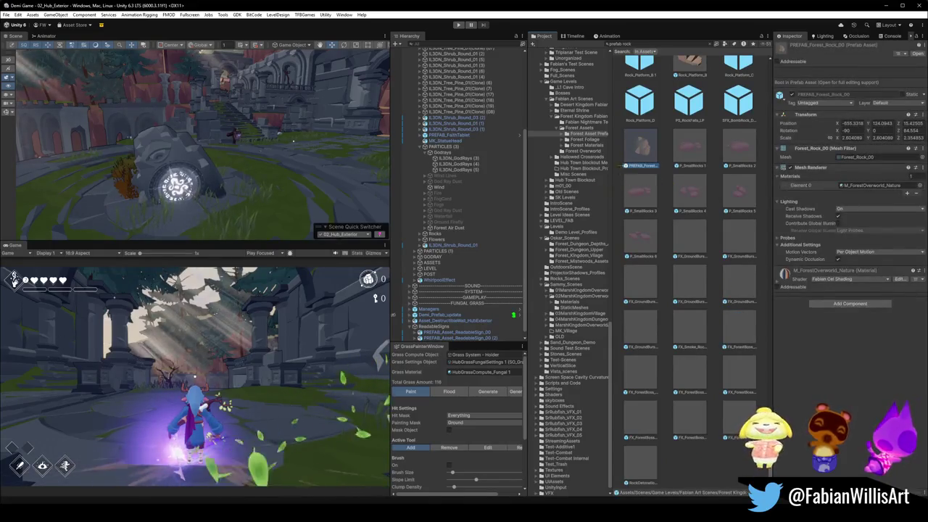
- Place a Forest_Rock_00 prefab in the scene beside the glowing-disc stone
drag(644, 149, 188, 209)
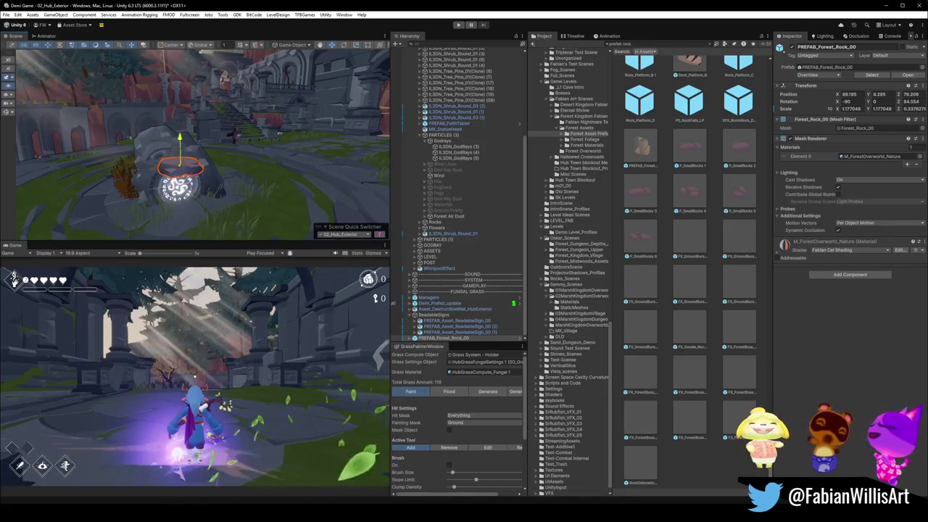
key(f)
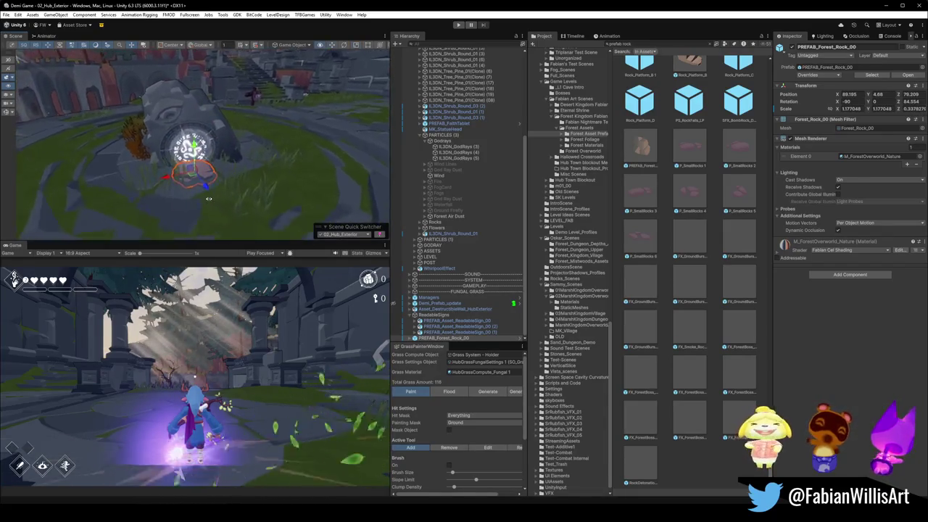
drag(211, 182, 160, 178)
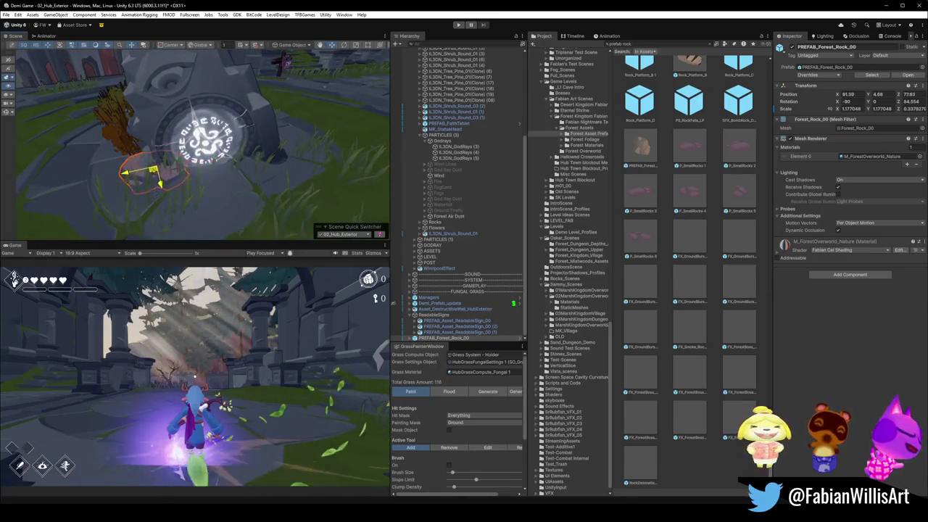
click(686, 463)
mouse_move(217, 145)
right_down()
mouse_move(287, 120)
mouse_move(329, 147)
right_up()
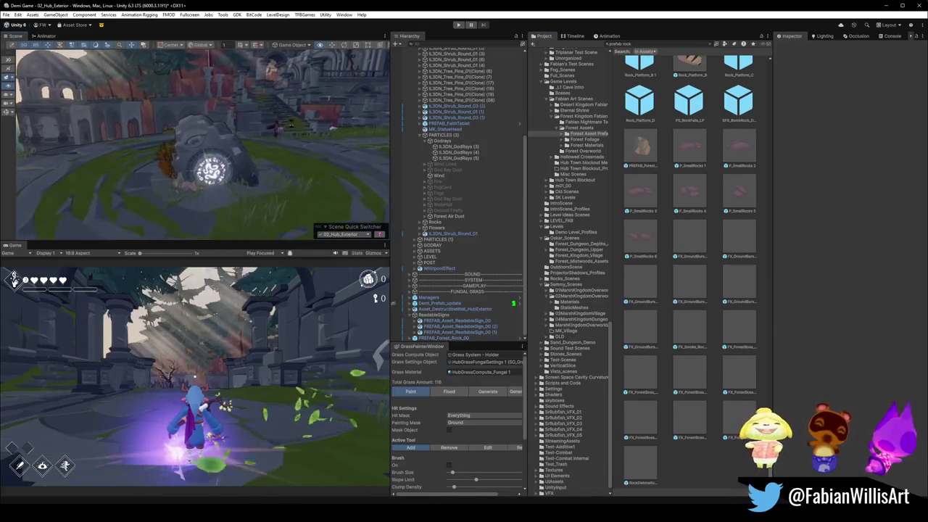
- Select the placed forest rock from among the god rays and grass, and duplicate it
click(196, 229)
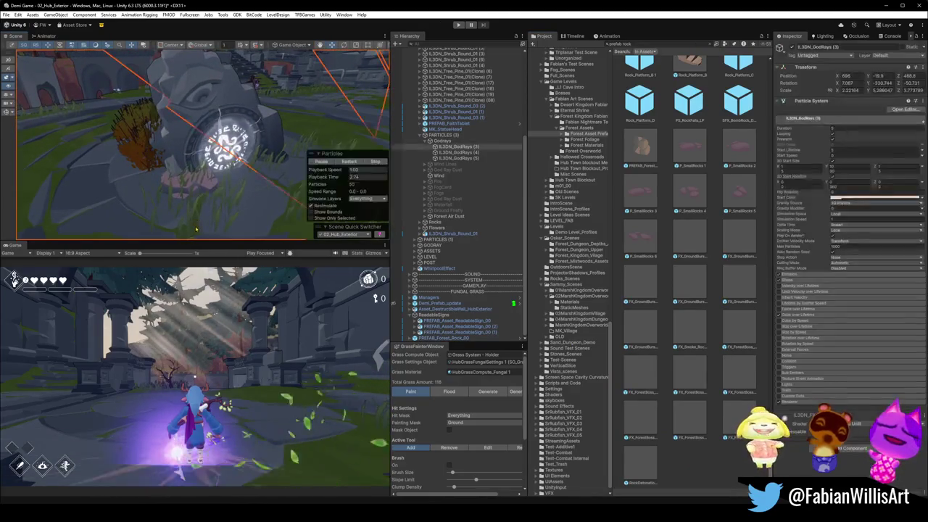
click(190, 215)
click(179, 184)
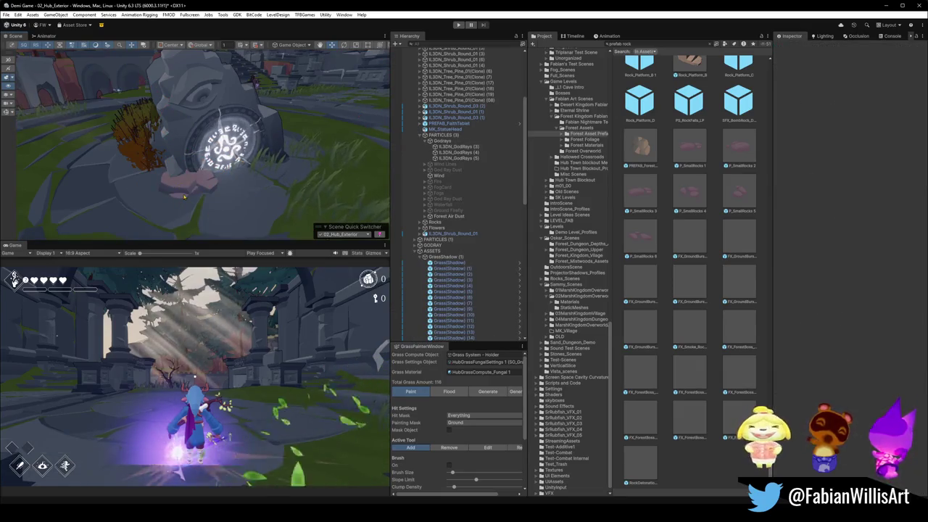
click(183, 196)
click(190, 187)
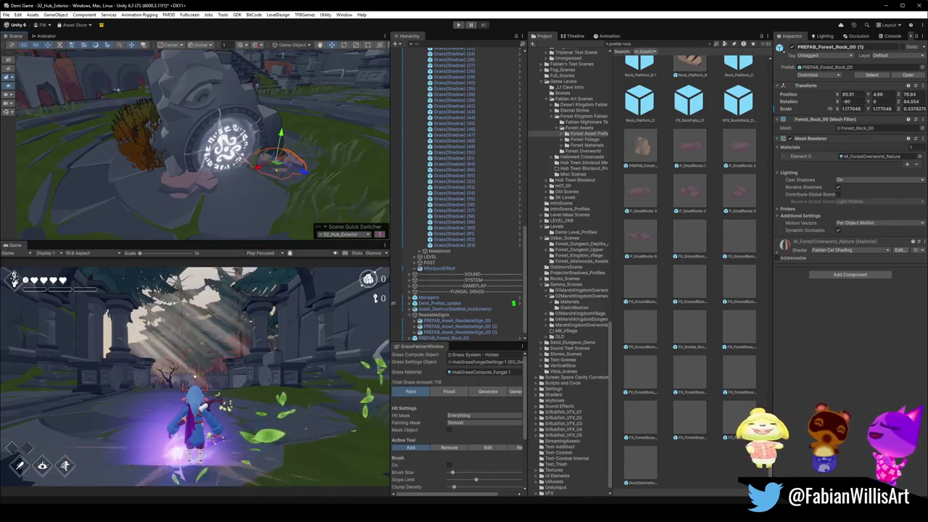
key(ctrl+d)
key(ctrl+d)
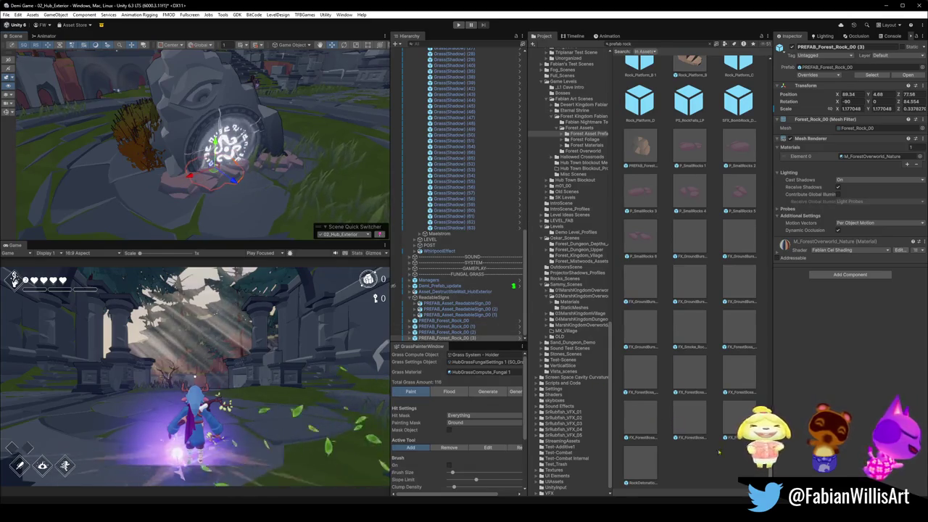
click(719, 449)
- Select the forest rock by the glowing portal and raise it to Position Y 8.295
mouse_move(218, 131)
alt+mouse_down()
mouse_move(239, 97)
mouse_move(257, 153)
mouse_move(224, 145)
alt+mouse_up()
scroll(239, 97, down, 3)
scroll(260, 152, up, 5)
scroll(224, 144, down, 5)
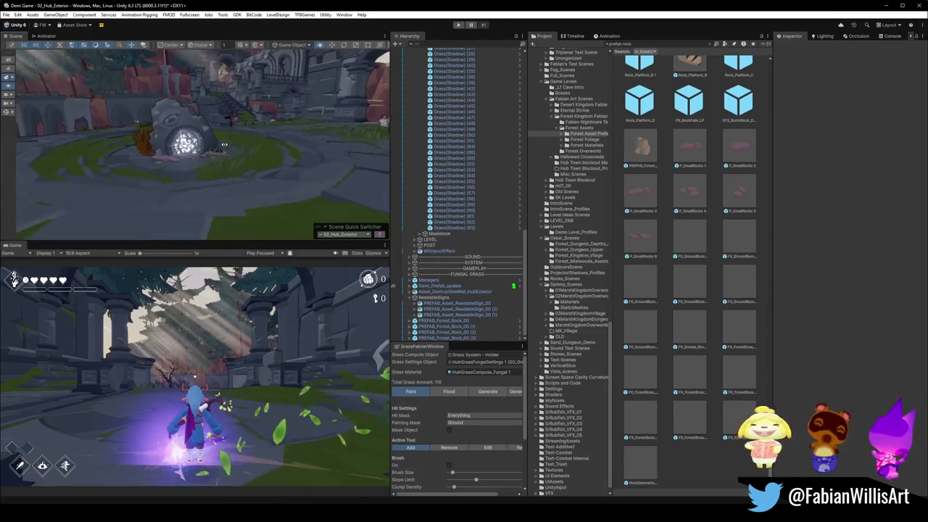
scroll(224, 144, up, 3)
mouse_move(224, 145)
alt+mouse_down()
mouse_move(246, 149)
mouse_move(138, 150)
mouse_move(163, 152)
alt+mouse_up()
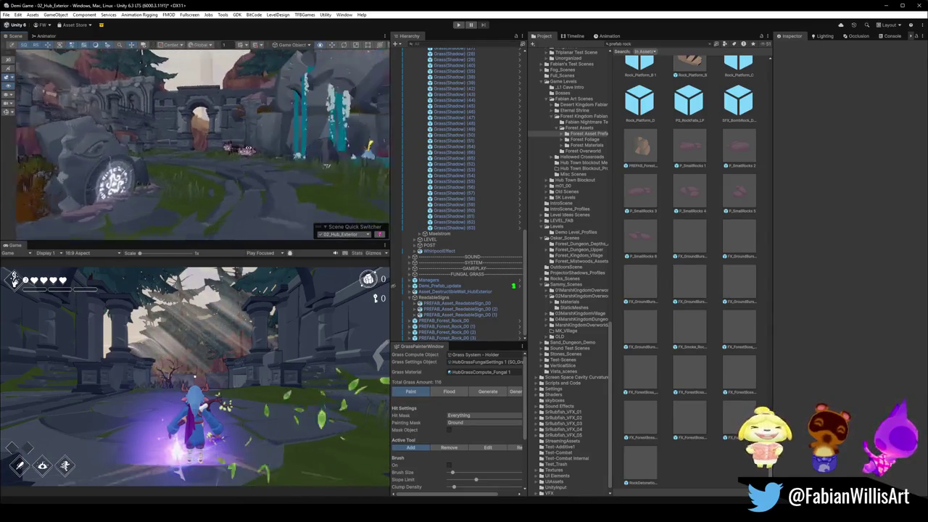
scroll(139, 150, down, 3)
scroll(163, 151, down, 2)
scroll(164, 151, down, 2)
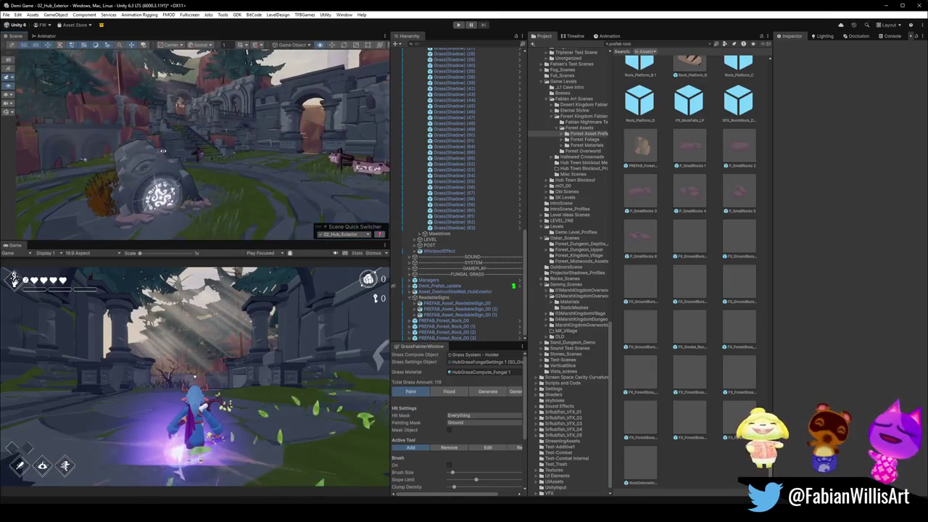
click(224, 104)
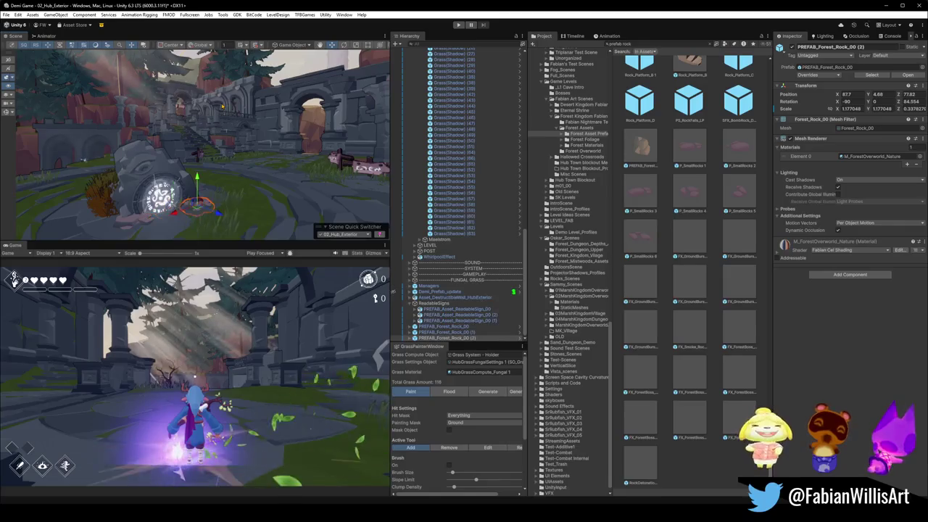
click(226, 93)
click(225, 92)
click(225, 92)
click(225, 91)
click(225, 90)
click(224, 90)
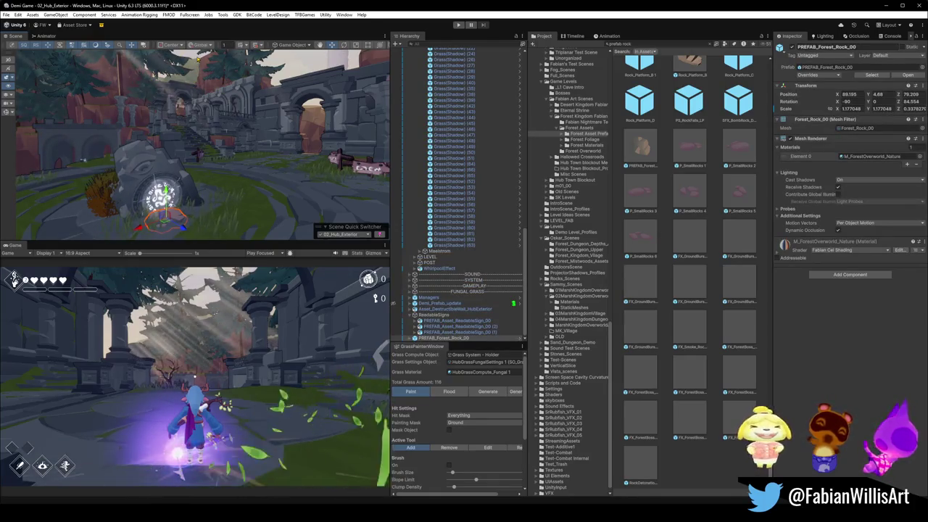
drag(165, 190, 165, 152)
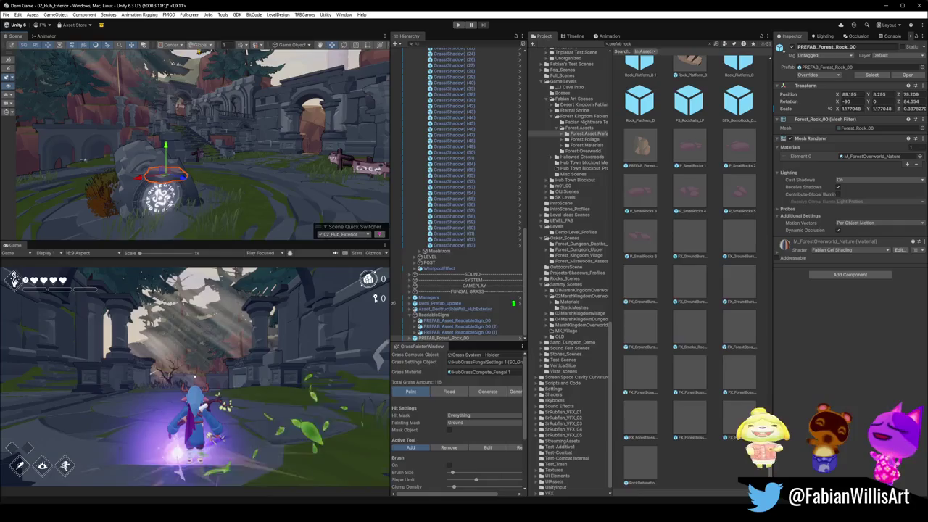
key(shift+d)
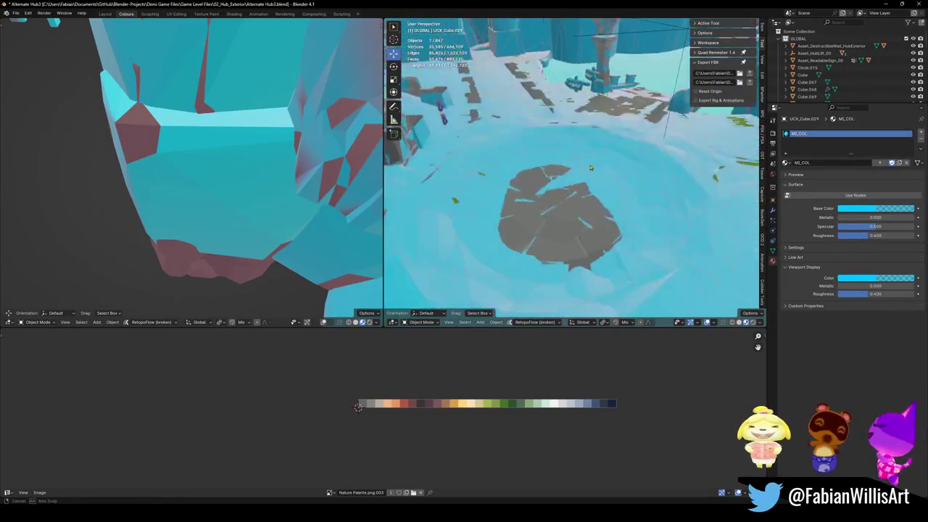
- Unhide all hidden collision meshes in Blender with Alt+H, then fly Unity's Scene view toward the rock gate
mouse_move(609, 158)
middle_down()
mouse_move(534, 217)
mouse_move(508, 211)
middle_up()
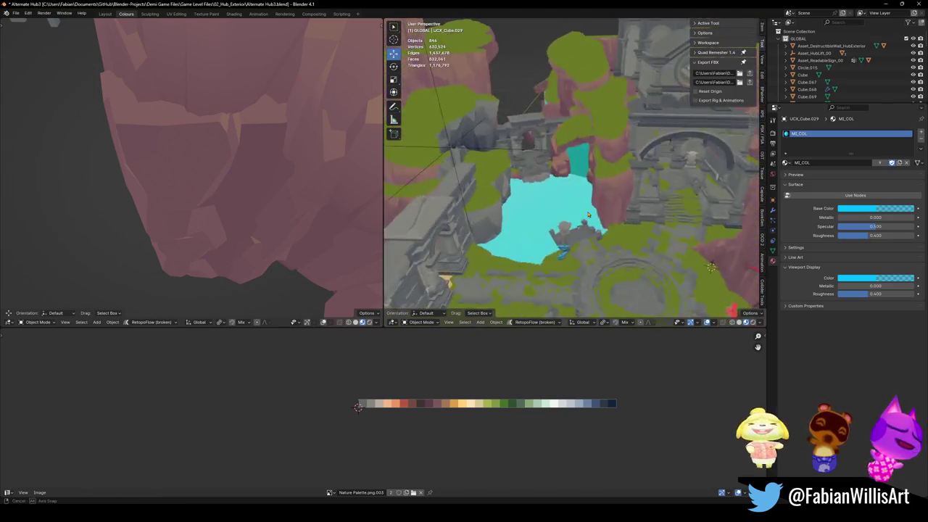
key(alt+h)
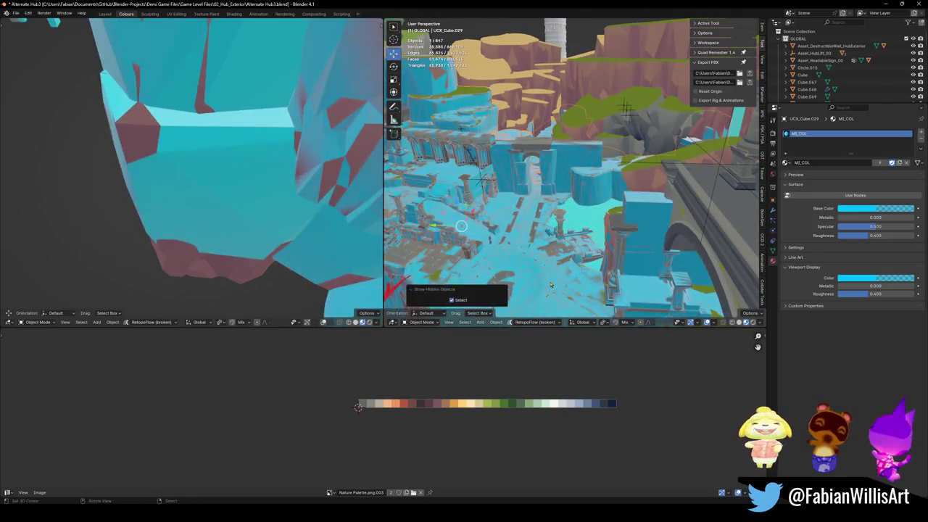
key(alt+Tab)
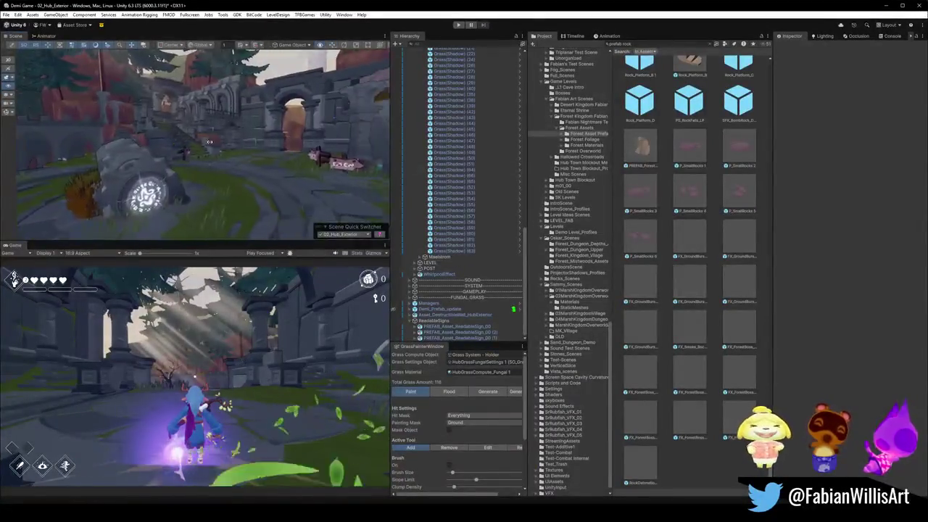
mouse_move(301, 127)
right_down()
mouse_move(351, 138)
mouse_move(352, 181)
mouse_move(260, 164)
mouse_move(286, 169)
right_up()
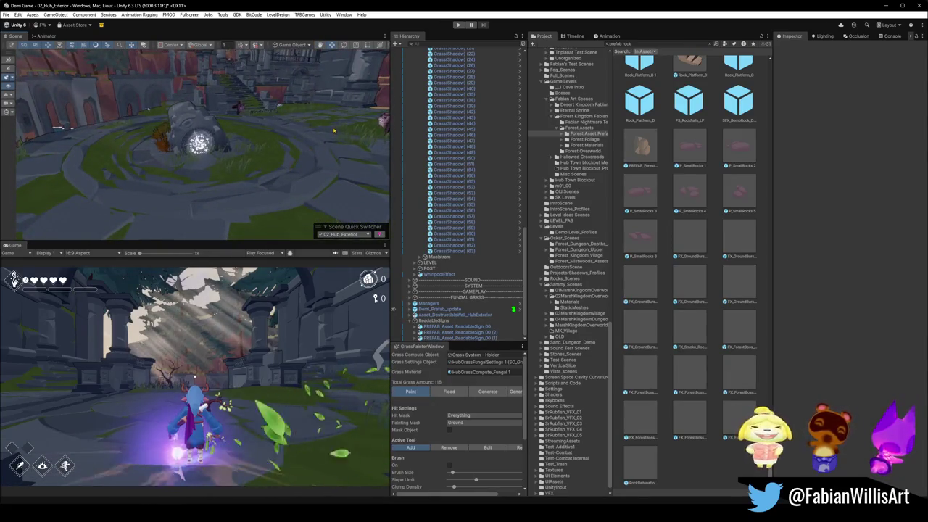
- In Floor.002's Edit Mode, delete the first linked slab islands at the plaza centre
click(888, 6)
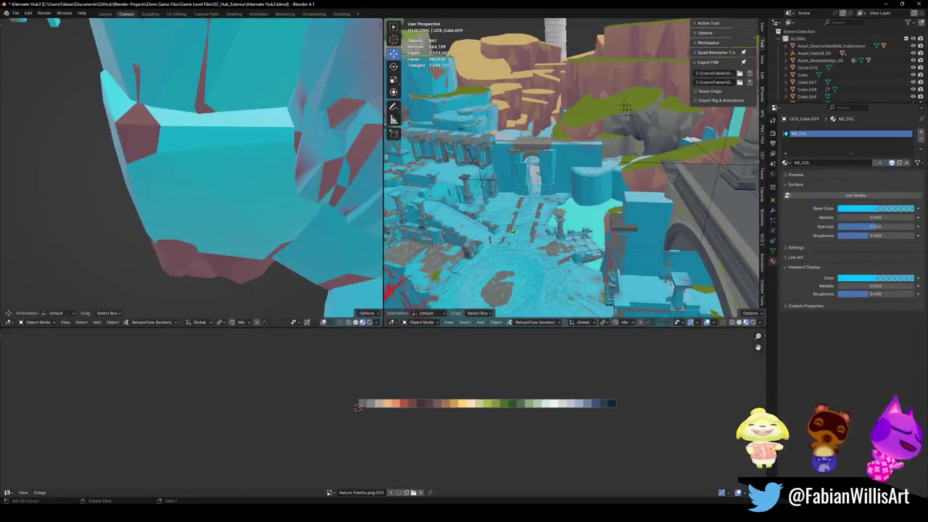
click(530, 276)
key(KP_Decimal)
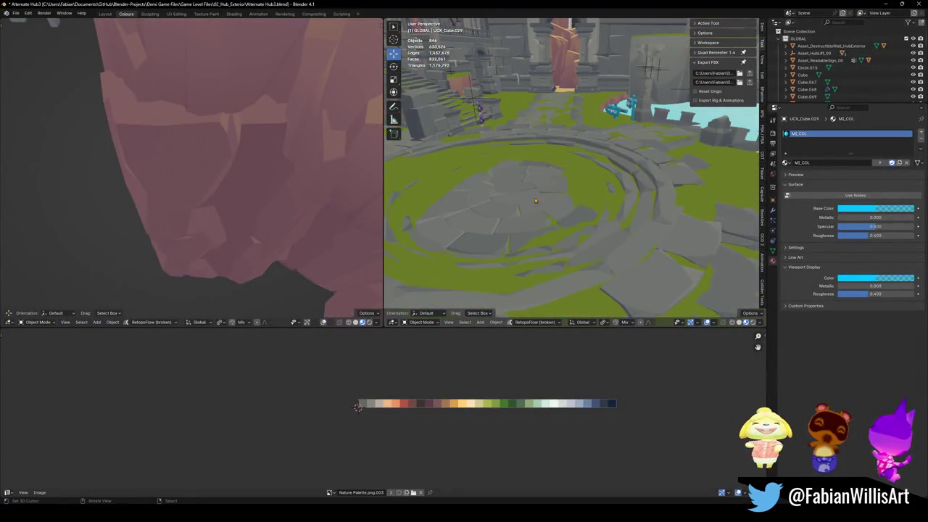
key(Tab)
key(alt+a)
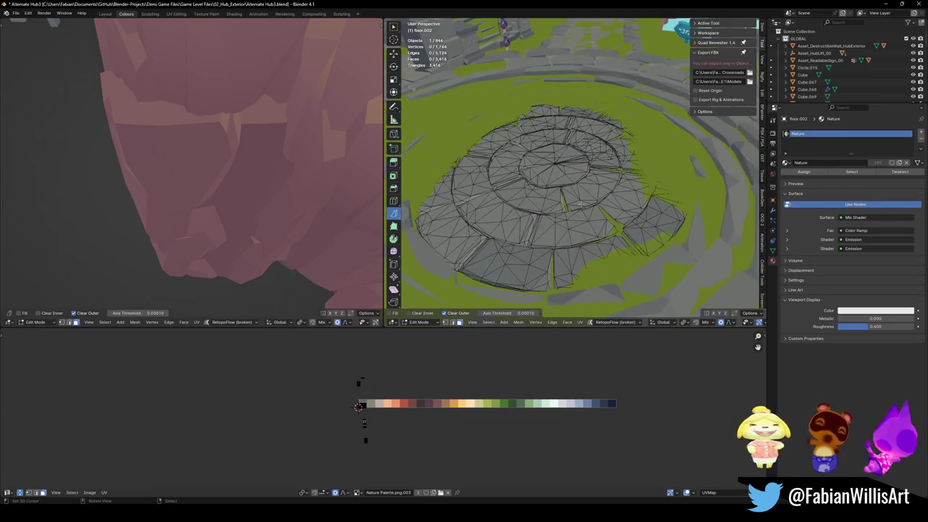
key(l)
key(l)
key(l)
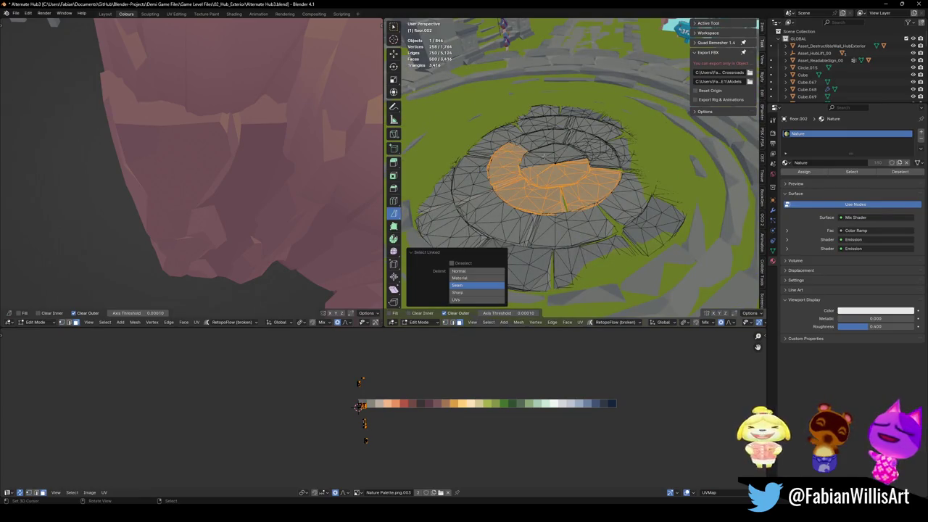
key(l)
key(l)
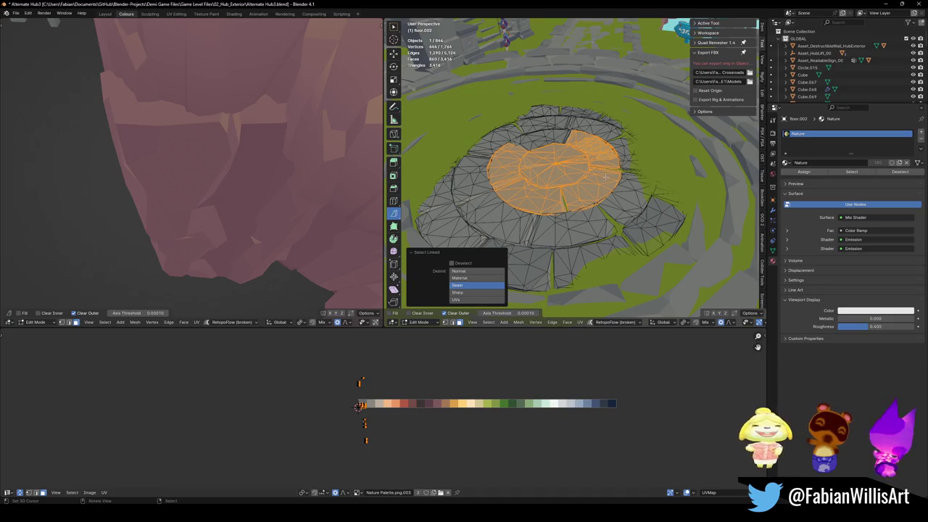
key(x)
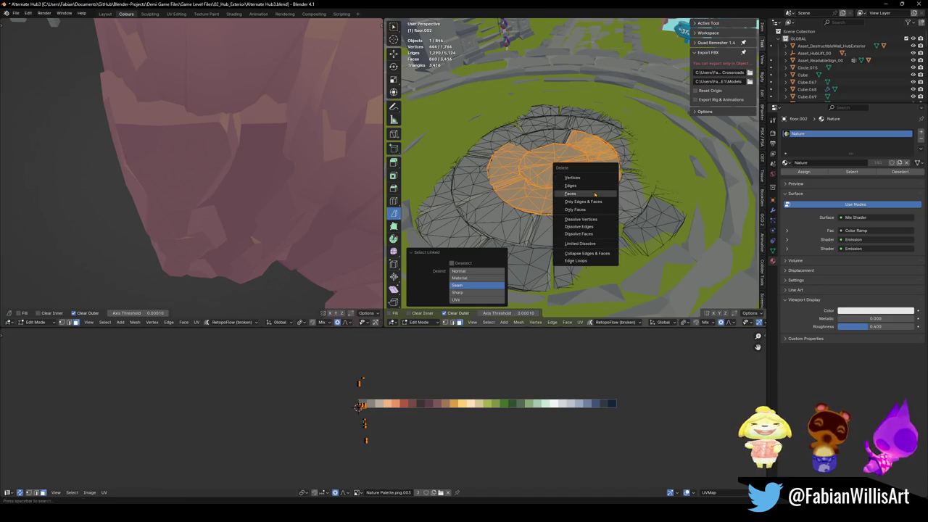
click(570, 193)
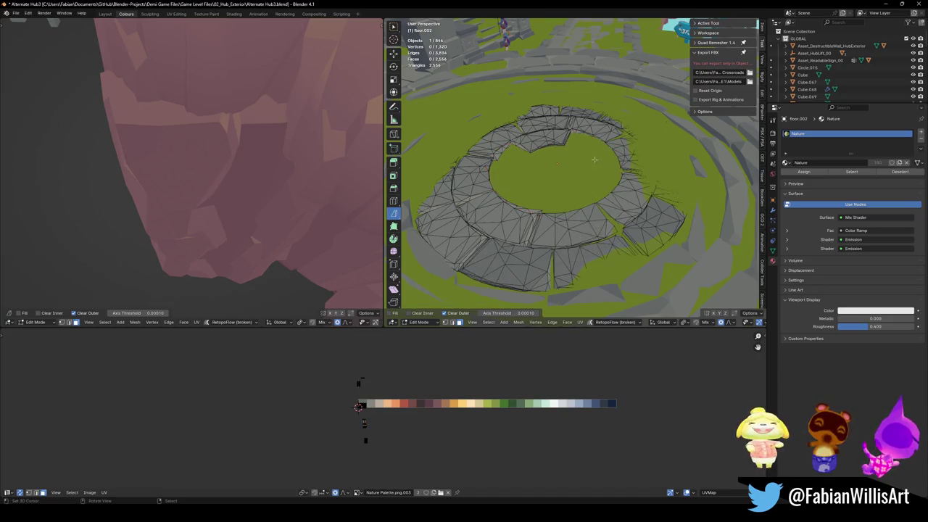
- Delete one more centre slab island and return Floor.002 to Object Mode
key(l)
key(x)
click(618, 197)
scroll(618, 198, up, 3)
mouse_move(618, 197)
middle_down()
mouse_move(589, 185)
mouse_move(582, 194)
middle_up()
scroll(588, 185, down, 3)
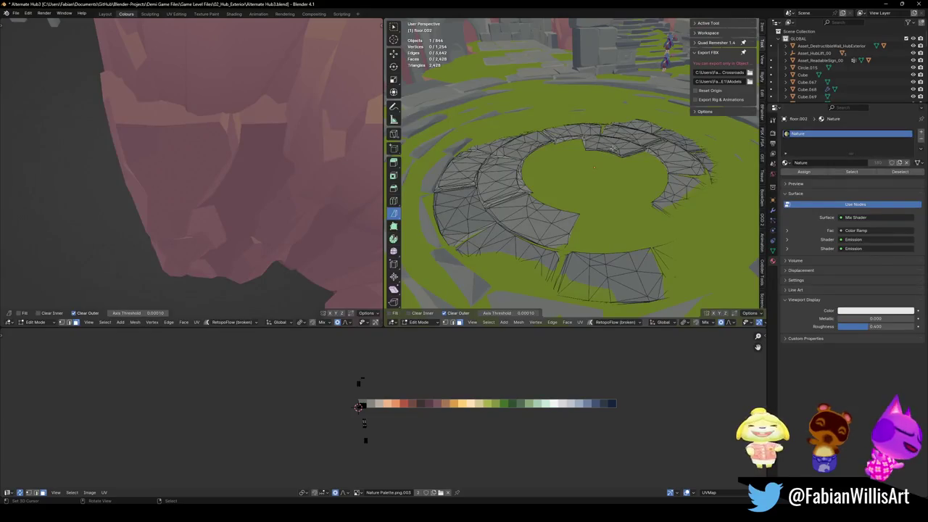
key(Tab)
mouse_move(613, 147)
middle_down()
mouse_move(681, 44)
mouse_move(658, 45)
middle_up()
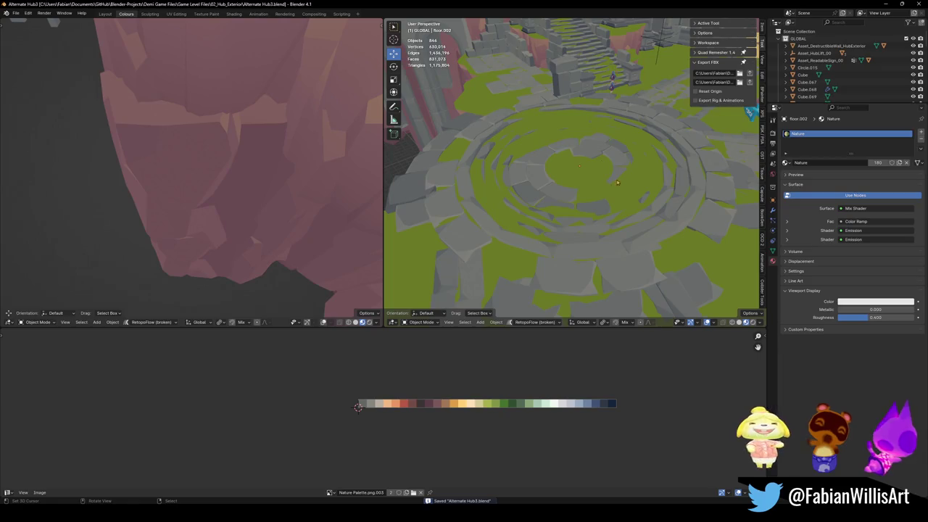
- Walk to a new viewpoint and delete the two signs from the level
alt+middle_click(615, 159)
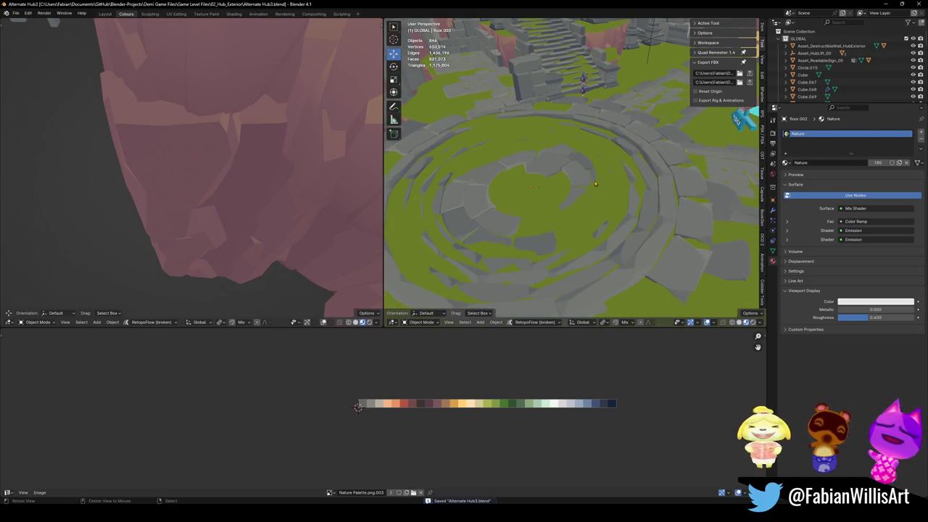
key(shift+grave)
click(532, 202)
click(559, 184)
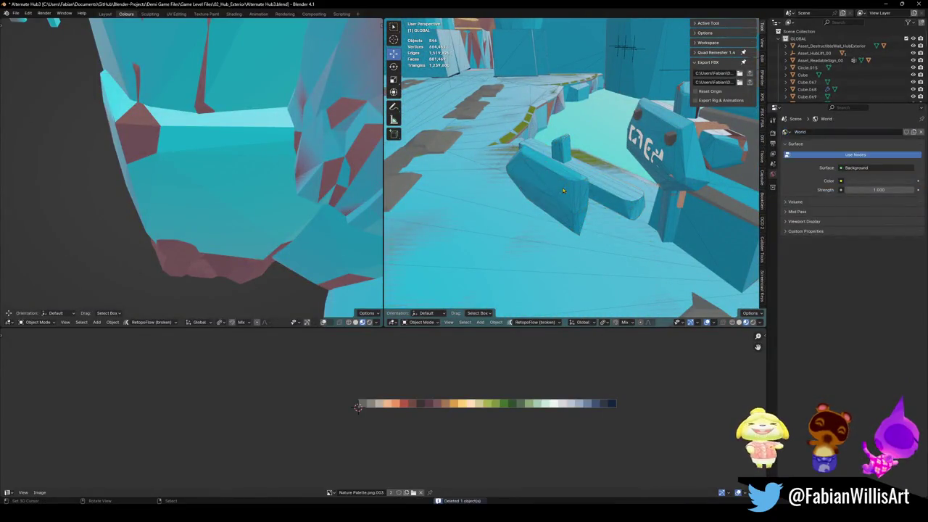
key(Delete)
click(659, 151)
key(Delete)
- Select all the level objects, including Level_Hub_HallowedCrossroads, and return to Unity
key(shift+grave)
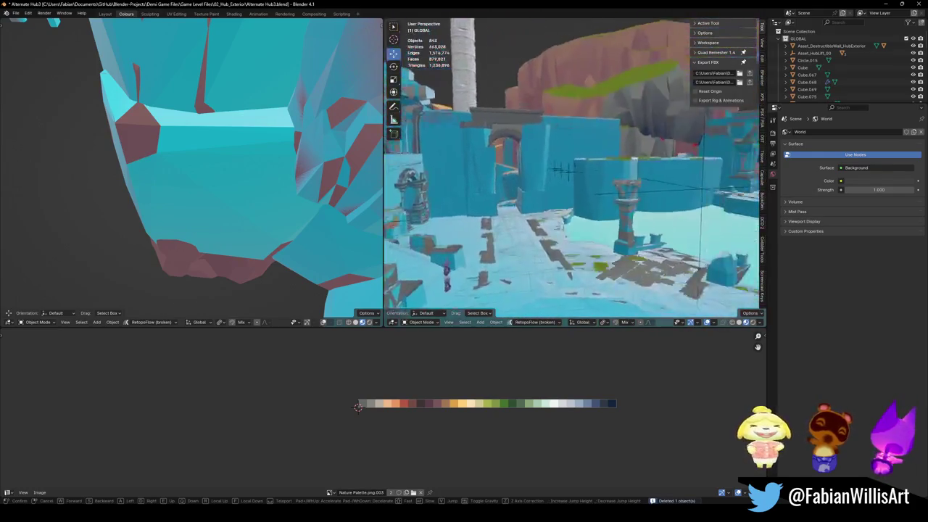
click(599, 208)
click(608, 207)
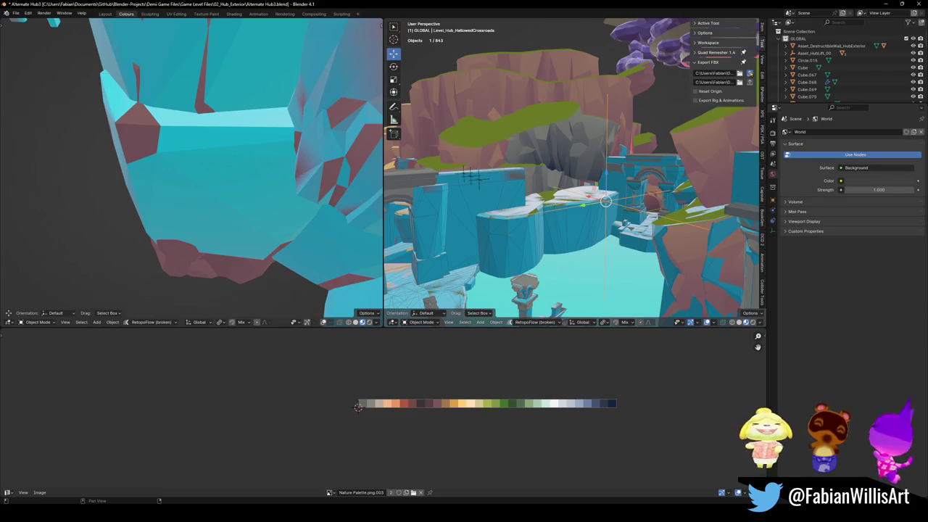
key(a)
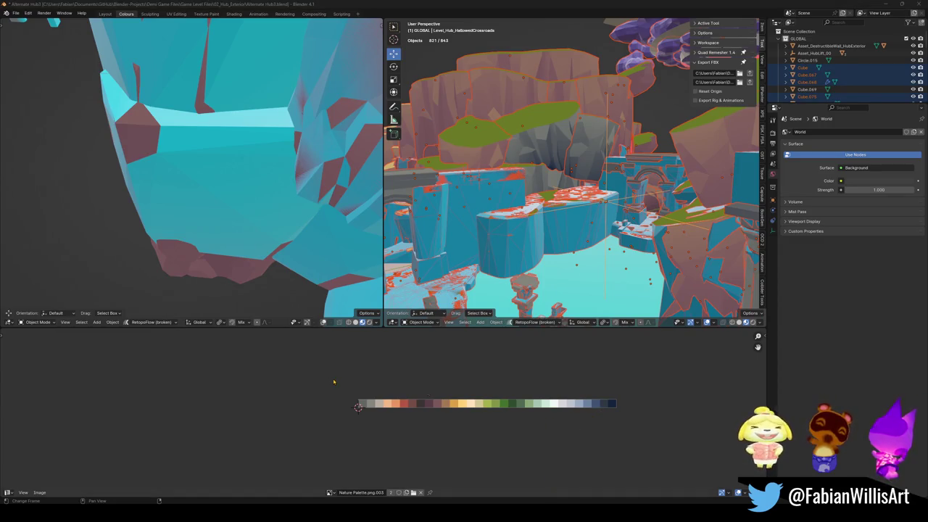
key(alt+Tab)
mouse_move(339, 174)
right_down()
mouse_move(233, 177)
mouse_move(211, 146)
mouse_move(195, 152)
mouse_move(225, 118)
mouse_move(178, 101)
mouse_move(222, 176)
right_up()
- Select the Grass(Shadow) (8) clump, sink it lower and nudge it sideways
click(192, 198)
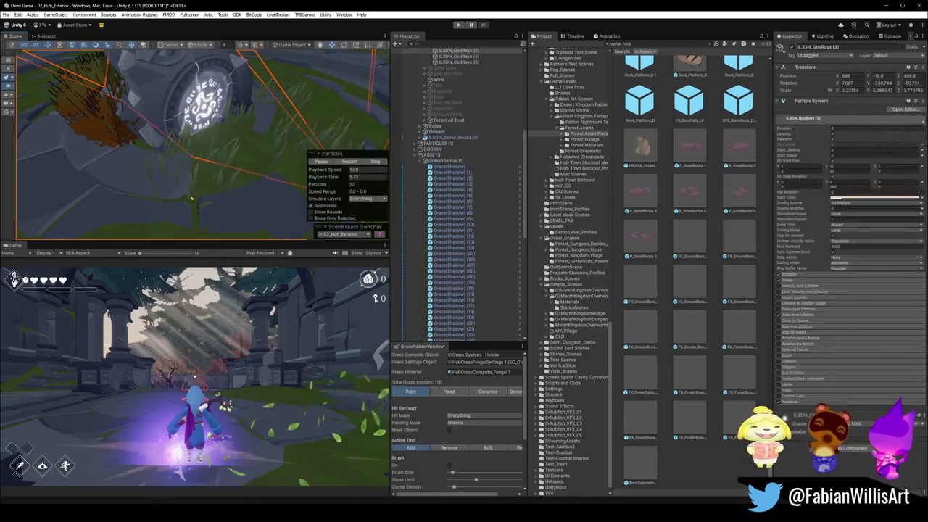
click(193, 192)
click(192, 192)
click(192, 192)
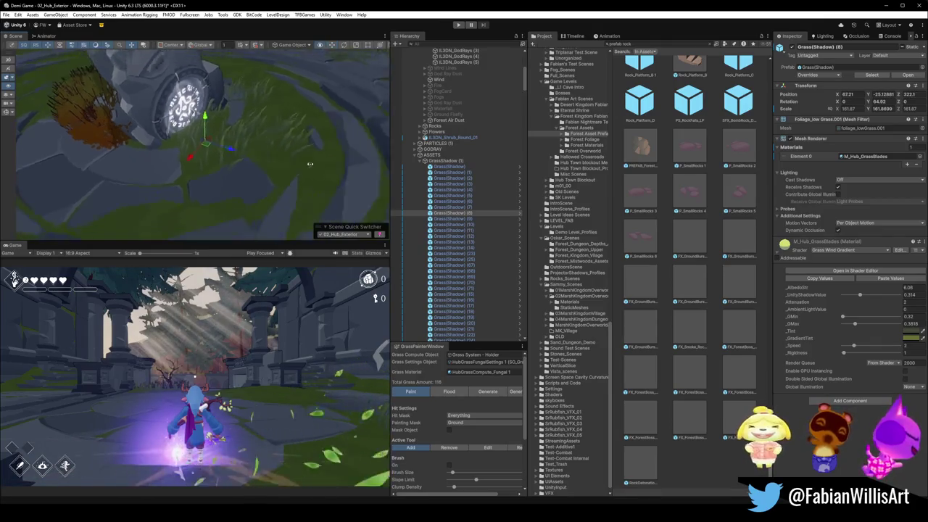
alt+drag(225, 152, 352, 174)
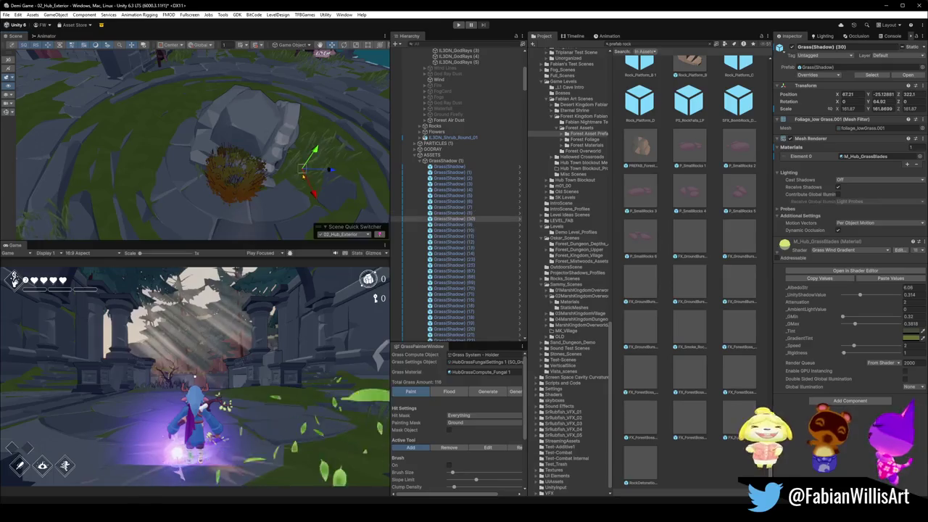
mouse_move(143, 151)
right_down()
mouse_move(222, 58)
mouse_move(165, 109)
right_up()
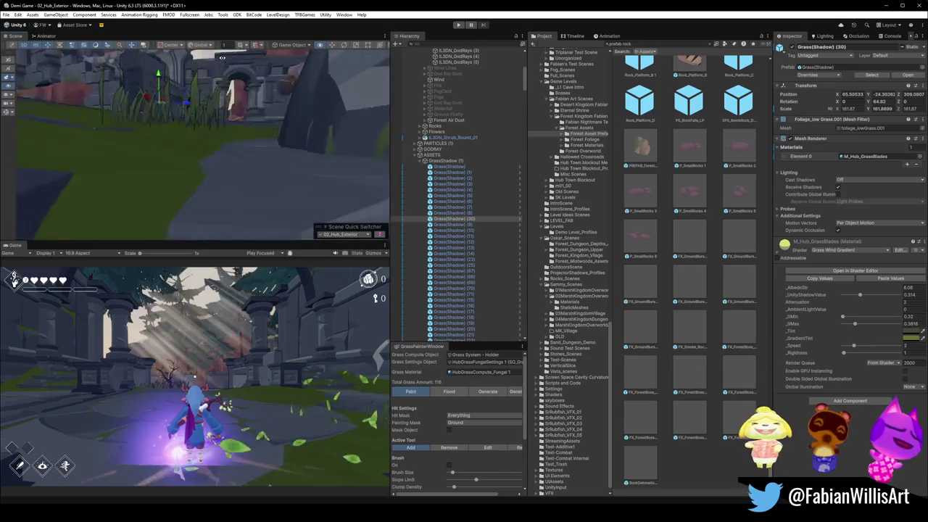
mouse_move(166, 119)
mouse_down()
mouse_move(166, 153)
mouse_move(148, 181)
mouse_up()
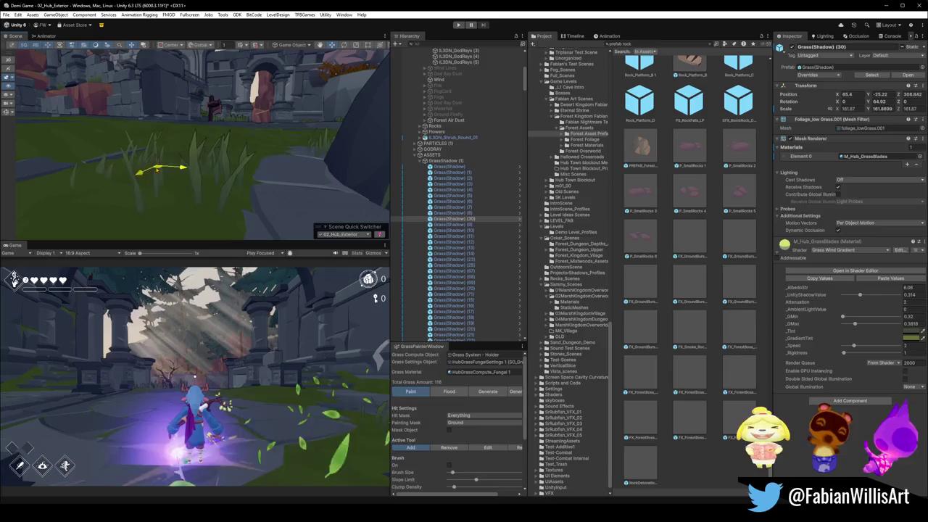
mouse_move(149, 182)
right_down()
mouse_move(273, 185)
mouse_move(215, 185)
right_up()
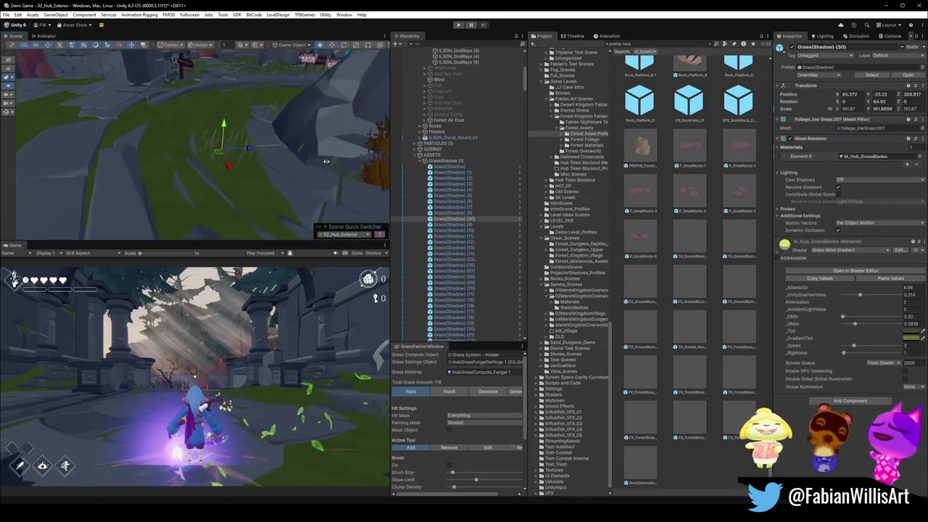
- Duplicate the grass clump several times and move a copy beside the rock
key(ctrl+d)
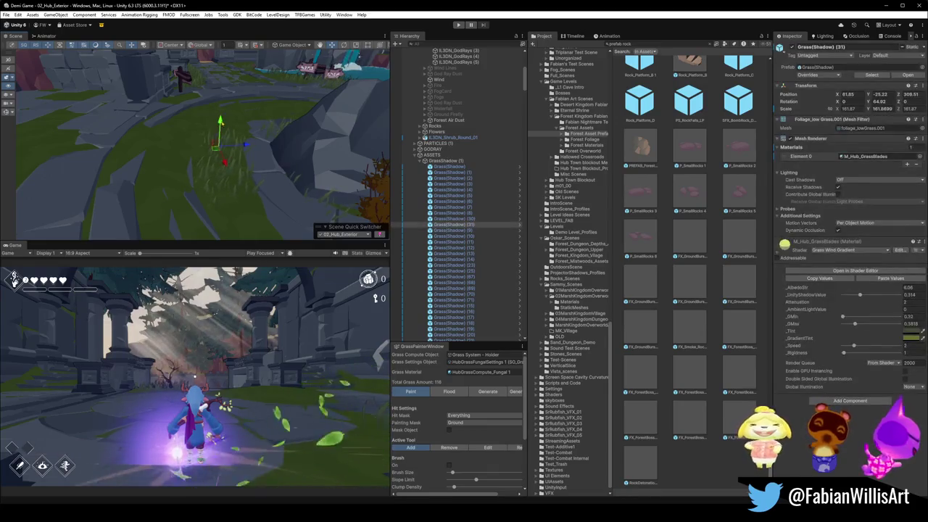
key(ctrl+d)
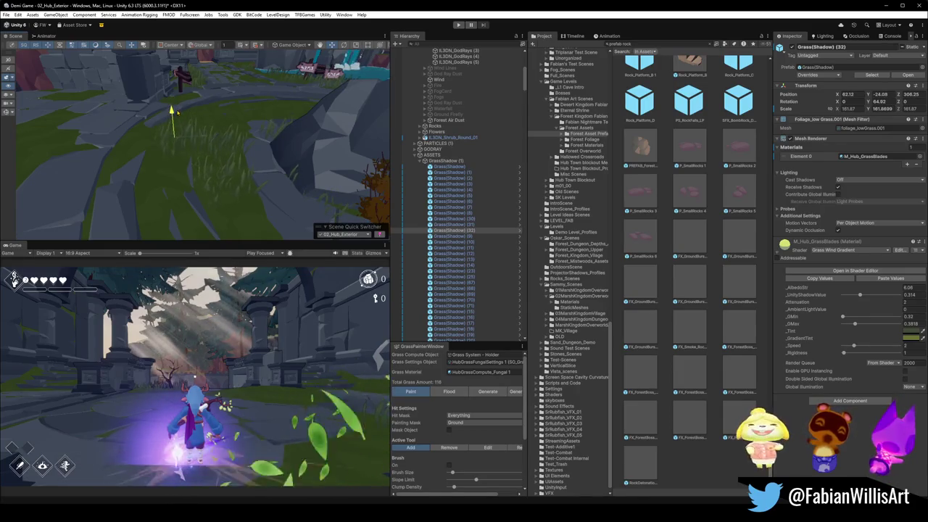
key(ctrl+d)
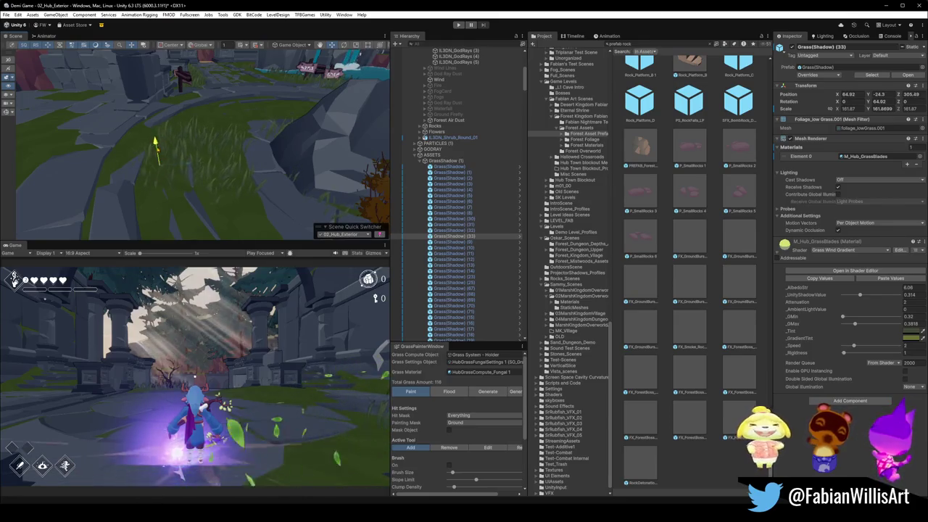
key(f)
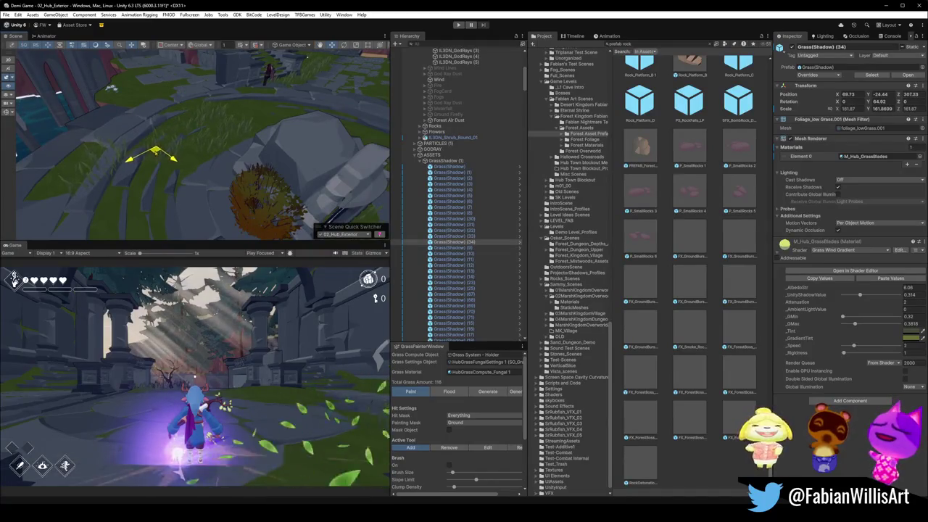
key(ctrl+d)
drag(140, 197, 269, 111)
mouse_move(203, 131)
right_down()
mouse_move(229, 58)
mouse_move(158, 74)
mouse_move(161, 105)
right_up()
- Make further grass clump duplicates and slide the last one along the ground
key(ctrl+d)
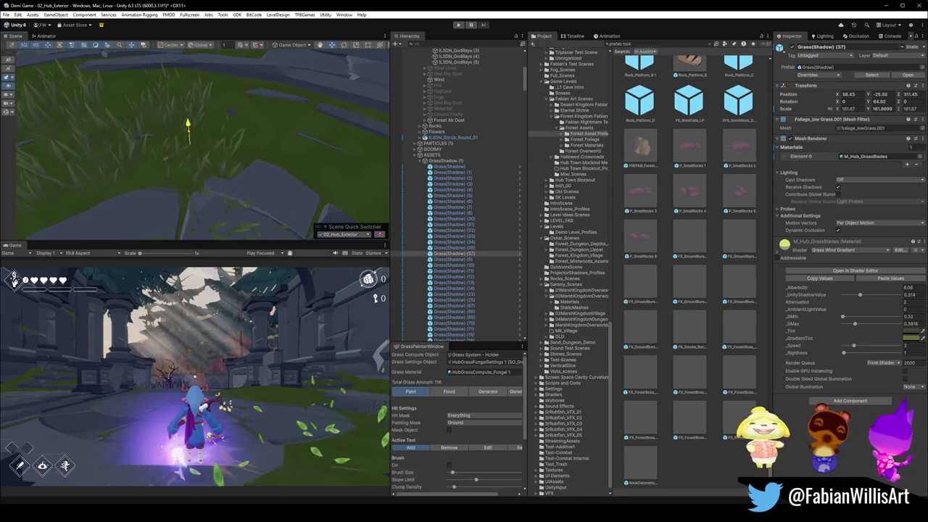
right_drag(233, 143, 240, 152)
key(ctrl+d)
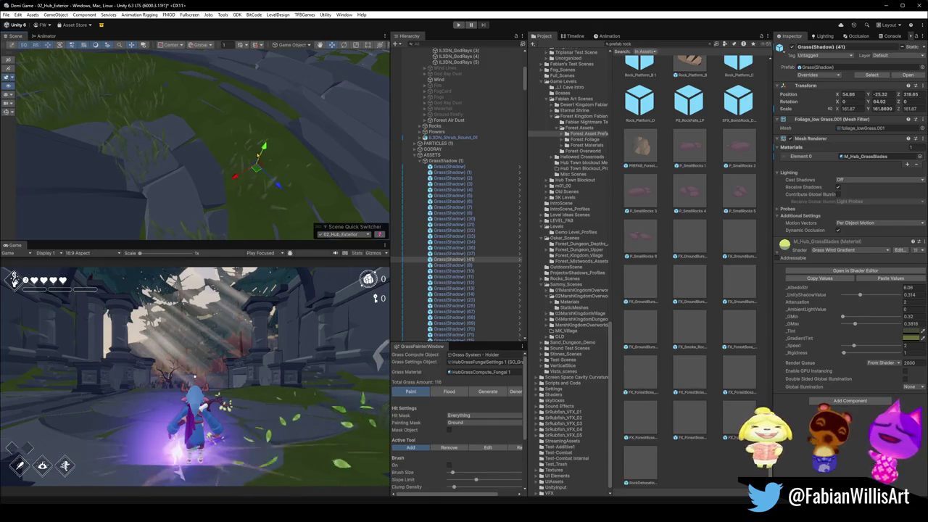
right_drag(266, 141, 340, 93)
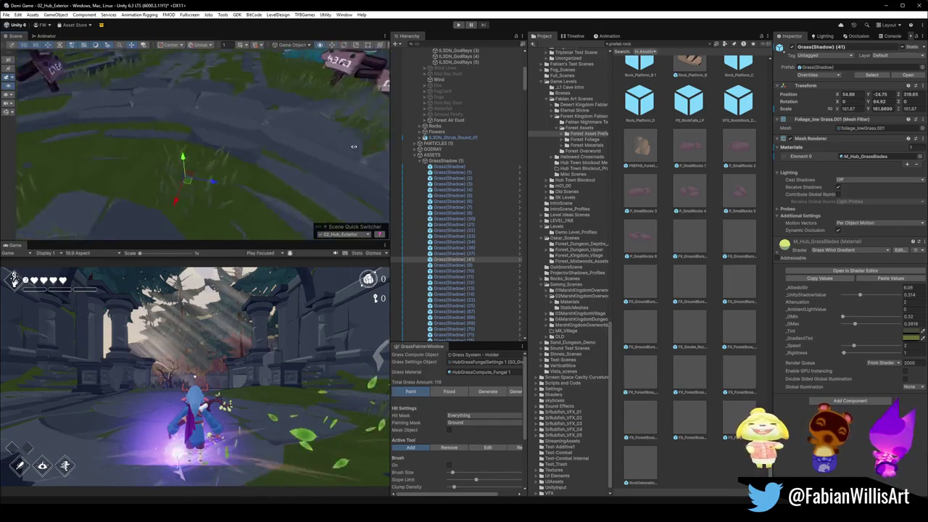
right_drag(340, 94, 362, 152)
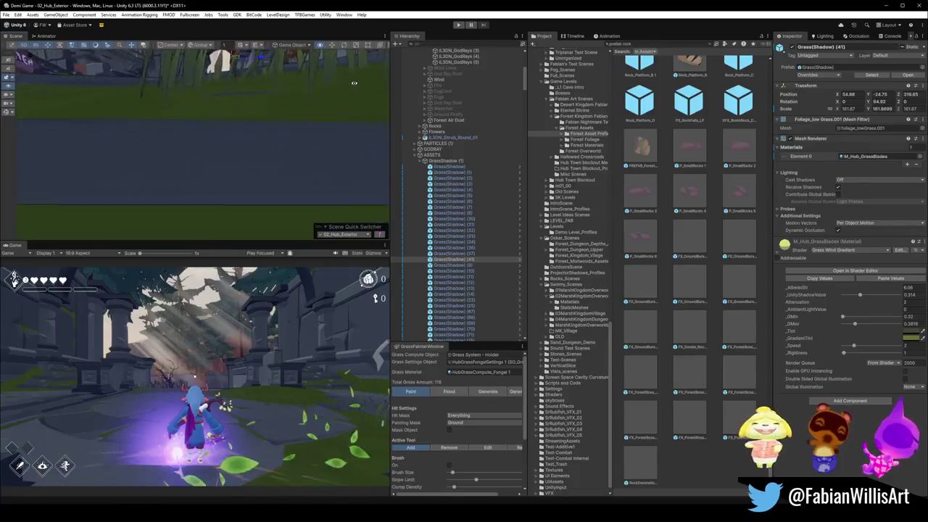
key(ctrl+d)
drag(318, 94, 205, 92)
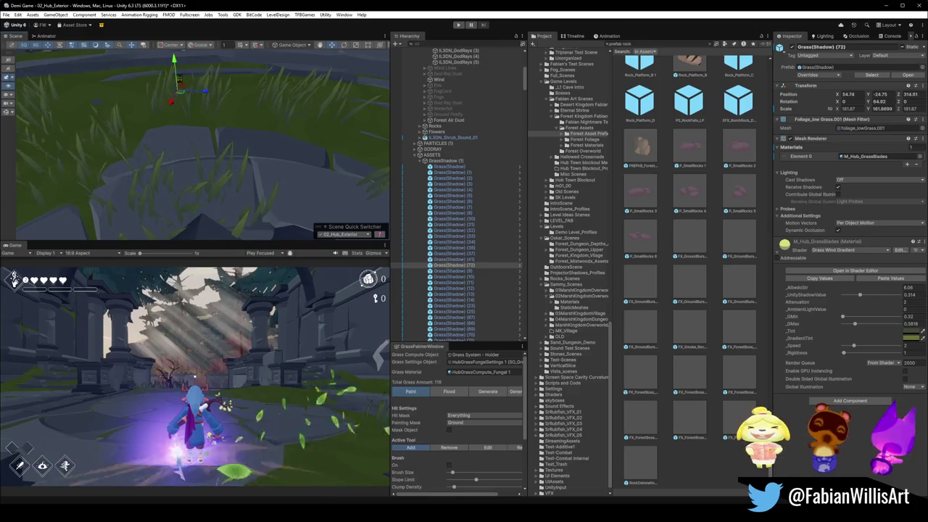
- Delete the Grass(Shadow) (6) clump and select the grass by the rune platform
click(213, 188)
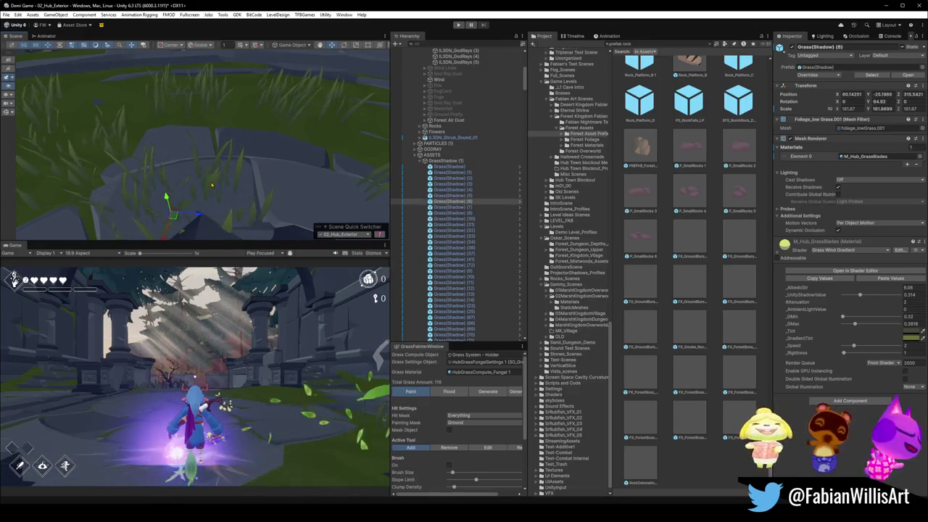
key(Delete)
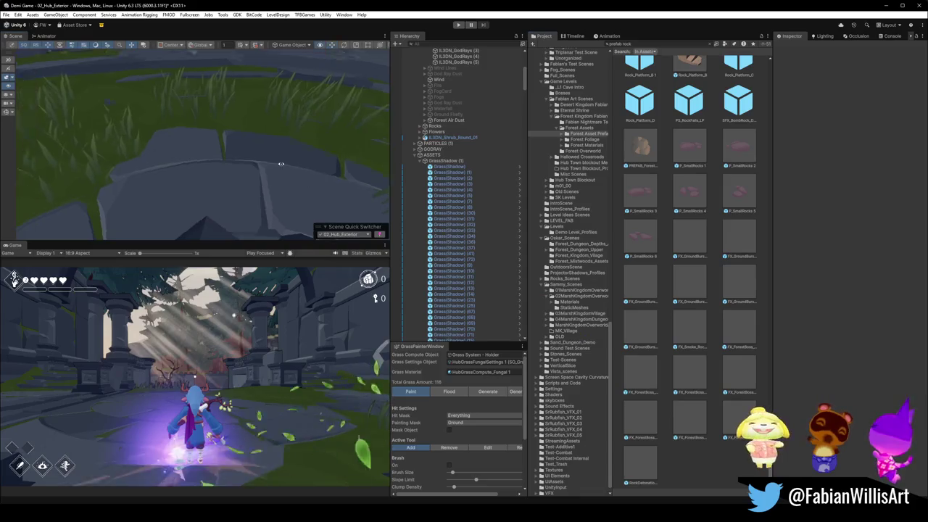
right_drag(218, 174, 245, 188)
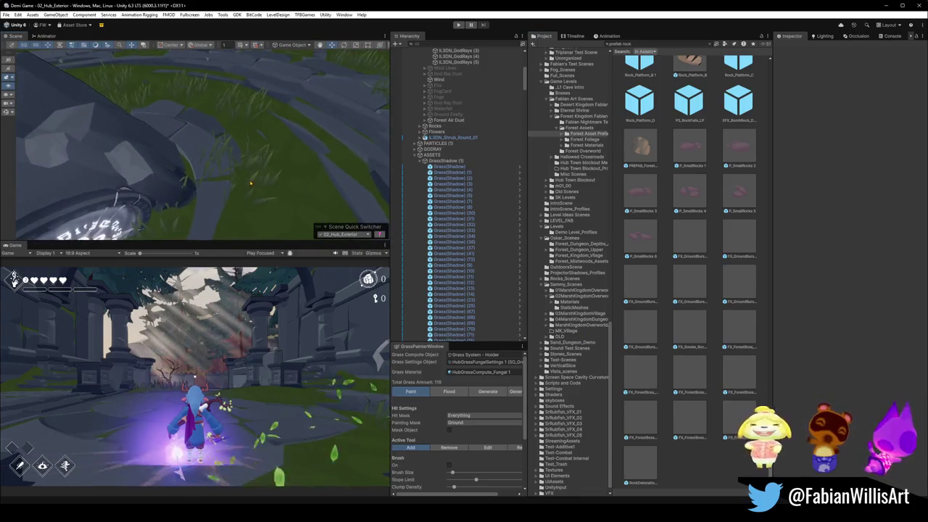
click(255, 189)
click(248, 181)
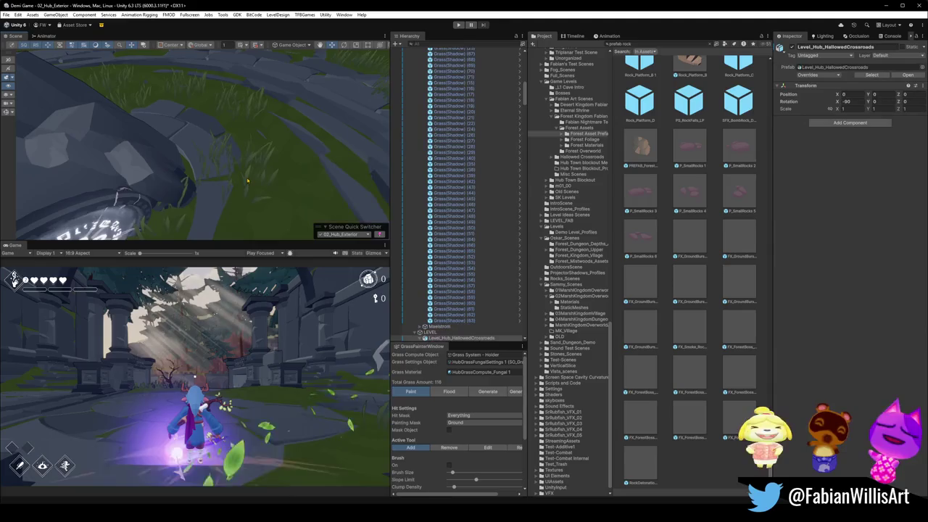
click(253, 178)
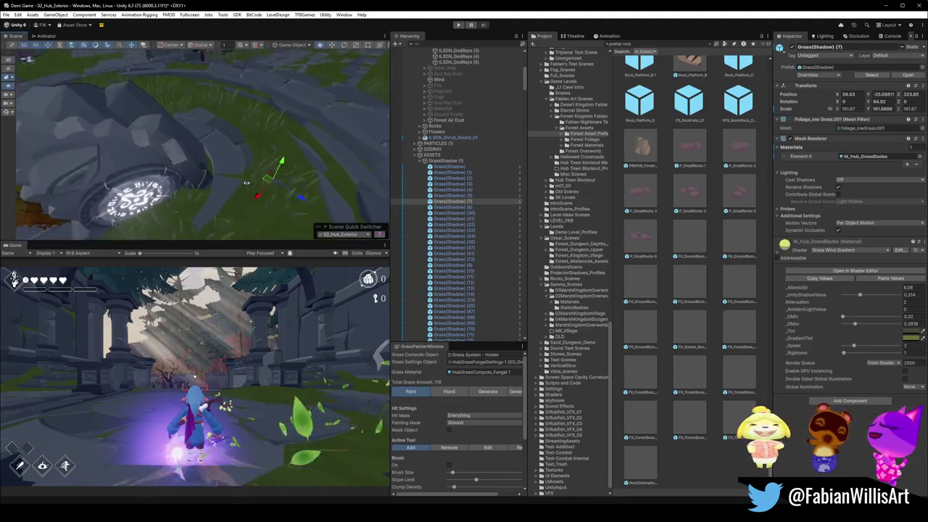
mouse_move(276, 183)
right_down()
mouse_move(239, 145)
mouse_move(281, 151)
mouse_move(335, 104)
mouse_move(330, 150)
mouse_move(293, 173)
mouse_move(326, 167)
right_up()
- Add two grass clump copies by the stone ledge, sinking Grass(Shadow) (76) slightly to 84.68, -16.53, 371.65
click(326, 167)
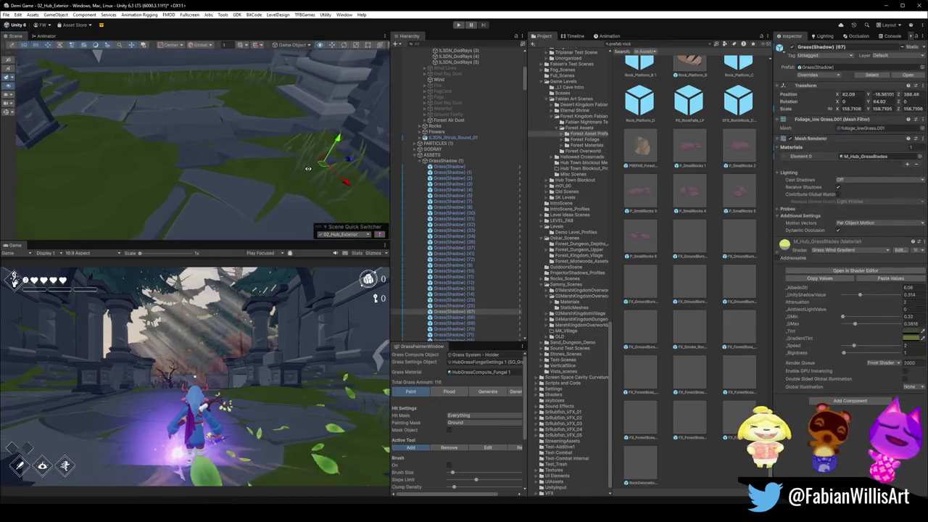
key(f)
key(ctrl+d)
drag(76, 159, 108, 122)
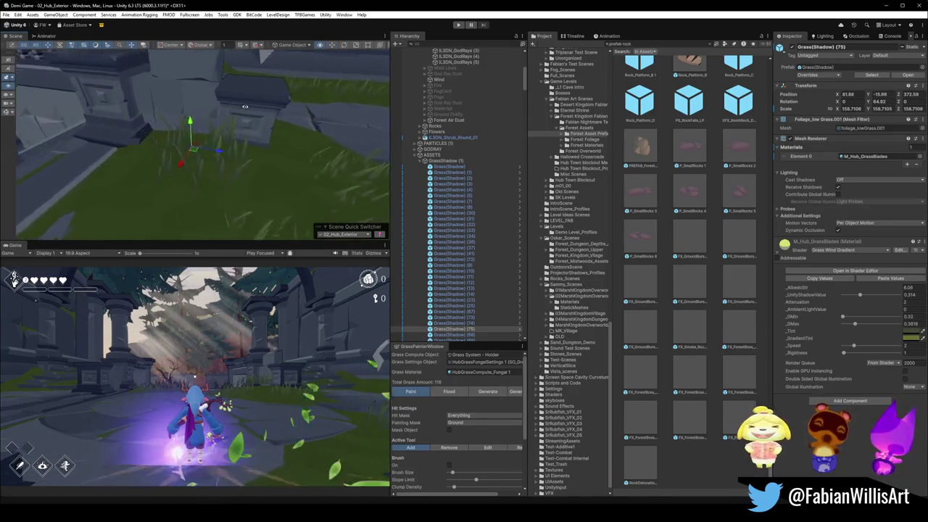
key(ctrl+d)
mouse_move(224, 125)
mouse_down()
mouse_move(173, 143)
mouse_move(181, 189)
mouse_up()
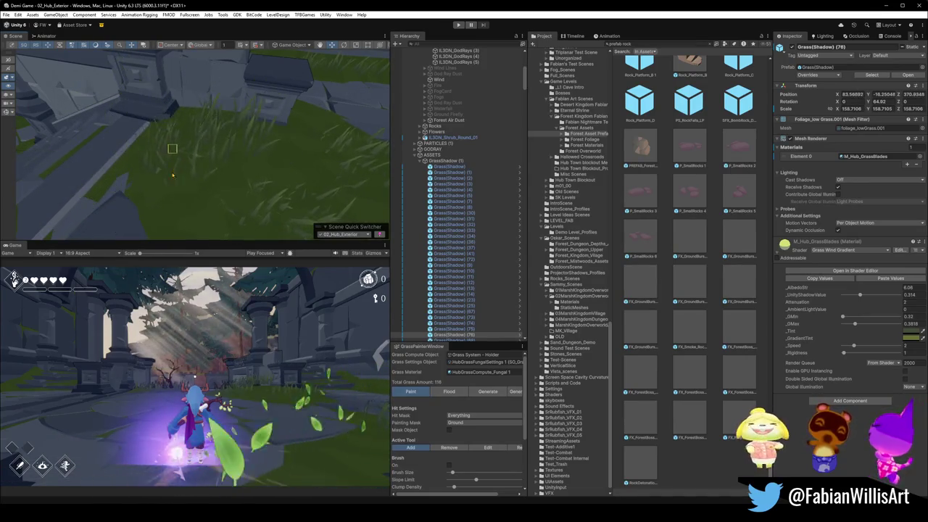
mouse_move(182, 189)
right_down()
mouse_move(218, 111)
mouse_move(201, 147)
mouse_move(158, 137)
right_up()
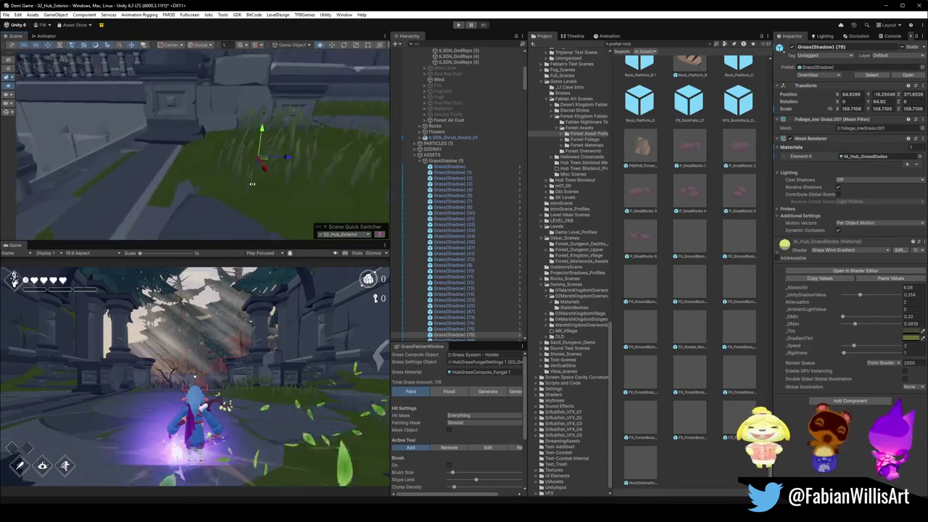
drag(86, 136, 89, 142)
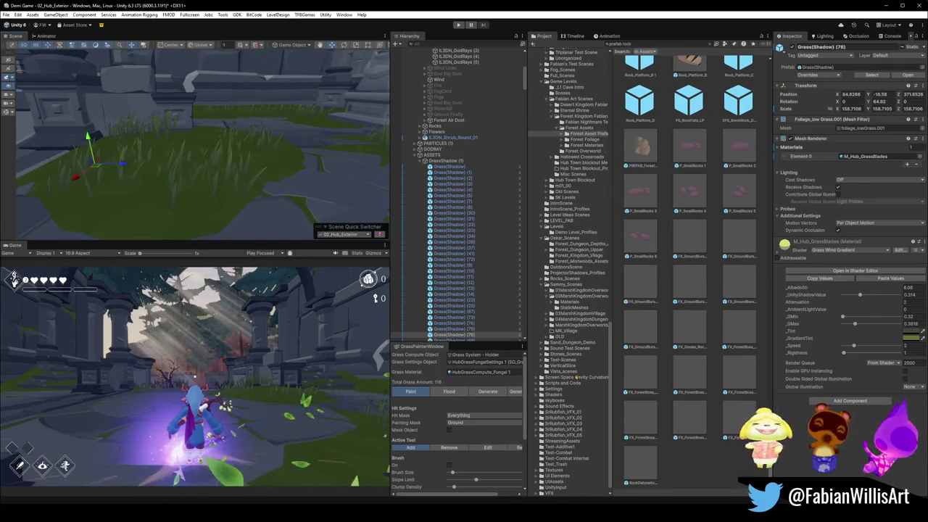
click(90, 142)
mouse_move(90, 143)
right_down()
mouse_move(247, 134)
mouse_move(253, 172)
right_up()
click(240, 148)
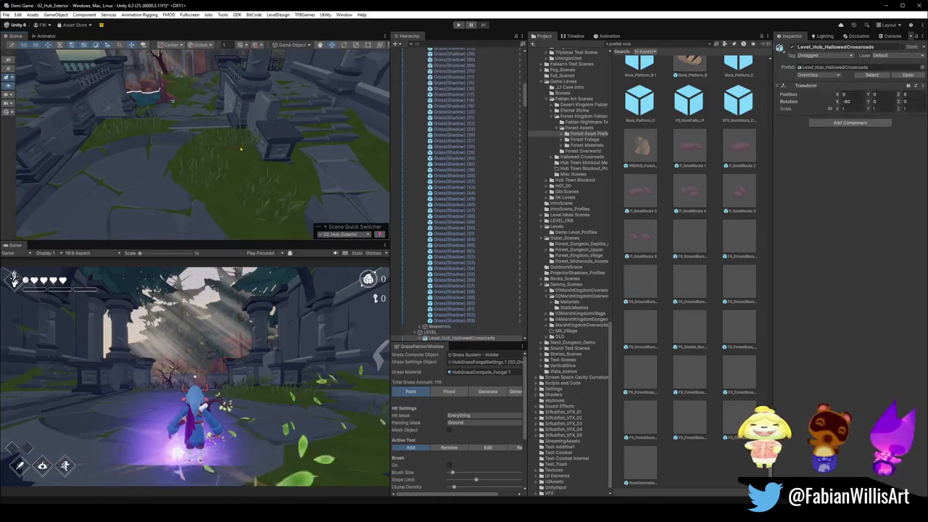
- Nudge Grass(Shadow)(77) into place and place a duplicate beside it
click(244, 153)
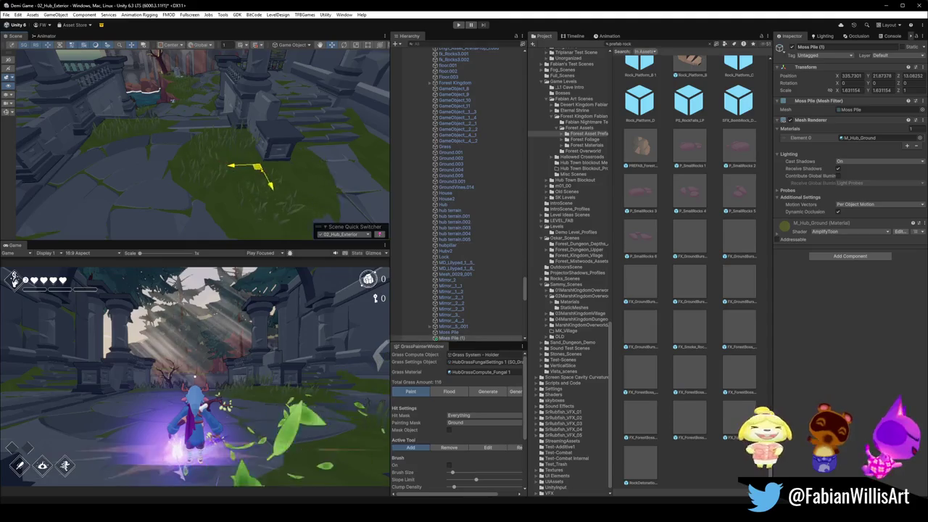
click(254, 156)
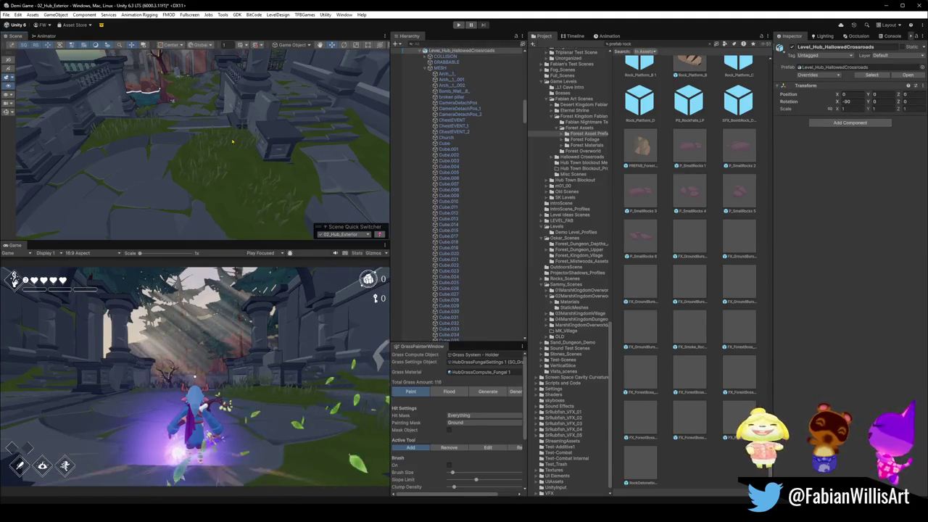
click(225, 142)
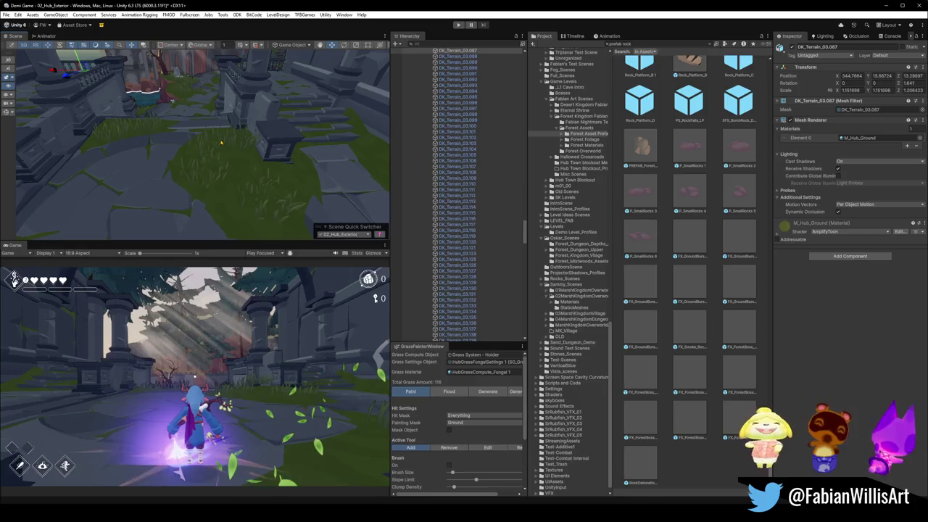
click(247, 161)
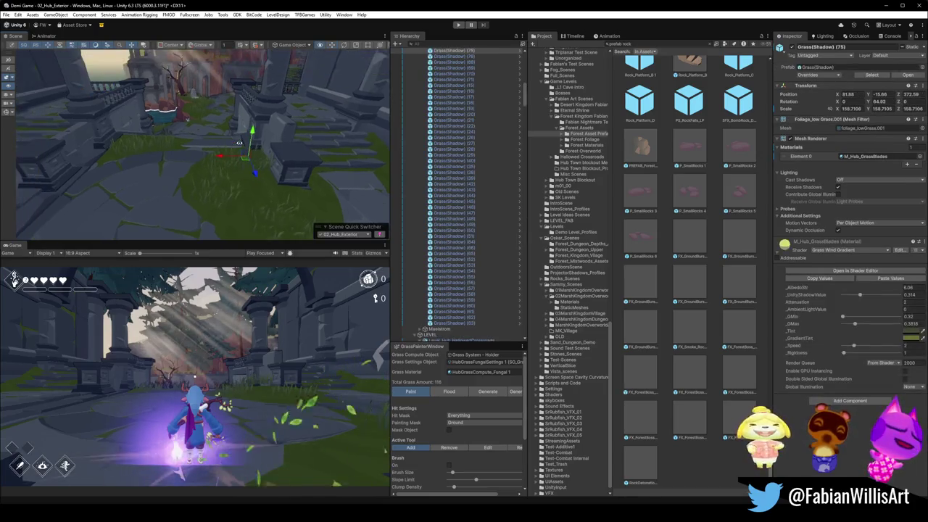
drag(255, 174, 253, 180)
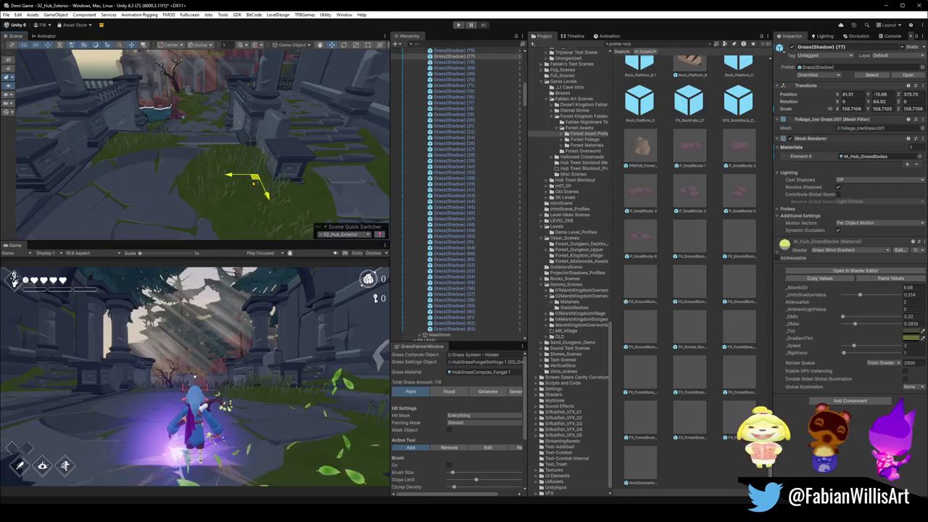
key(ctrl+d)
drag(319, 190, 317, 193)
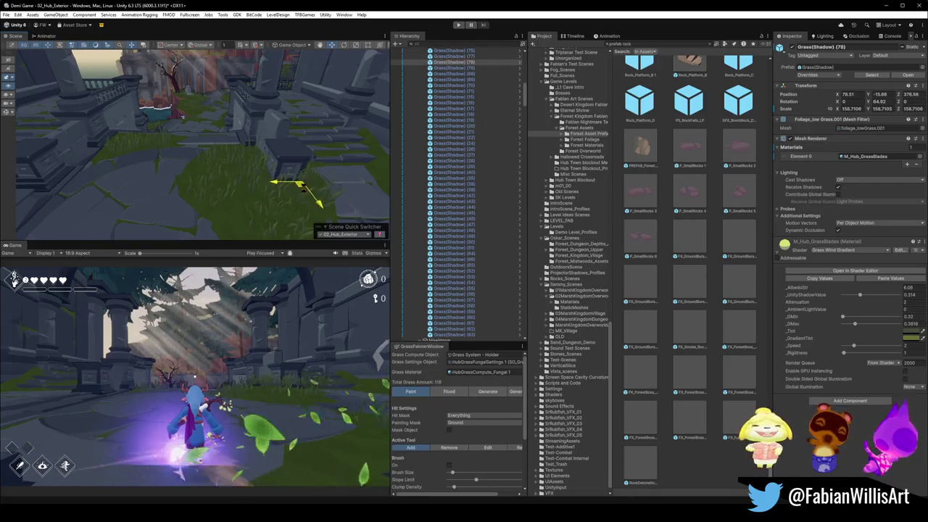
mouse_move(316, 193)
right_down()
mouse_move(262, 142)
mouse_move(217, 152)
right_up()
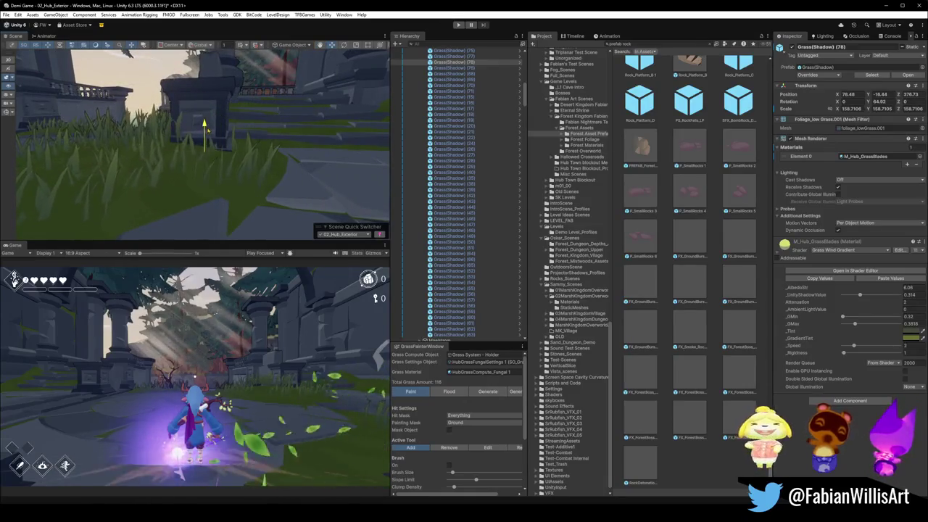
- Nudge the Grass(Shadow) (73) clump slightly into a better position
click(55, 189)
right_drag(55, 189, 246, 161)
click(247, 161)
click(236, 148)
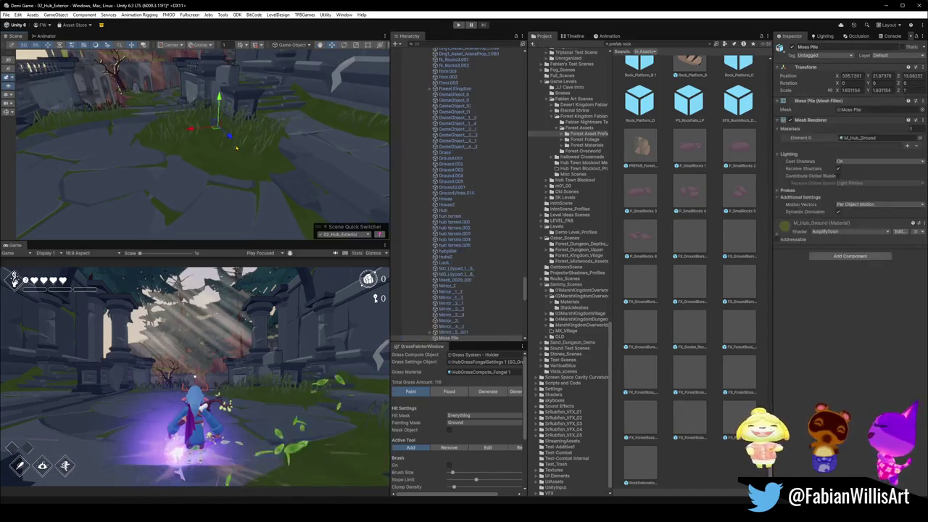
click(239, 149)
drag(235, 142, 240, 148)
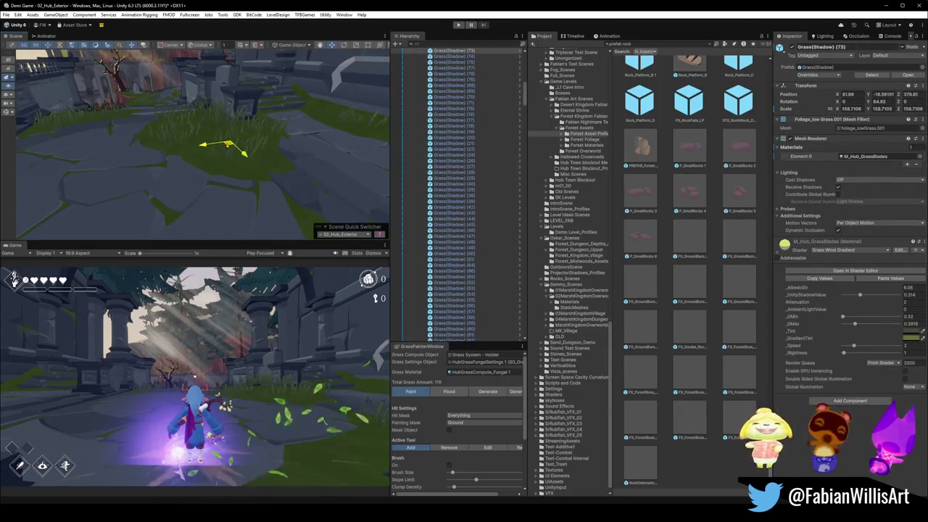
click(229, 145)
mouse_move(229, 145)
right_down()
mouse_move(277, 165)
mouse_move(263, 155)
right_up()
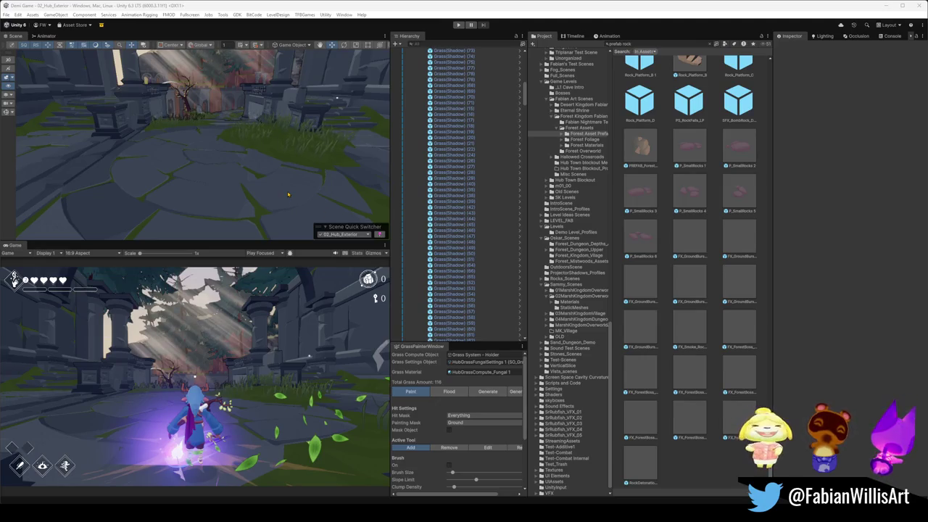
mouse_move(239, 192)
right_down()
mouse_move(295, 172)
mouse_move(323, 181)
mouse_move(252, 171)
mouse_move(287, 171)
mouse_move(332, 150)
mouse_move(366, 115)
mouse_move(246, 156)
mouse_move(93, 169)
right_up()
scroll(323, 181, down, 2)
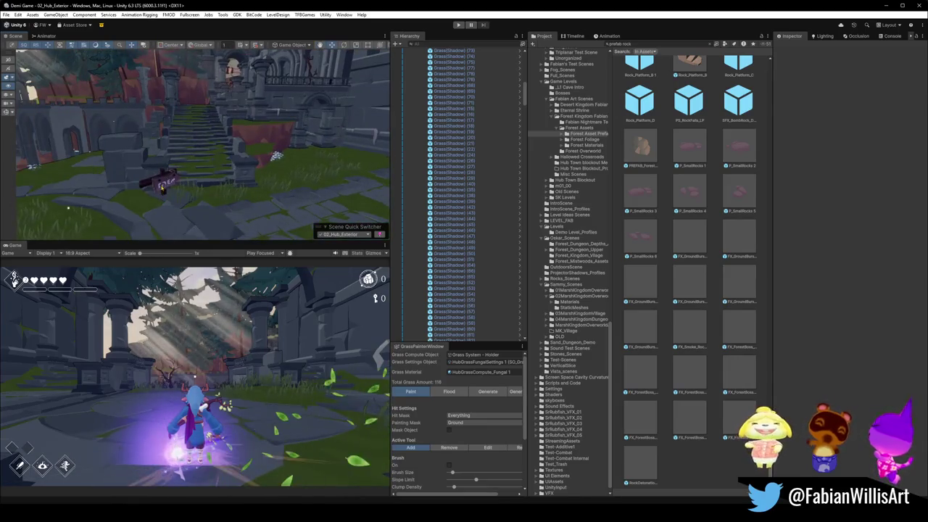
- Select the readable sign near the stairs and view its Sign Dialogue string
click(165, 186)
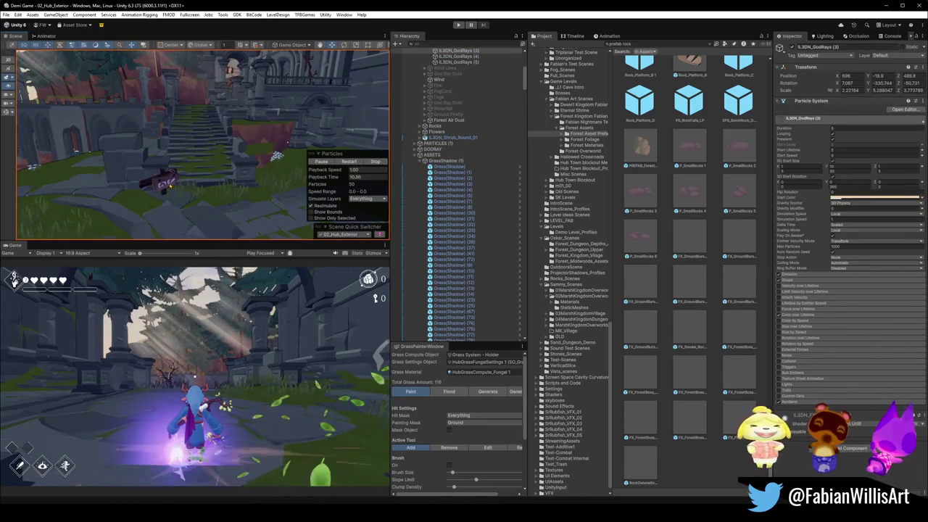
click(168, 183)
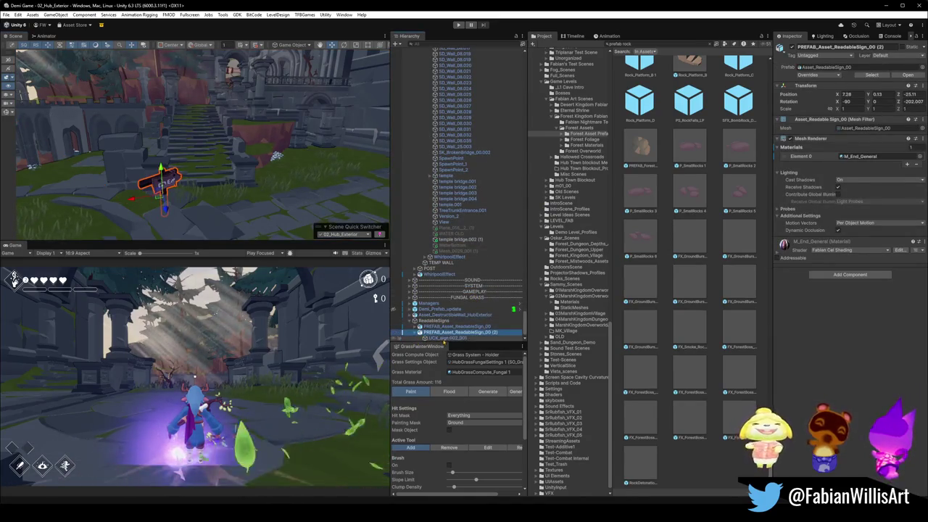
click(446, 332)
click(861, 271)
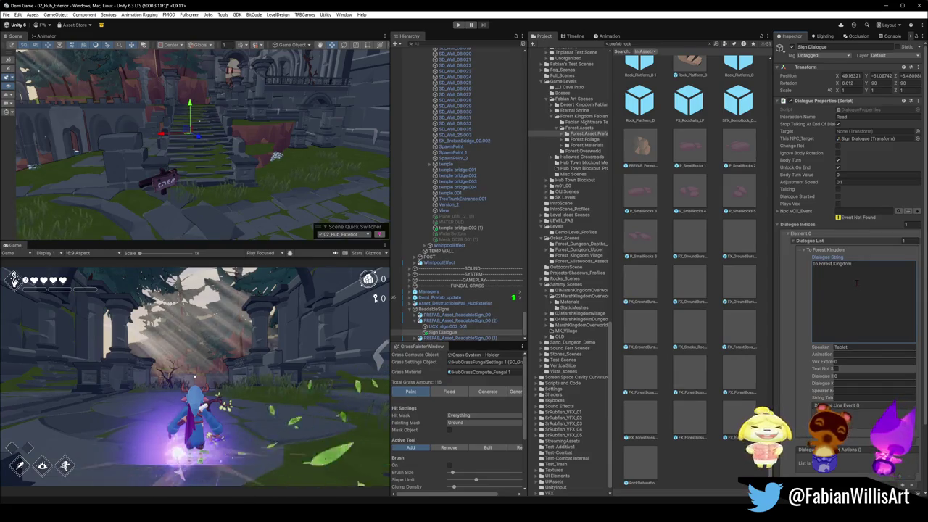
- Expand the other sign in the Hierarchy and select and frame its Sign Dialogue
click(419, 320)
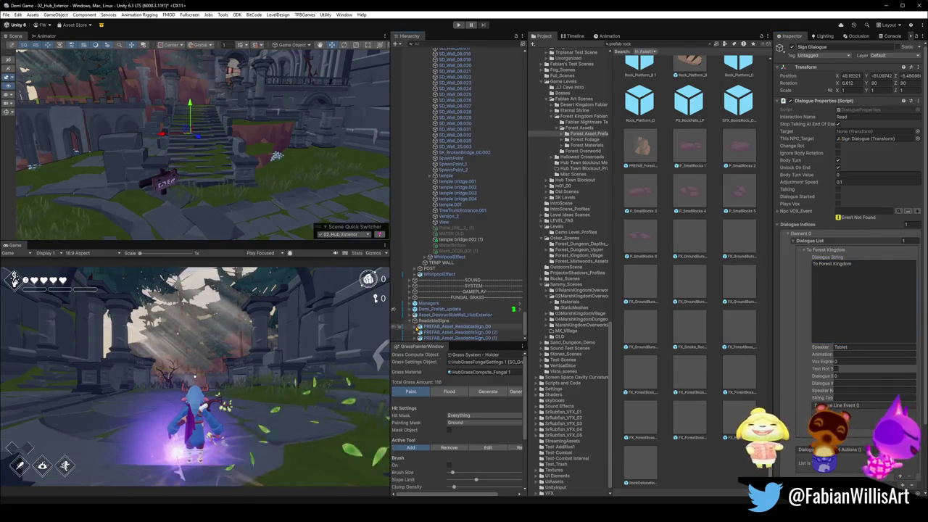
click(419, 327)
double_click(444, 338)
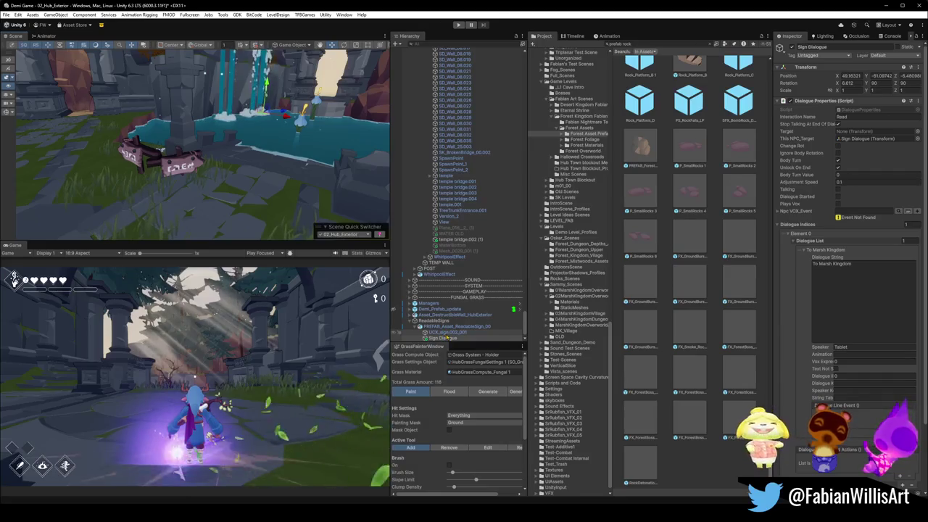
- Frame the Forest Kingdom sign's dialogue and orbit around it to inspect the sign
key(z)
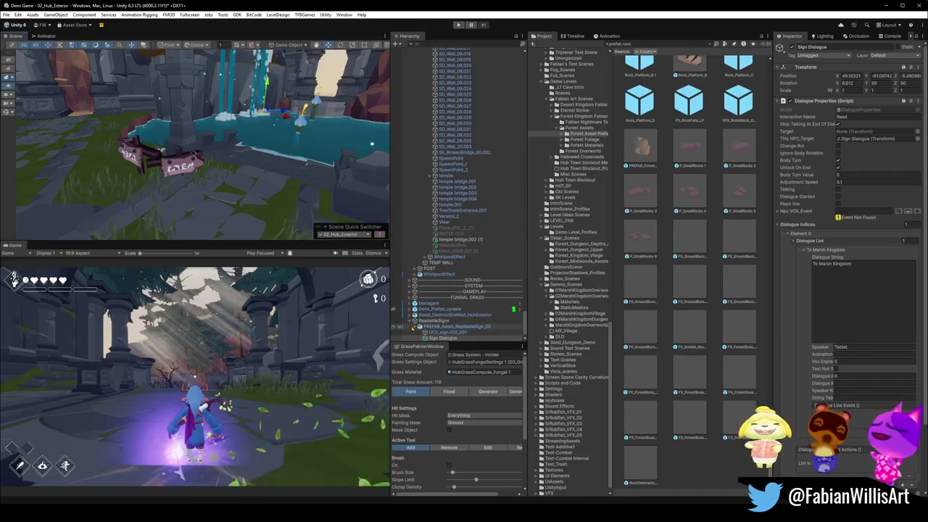
click(417, 328)
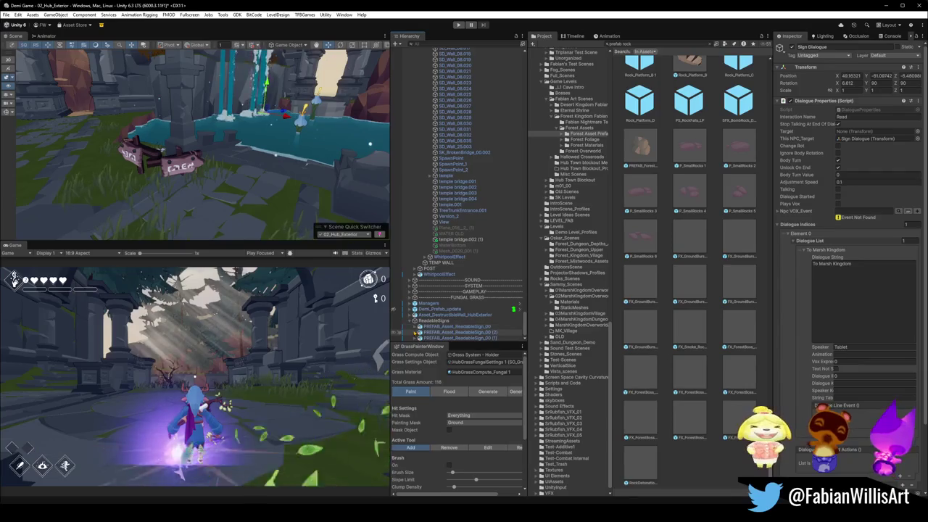
scroll(442, 319, down, 1)
click(443, 332)
key(f)
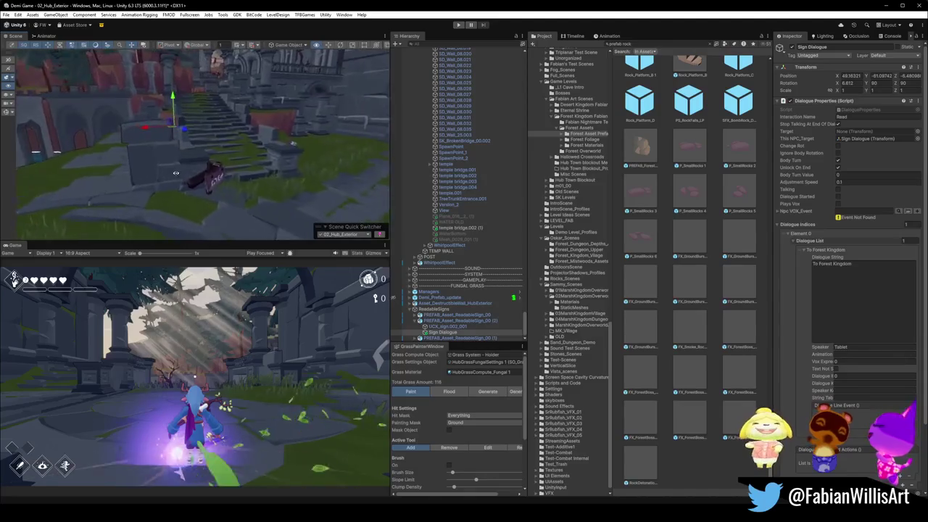
scroll(217, 161, down, 2)
scroll(201, 99, down, 2)
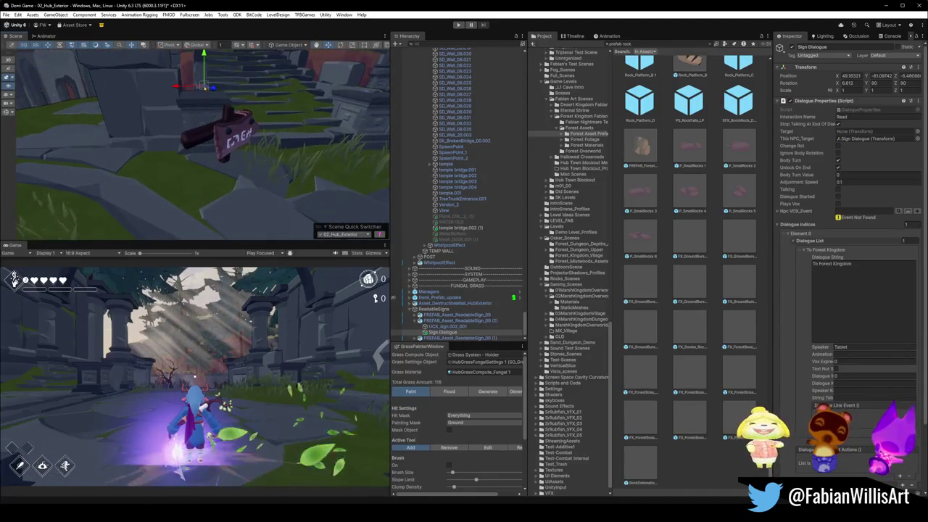
alt+drag(264, 164, 91, 98)
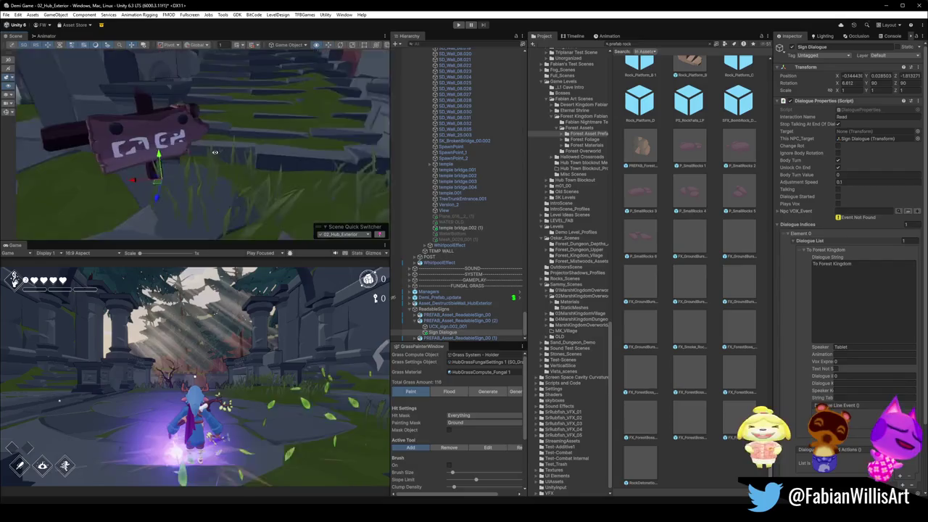
alt+drag(195, 125, 214, 156)
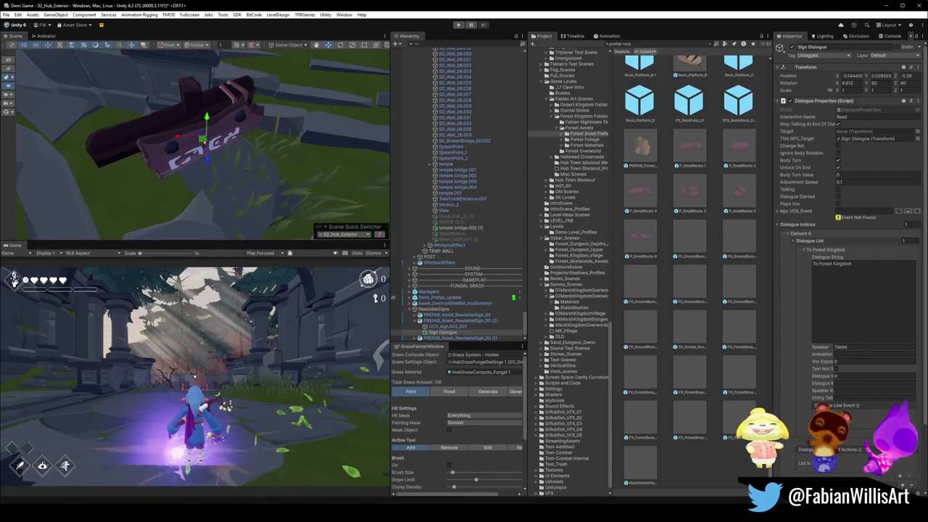
alt+drag(210, 157, 145, 161)
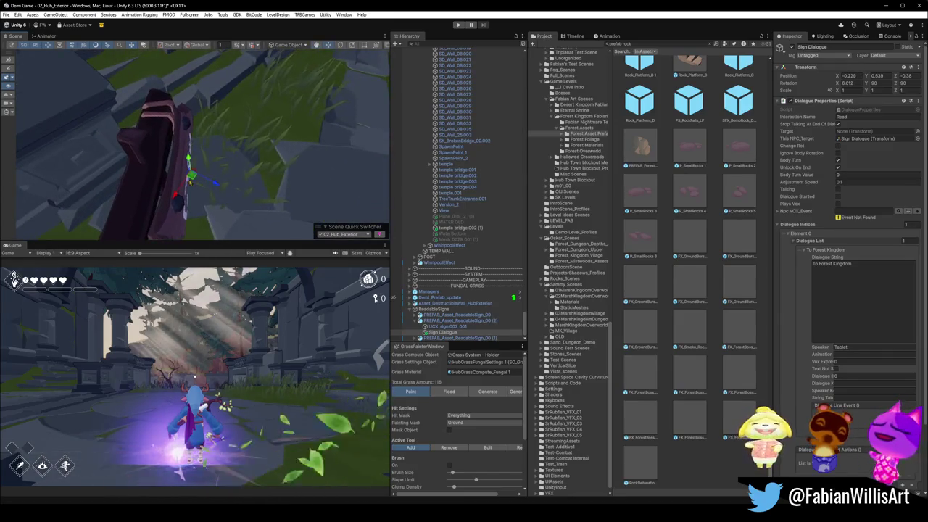
alt+drag(196, 145, 167, 131)
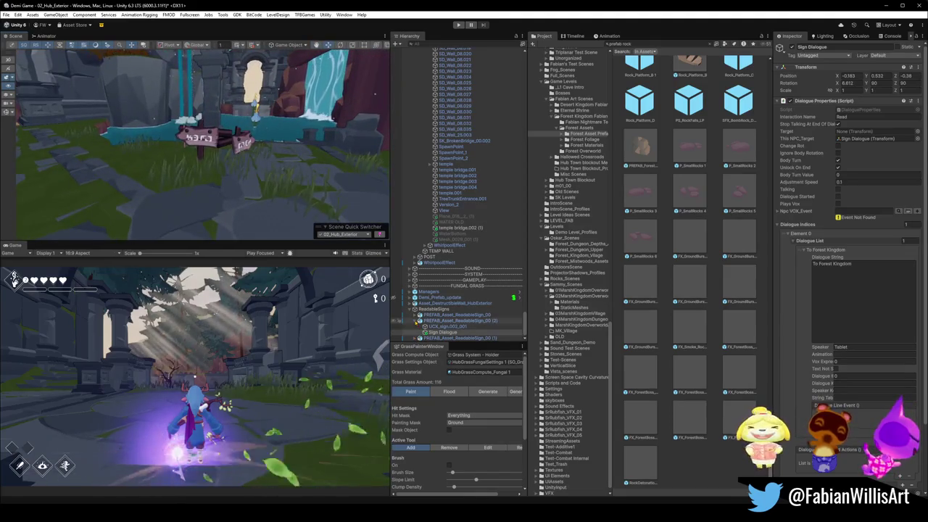
- Select and frame the Marsh Kingdom sign's dialogue, flying in close to it
click(418, 320)
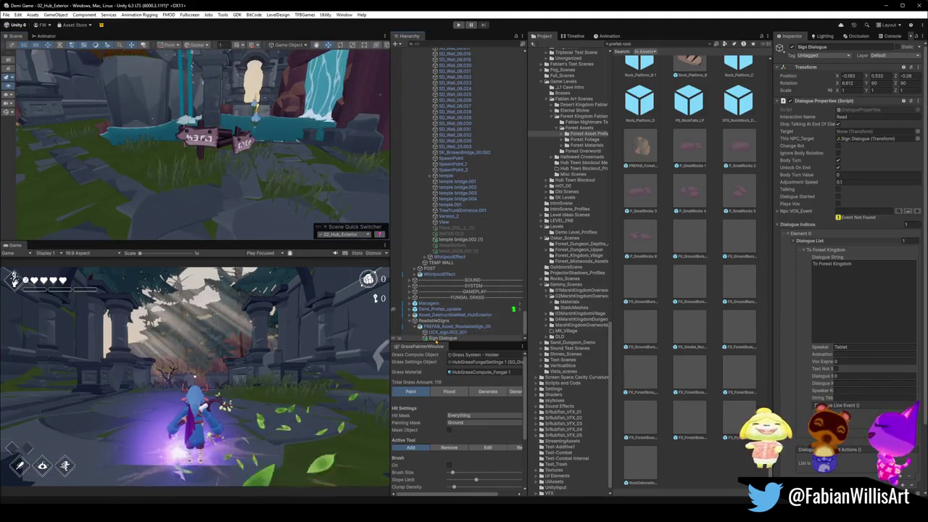
click(419, 326)
click(444, 332)
key(f)
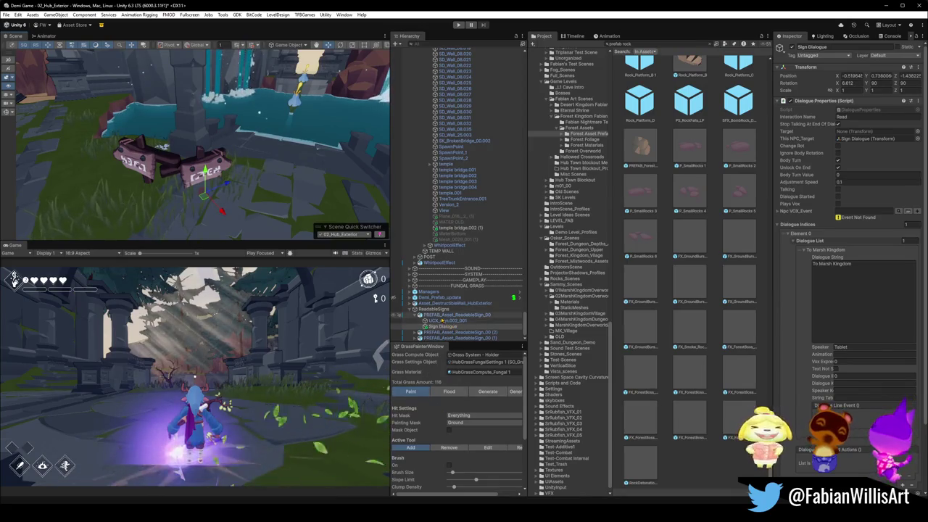
click(456, 314)
click(425, 326)
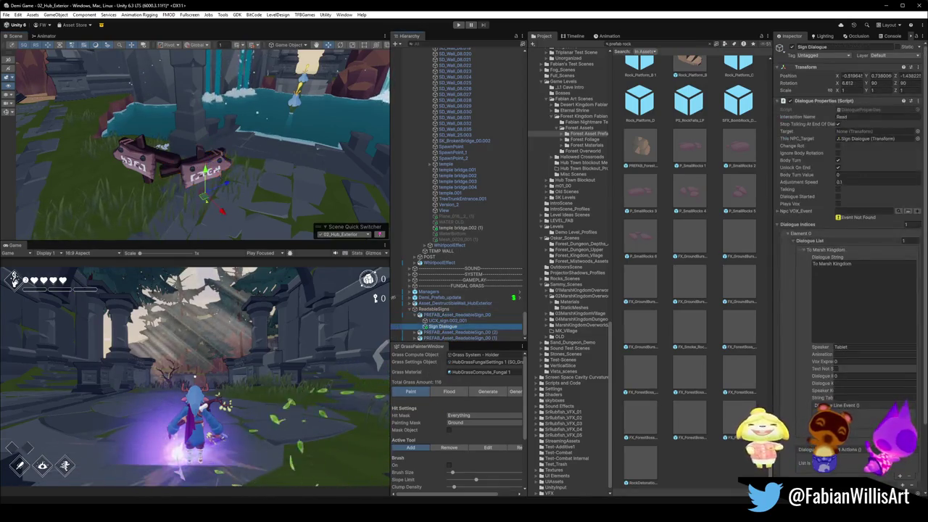
right_drag(339, 167, 338, 168)
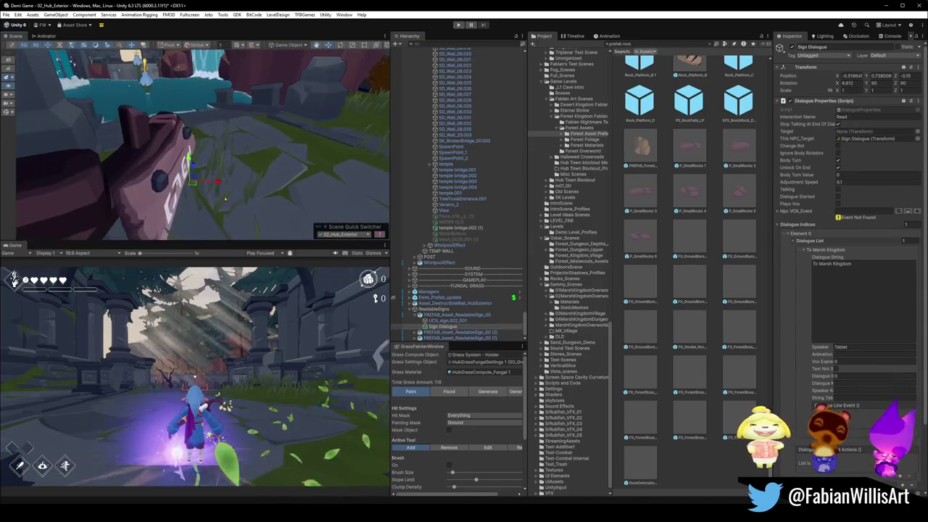
drag(193, 174, 190, 173)
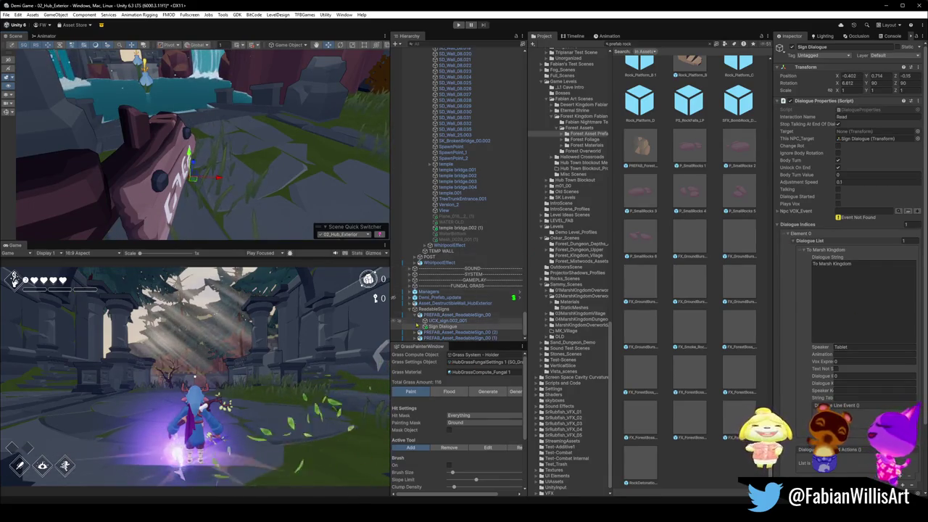
- Frame the Forest Kingdom sign's dialogue, then select the third sign's dialogue
click(416, 315)
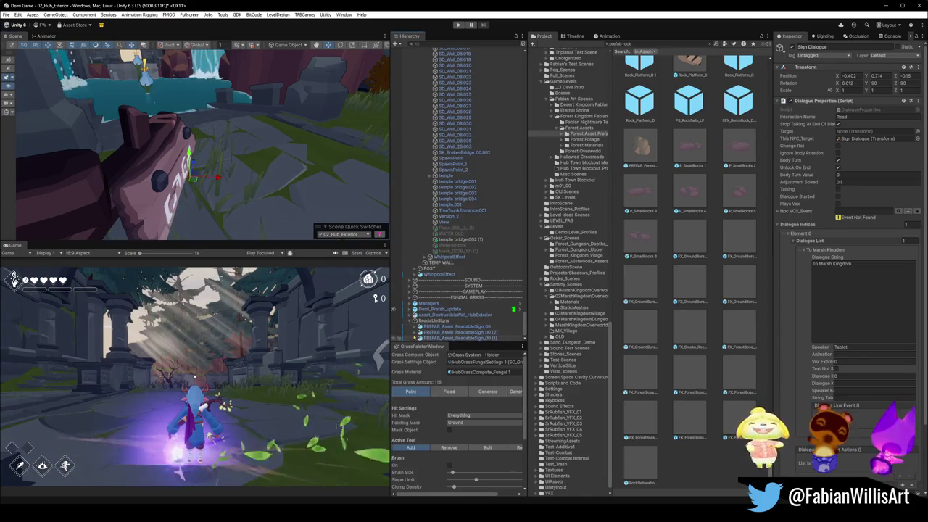
click(419, 332)
double_click(442, 332)
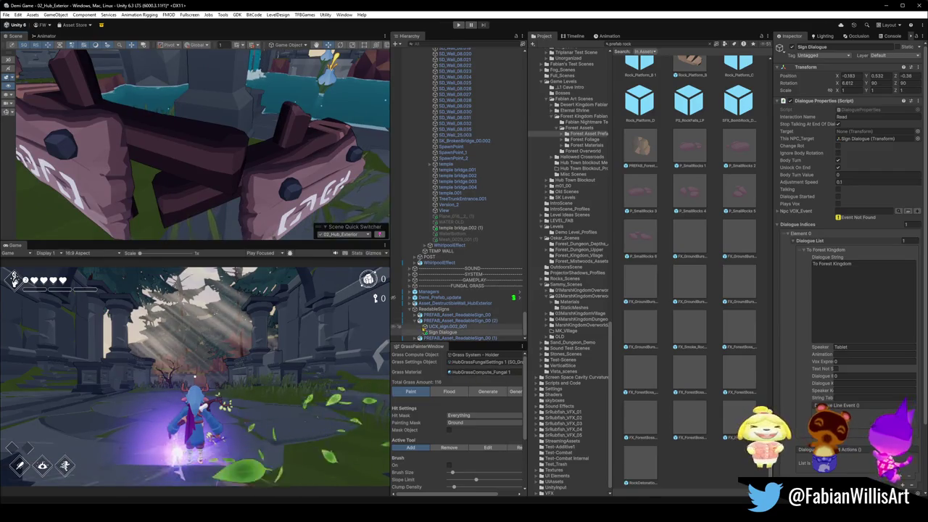
click(419, 338)
click(435, 338)
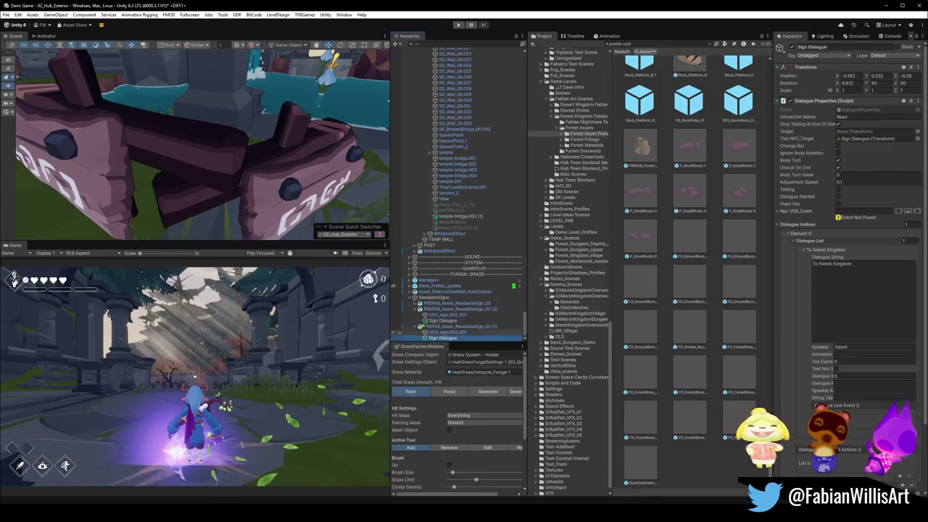
- Frame the third sign and change its Dialogue String to 'To Desert Kingdom'
right_drag(167, 174, 184, 180)
key(ctrl+z)
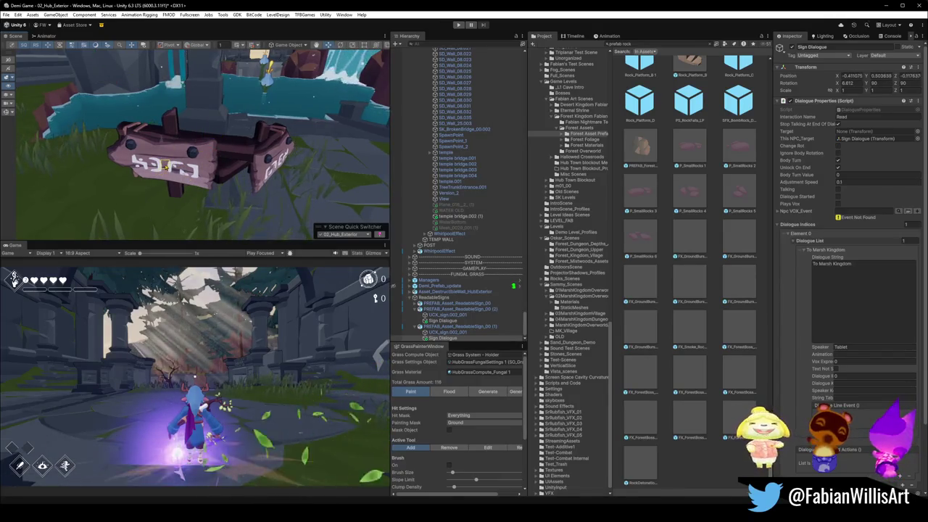
mouse_move(165, 171)
alt+mouse_down()
mouse_move(217, 174)
mouse_move(168, 172)
alt+mouse_up()
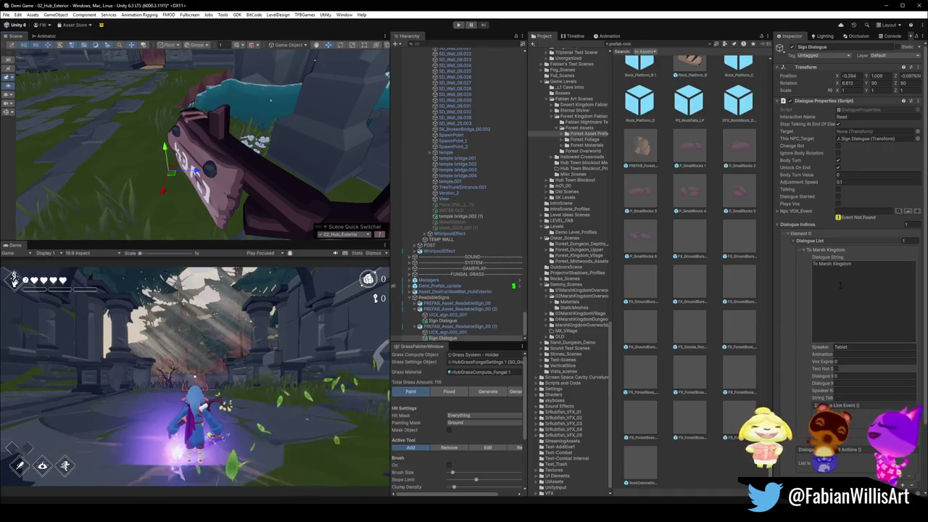
click(830, 264)
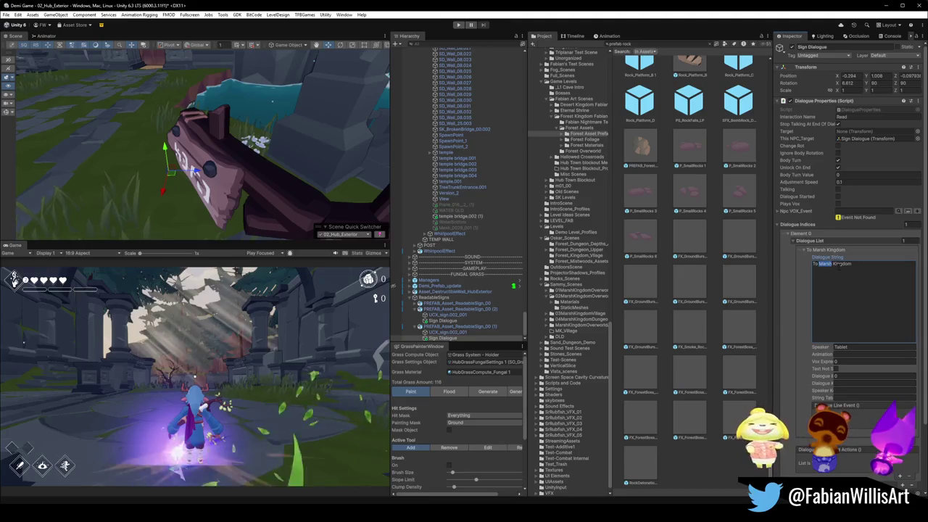
text(Desert)
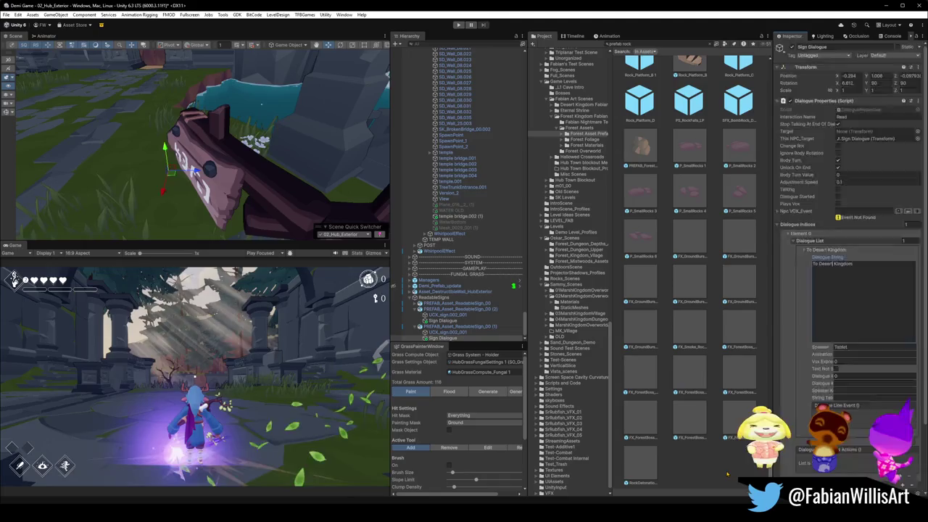
click(250, 197)
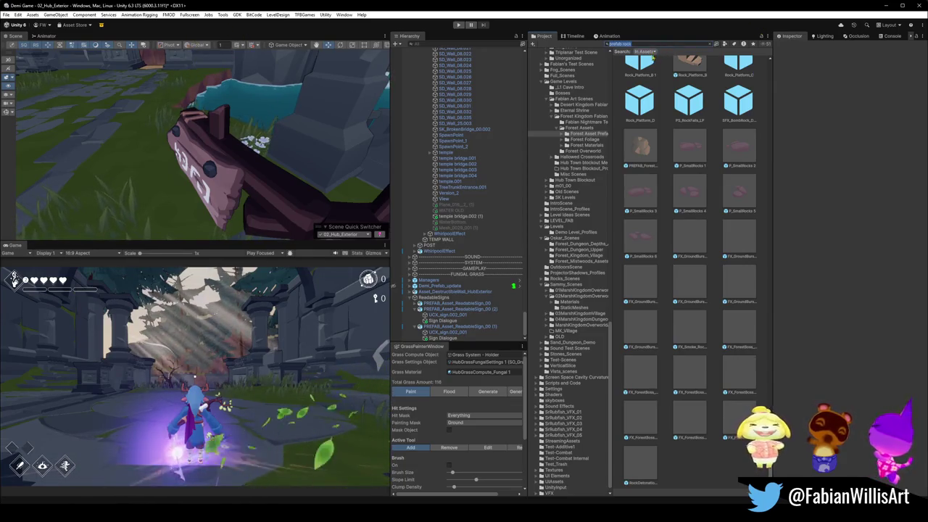
- Search the Project for the gate and drop the Wooden Gate into the scene
right_drag(213, 55, 209, 122)
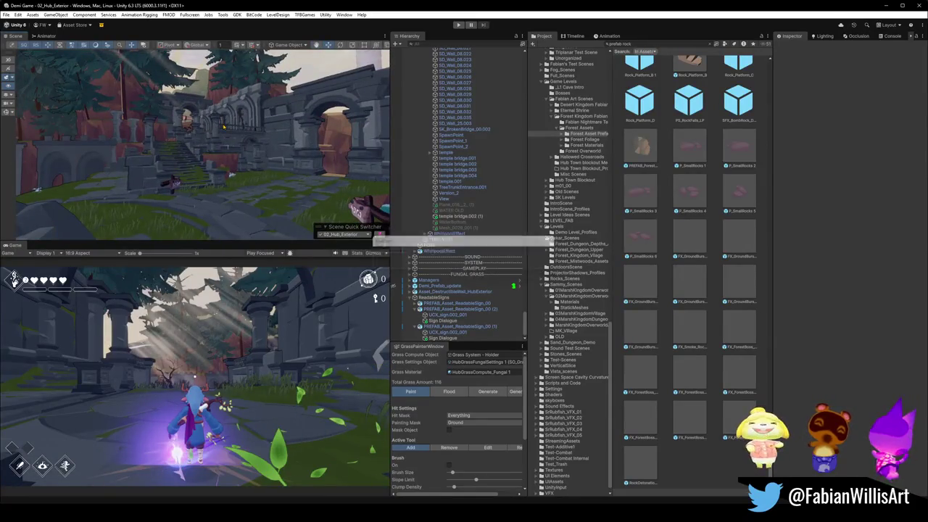
click(653, 43)
text(gr)
text(te)
drag(689, 236, 328, 182)
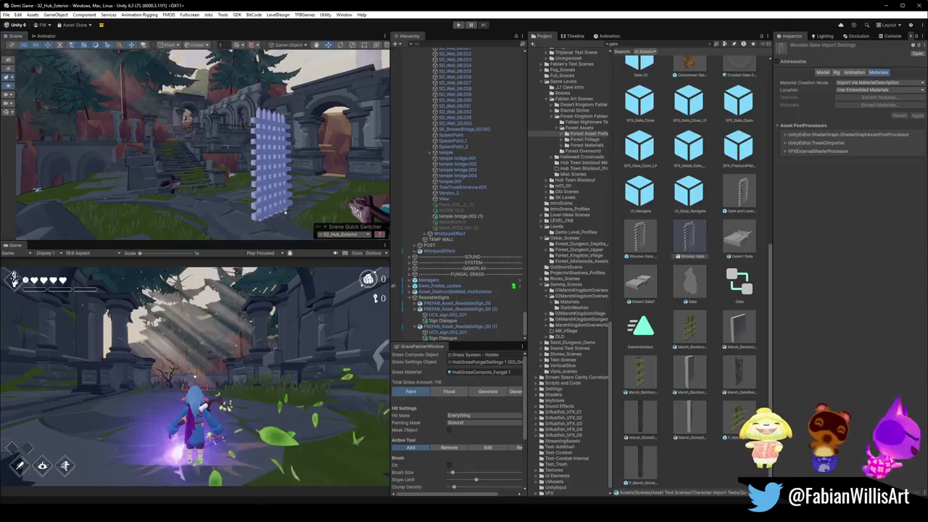
key(f)
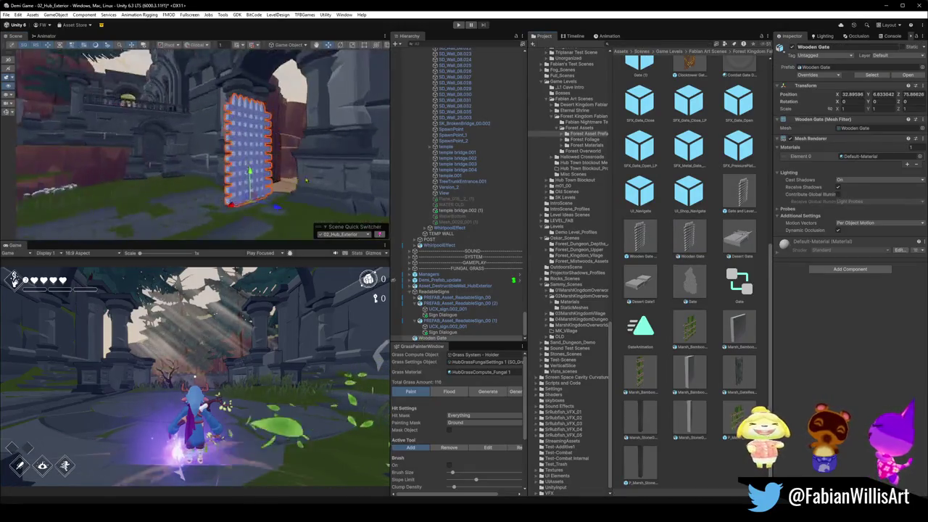
- Rotate the Wooden Gate -90° on Y, fit it in the archway at about 1.25 scale
key(e)
mouse_move(218, 190)
mouse_down()
mouse_move(325, 217)
mouse_move(209, 172)
mouse_up()
key(w)
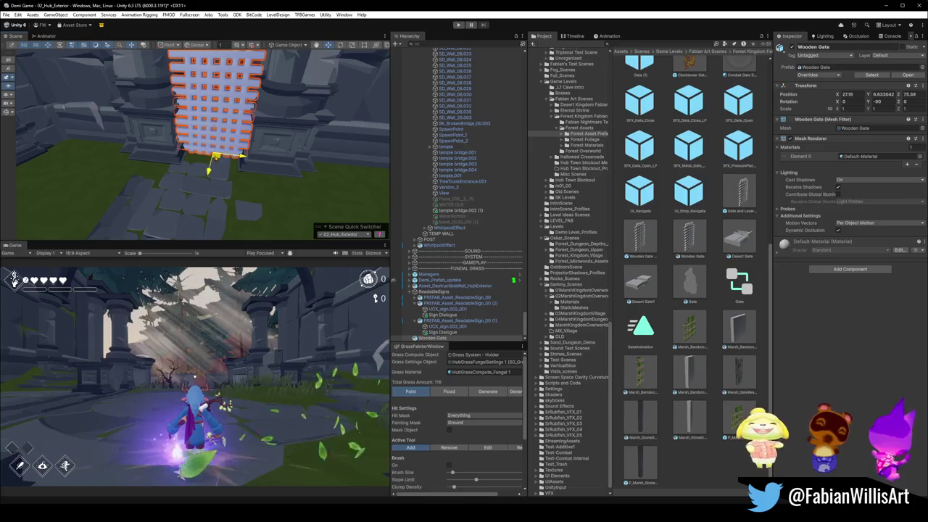
mouse_move(217, 155)
alt+mouse_down()
mouse_move(232, 123)
mouse_move(225, 189)
alt+mouse_up()
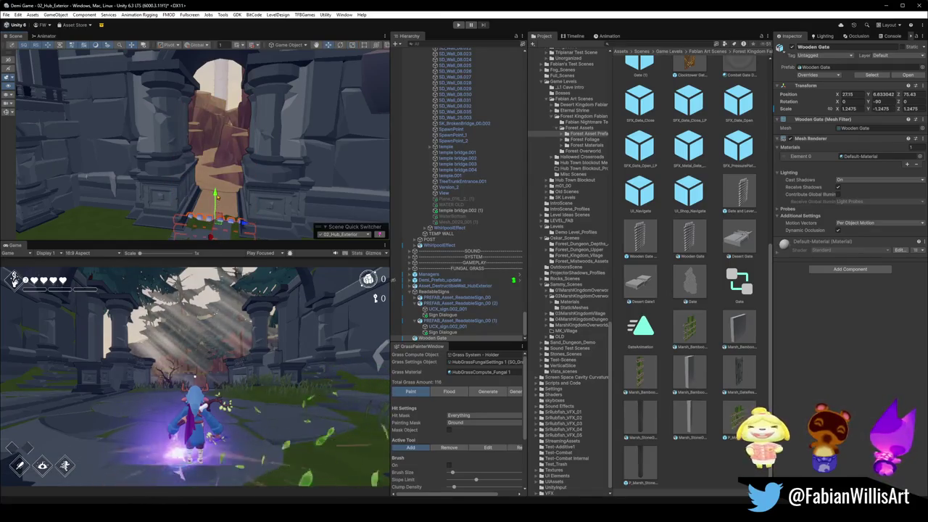
alt+drag(240, 110, 221, 72)
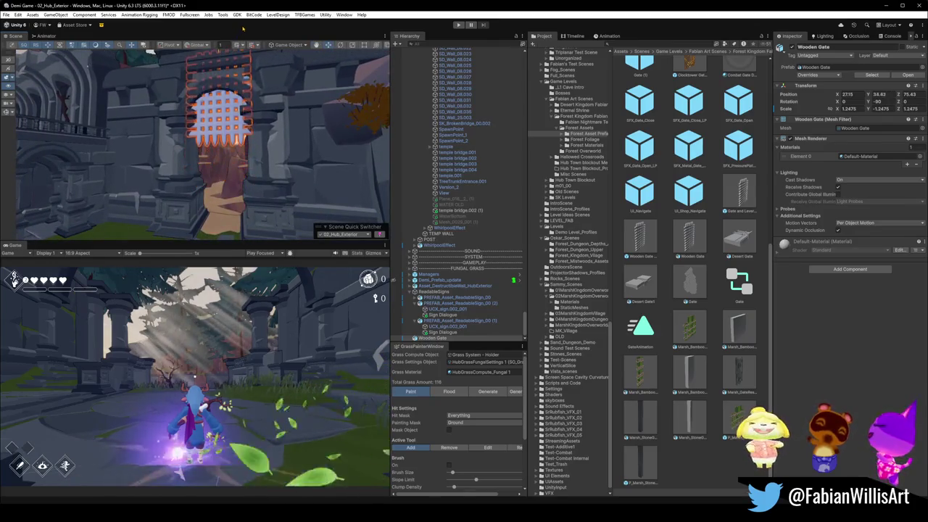
click(680, 464)
mouse_move(217, 109)
alt+mouse_down()
mouse_move(272, 140)
mouse_move(269, 150)
mouse_move(239, 135)
alt+mouse_up()
click(240, 135)
click(239, 135)
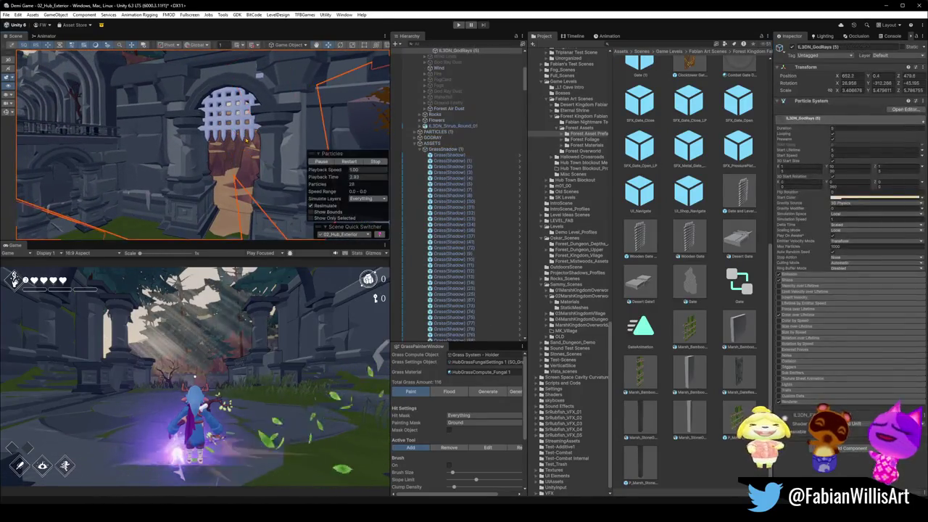
click(239, 135)
click(240, 135)
click(253, 136)
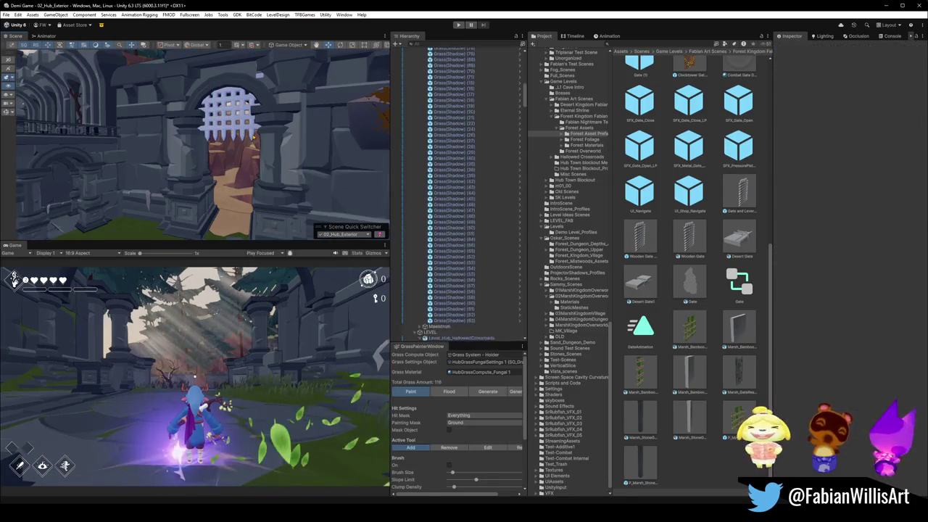
key(Delete)
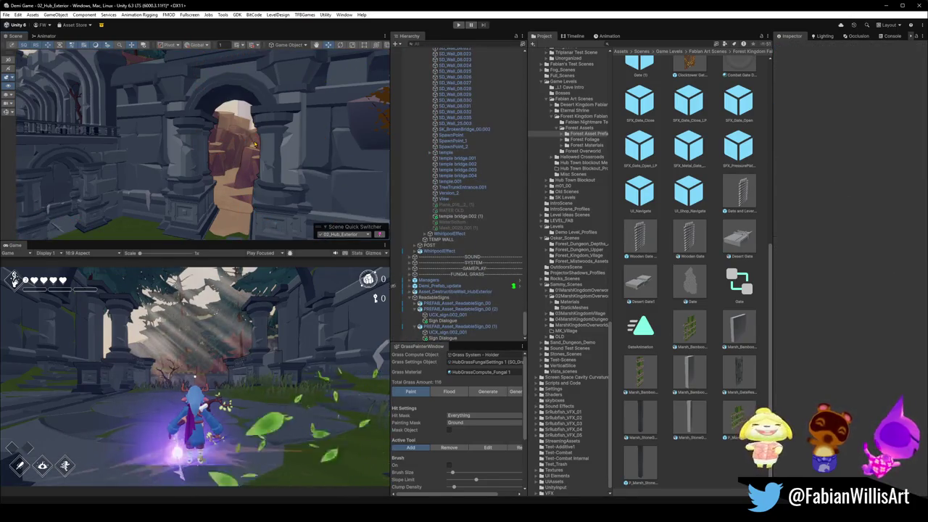
mouse_move(247, 165)
right_down()
mouse_move(171, 186)
mouse_move(165, 178)
right_up()
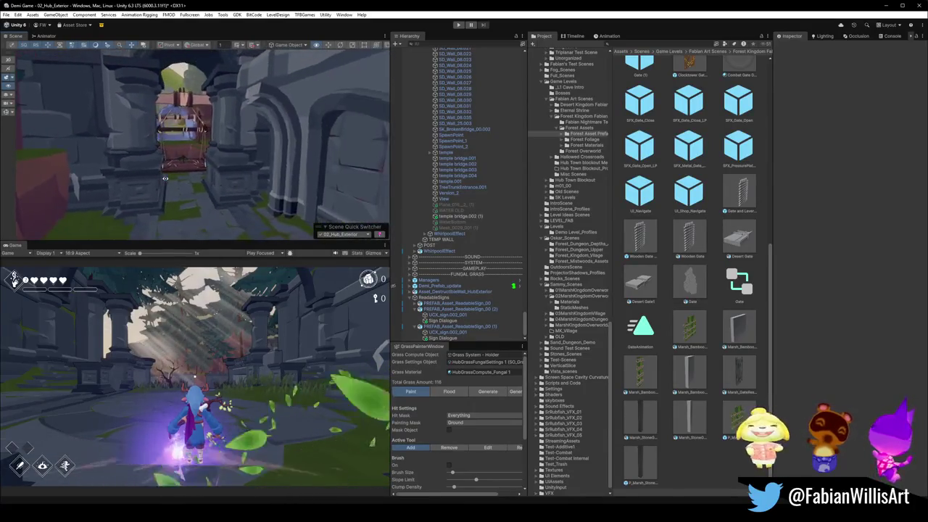
right_drag(165, 178, 227, 217)
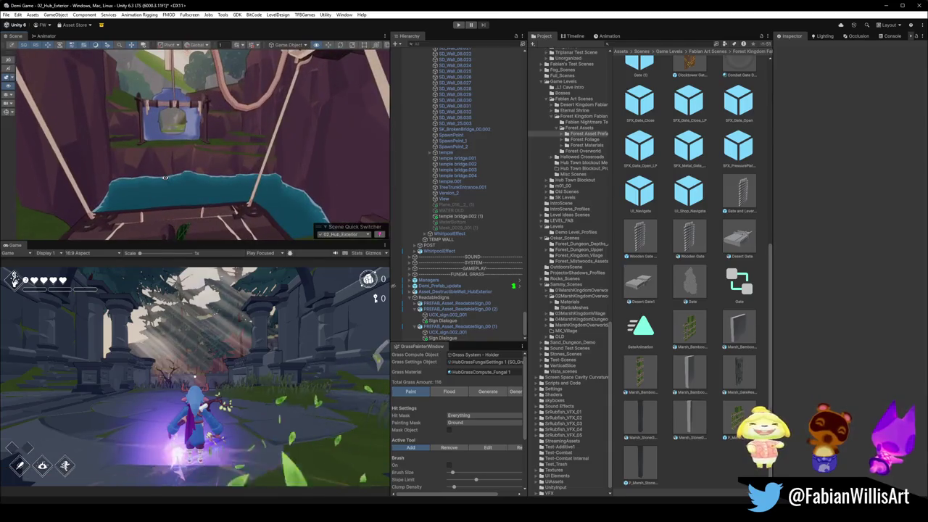
click(227, 217)
key(f)
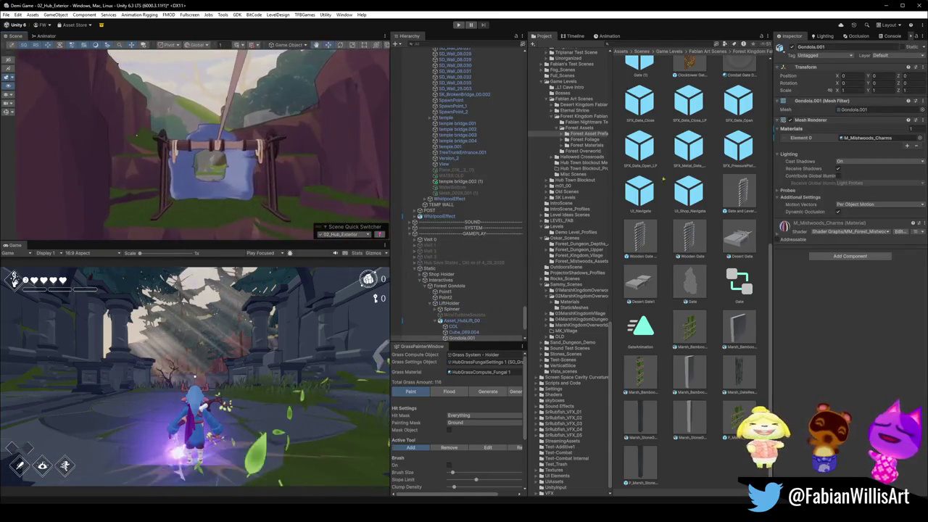
click(230, 195)
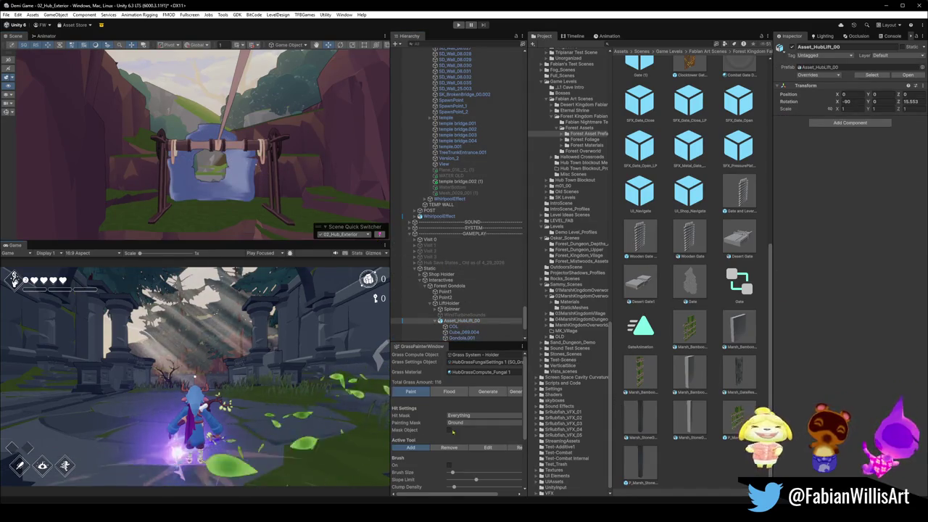
click(278, 208)
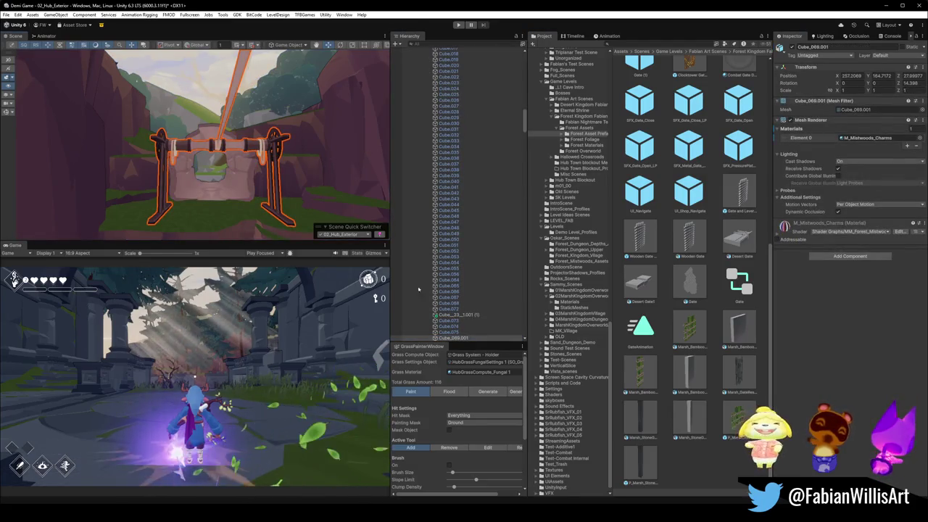
click(697, 454)
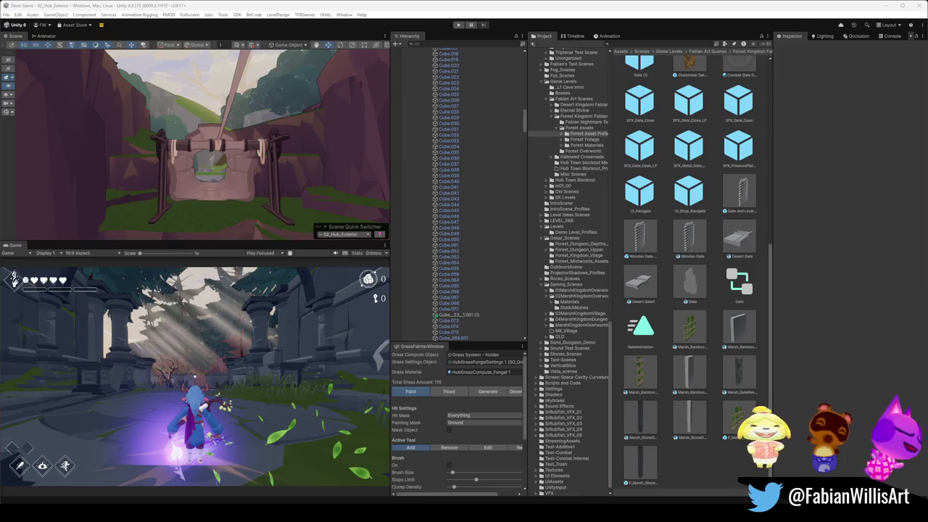
mouse_move(312, 185)
right_down()
mouse_move(203, 146)
mouse_move(295, 116)
right_up()
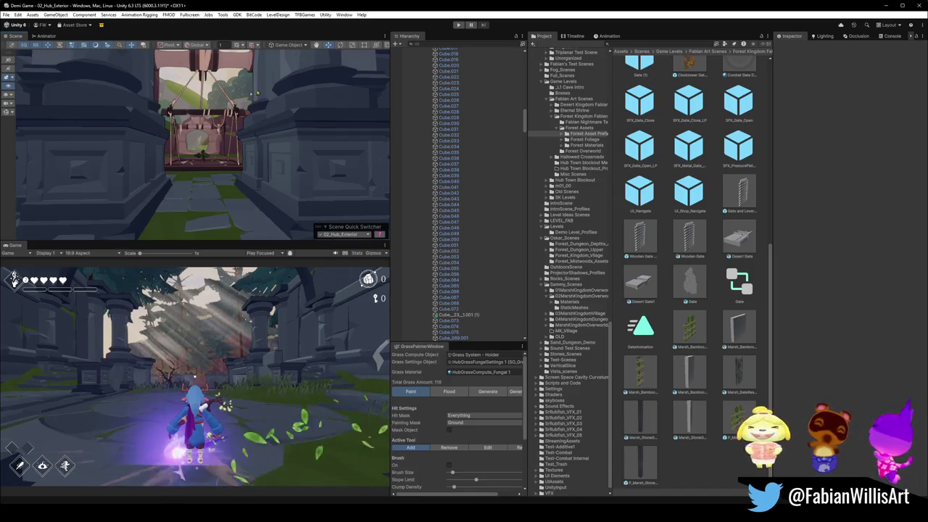
- Fly the Scene view forward and back to inspect the gate under the rope beam
key(w)
mouse_move(262, 149)
right_down()
mouse_move(244, 163)
mouse_move(321, 150)
mouse_move(267, 136)
right_up()
key(s)
key(w)
key(s)
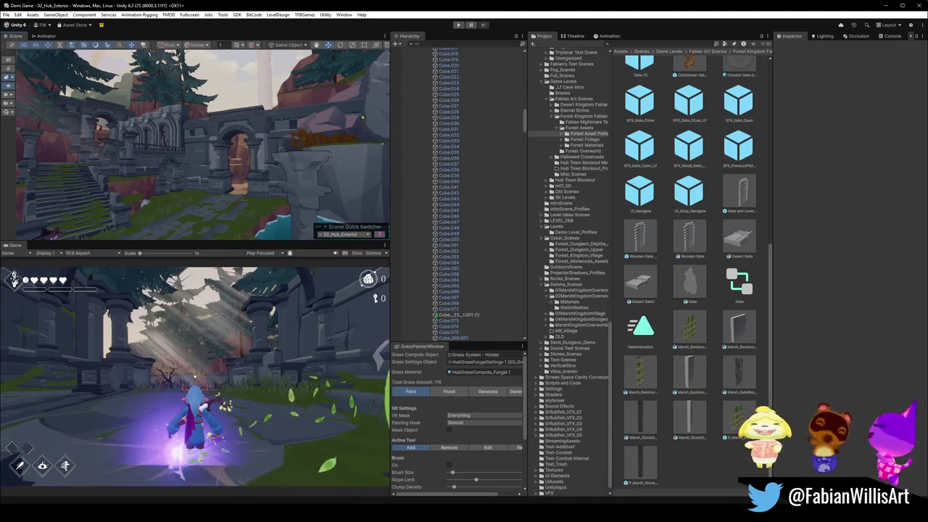
- Show the Wooden Gate asset in Explorer, then return to Blender
click(687, 246)
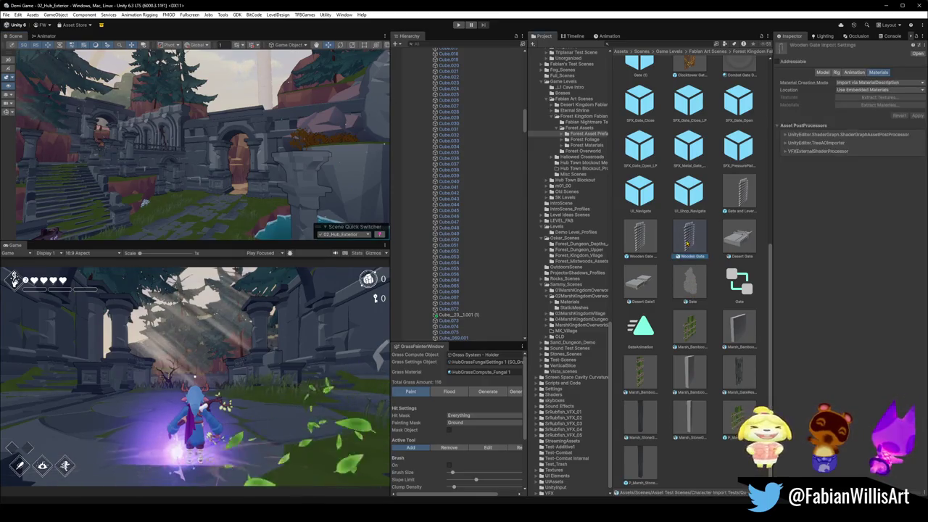
right_click(686, 243)
click(718, 262)
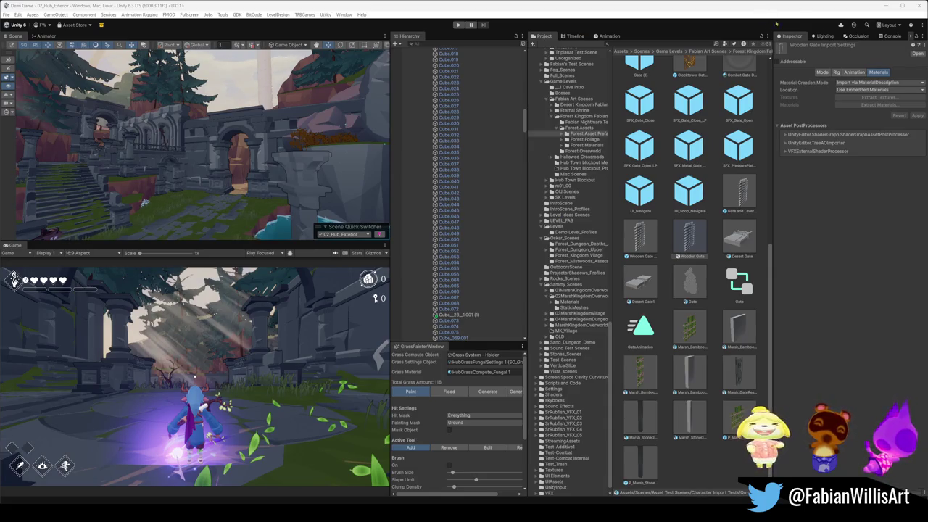
click(886, 7)
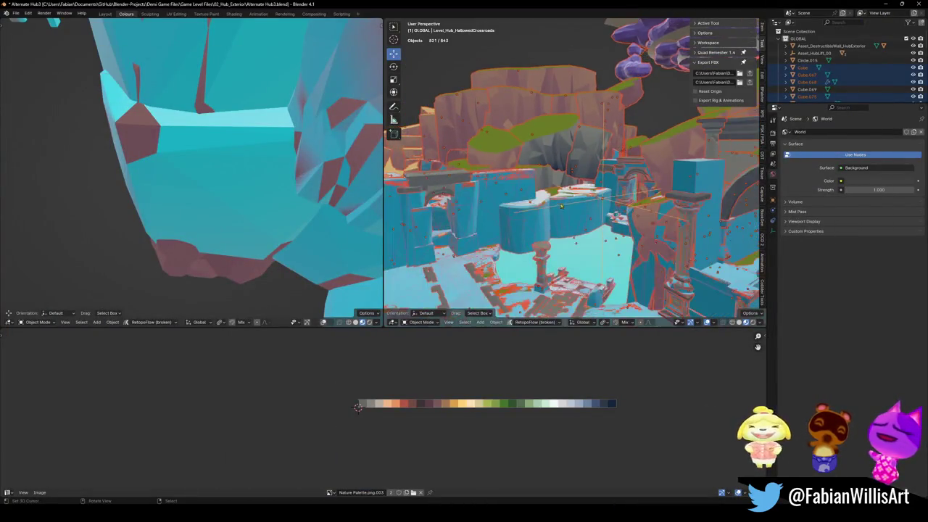
- Hide the cyan collision mesh and save the blend file
middle_drag(508, 181, 573, 182)
click(573, 182)
key(h)
key(ctrl+s)
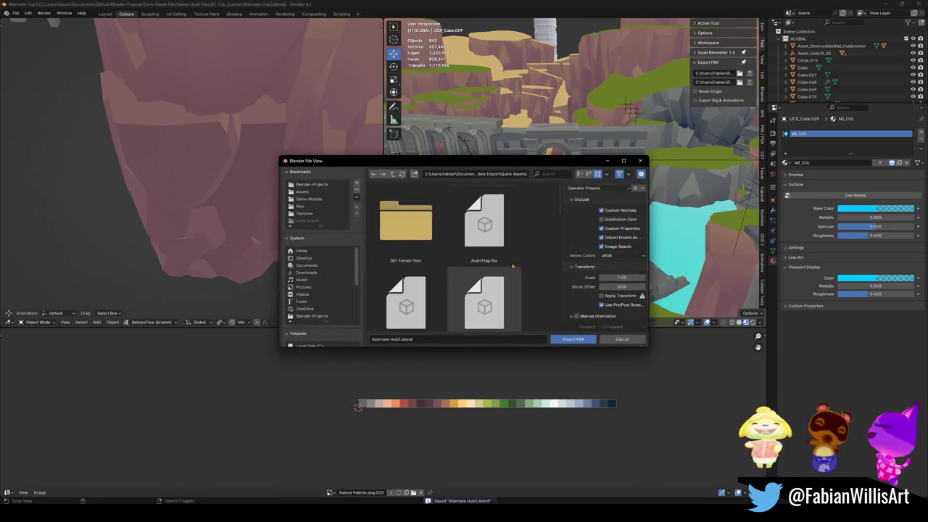
- Import the Wooden Gate, snap it to the 3D cursor, and rotate it 90° on Z
click(579, 174)
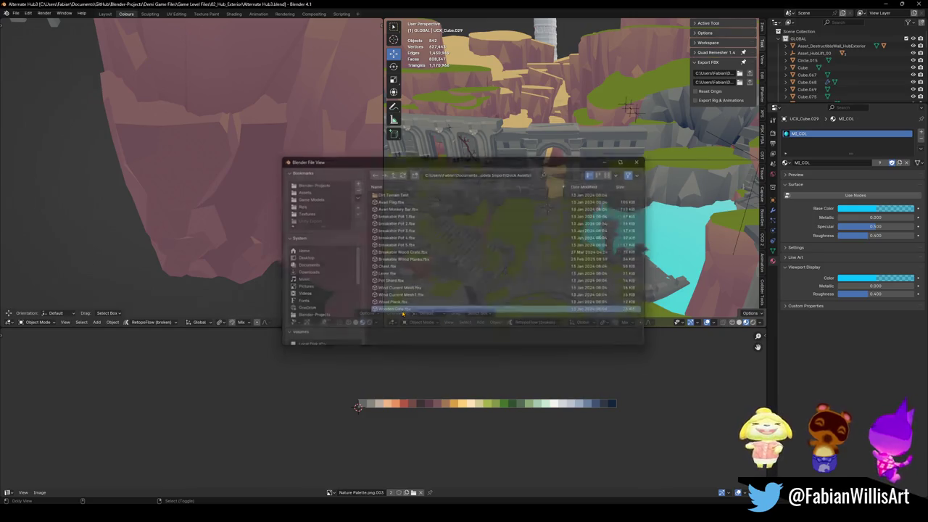
key(shift+s)
key(KP_Decimal)
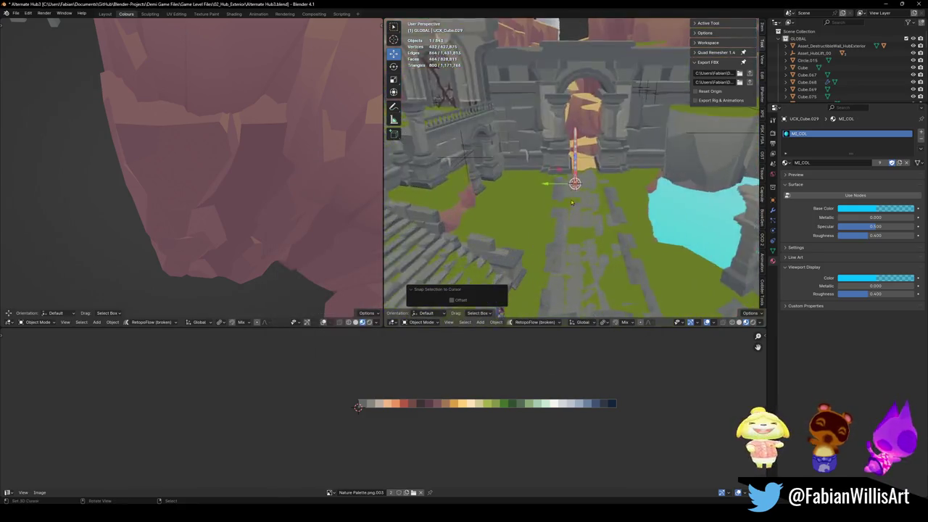
middle_drag(572, 202, 616, 178)
key(alt+r)
text(rz9)
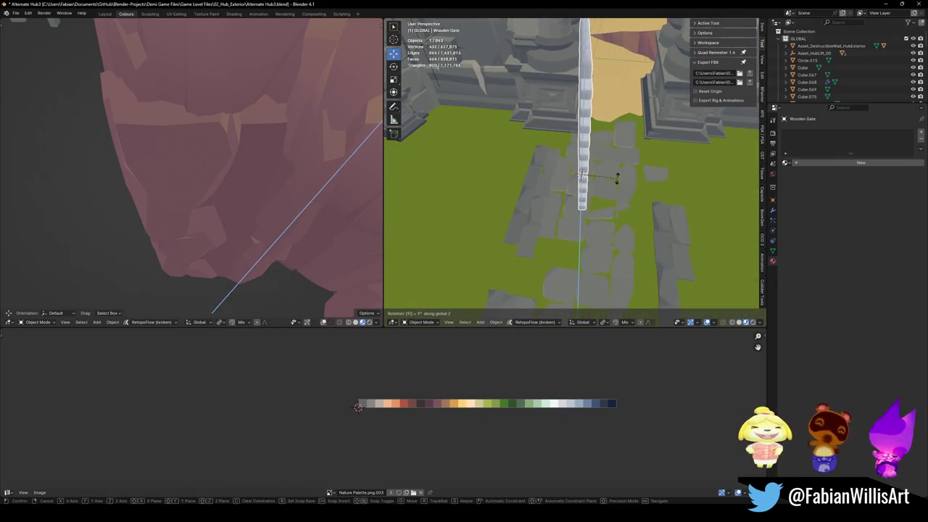
text(0)
key(Return)
- Copy SD_Wall_08.005's rotation onto the gate, then rotate it 90° on normal X
middle_drag(580, 174, 601, 200)
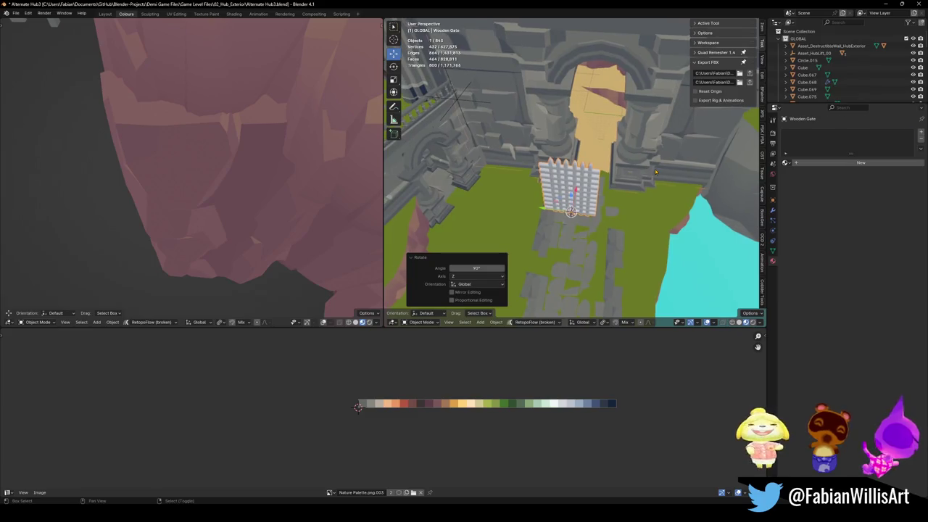
shift+click(601, 200)
key(ctrl+c)
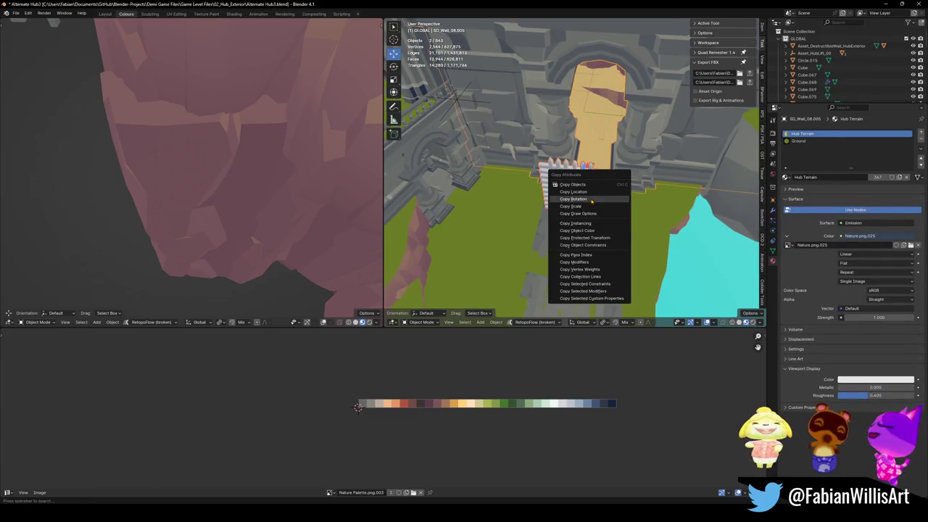
click(596, 199)
click(583, 178)
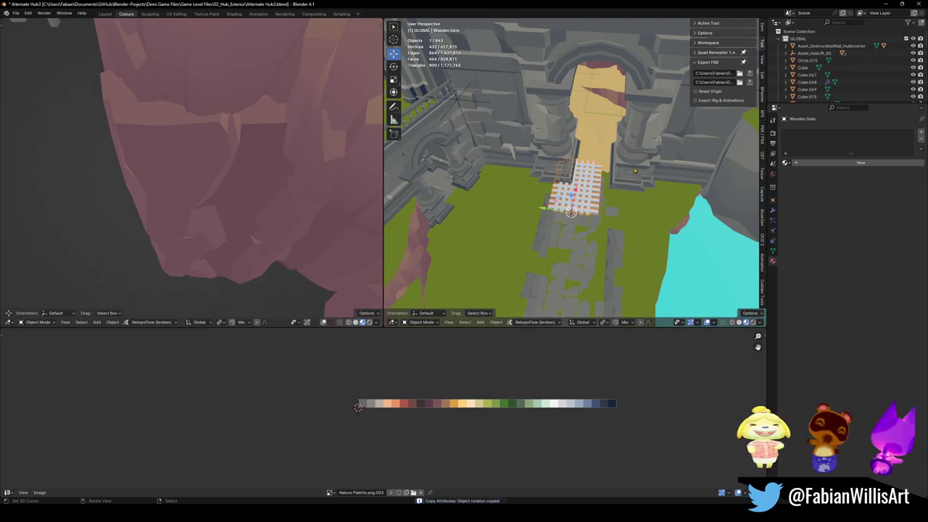
key(comma)
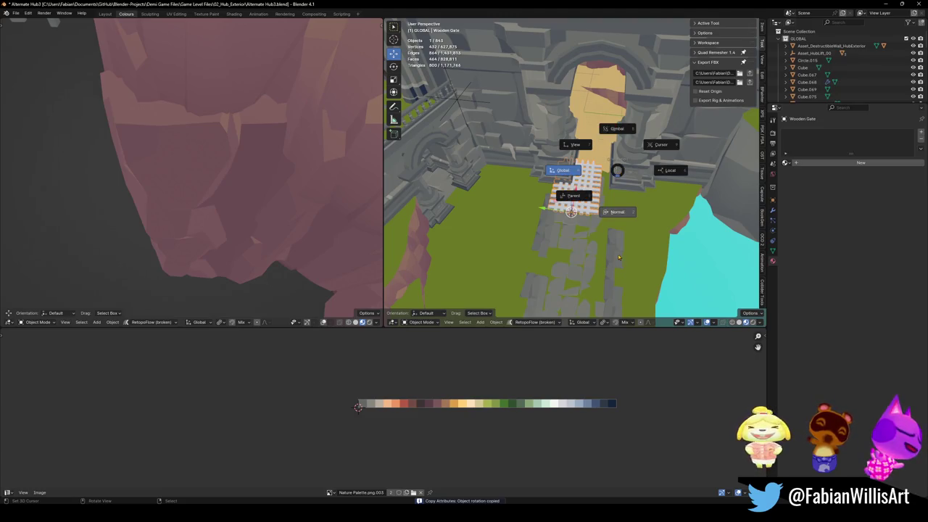
click(617, 259)
text(rx90)
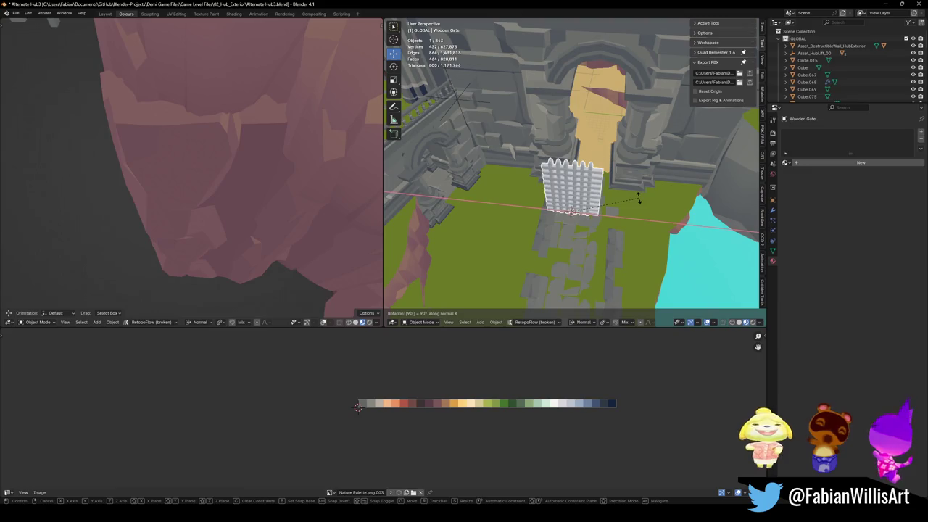
key(Return)
- Snap the gate back to the 3D cursor and mirror it along Y
click(635, 172)
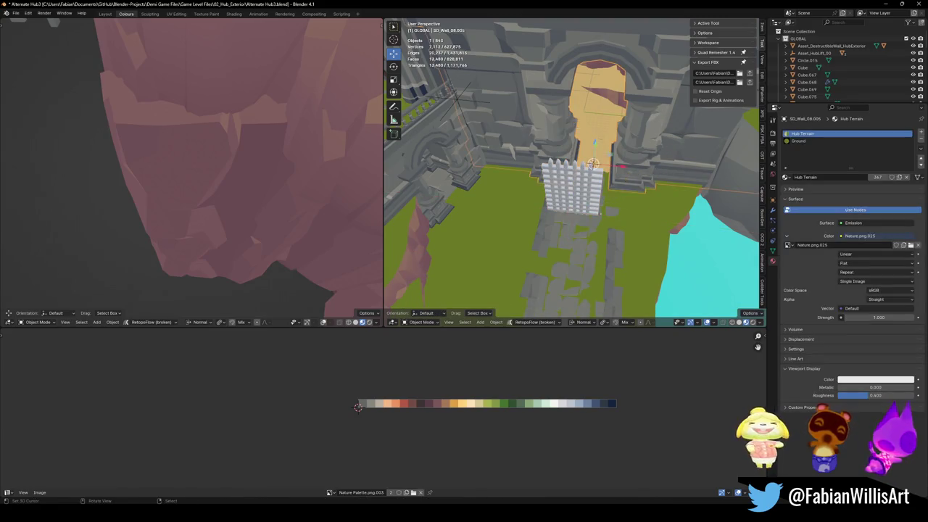
click(614, 213)
key(shift+s)
middle_drag(602, 158, 578, 174)
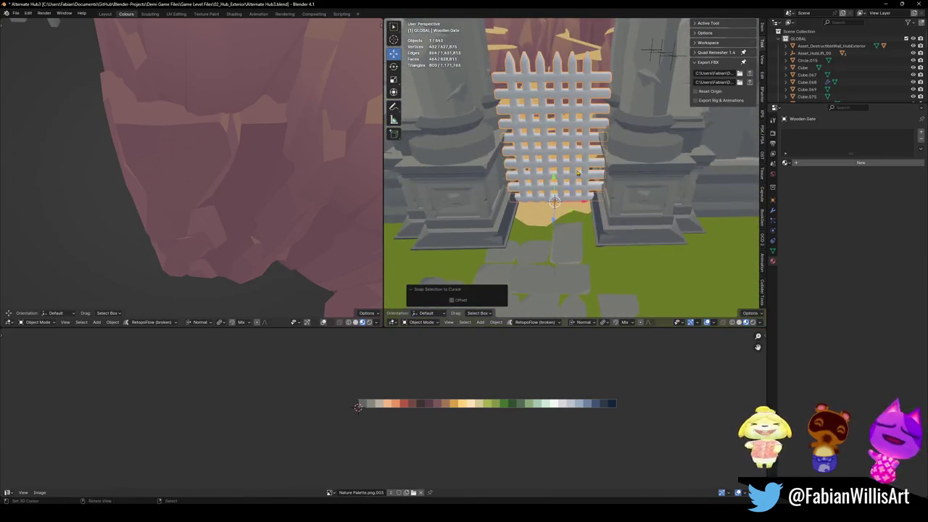
key(ctrl+m)
key(y)
key(Return)
- Move the gate along Y into the arch and scale it up
key(ctrl+m)
key(y)
click(580, 109)
middle_drag(580, 109, 583, 125)
key(g)
key(y)
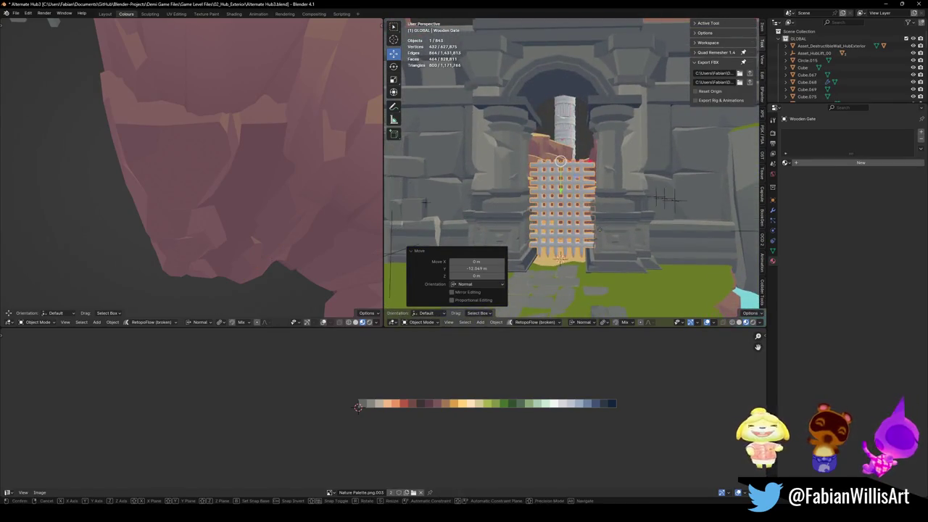
click(625, 119)
key(s)
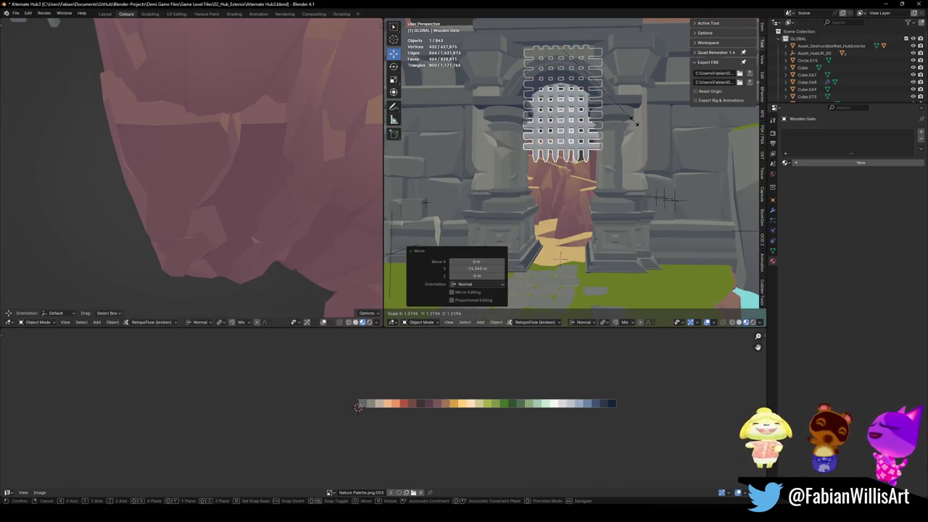
click(636, 123)
- Enlarge the gate to about 1.265 scale and raise it along Y
middle_drag(637, 124, 602, 163)
key(alt+a)
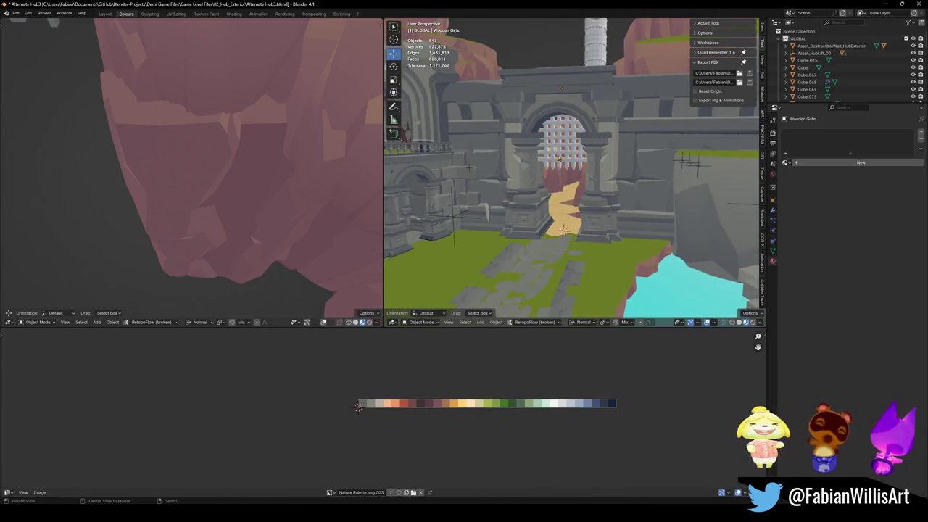
click(569, 153)
key(KP_Decimal)
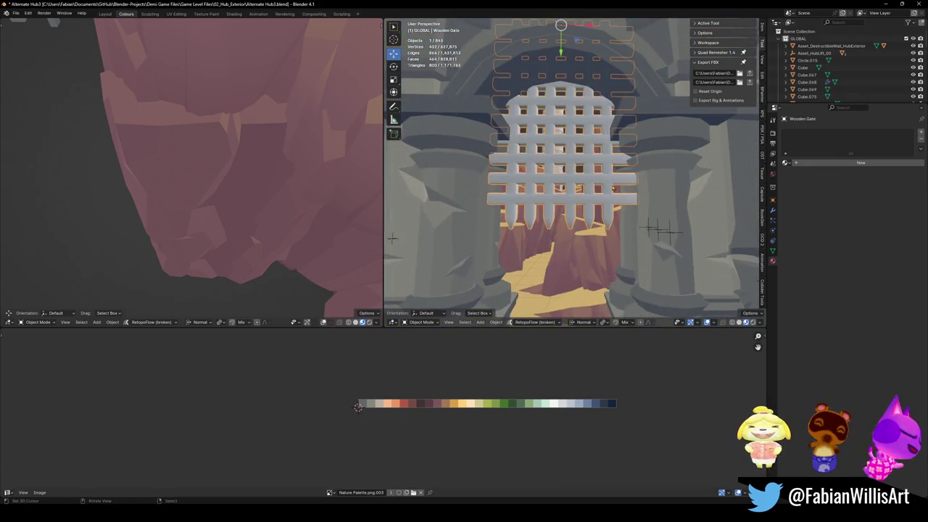
key(s)
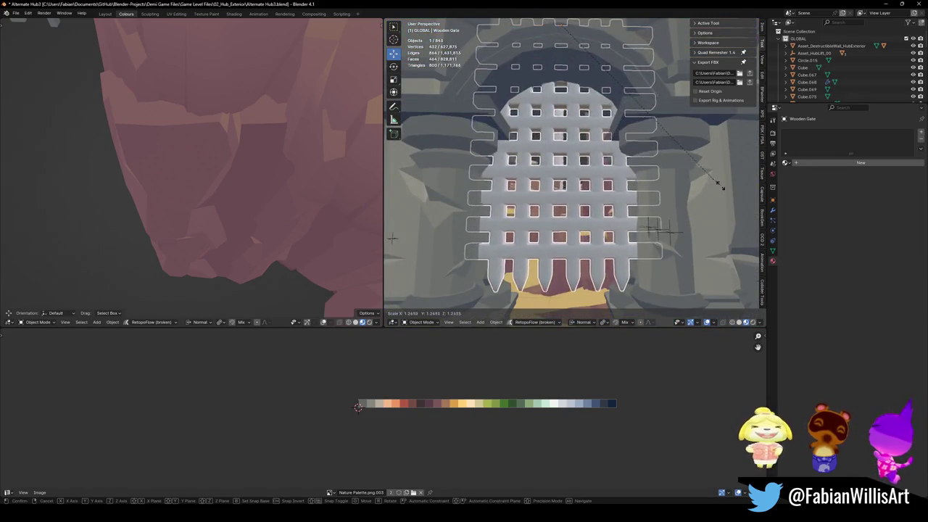
click(650, 223)
key(g)
key(y)
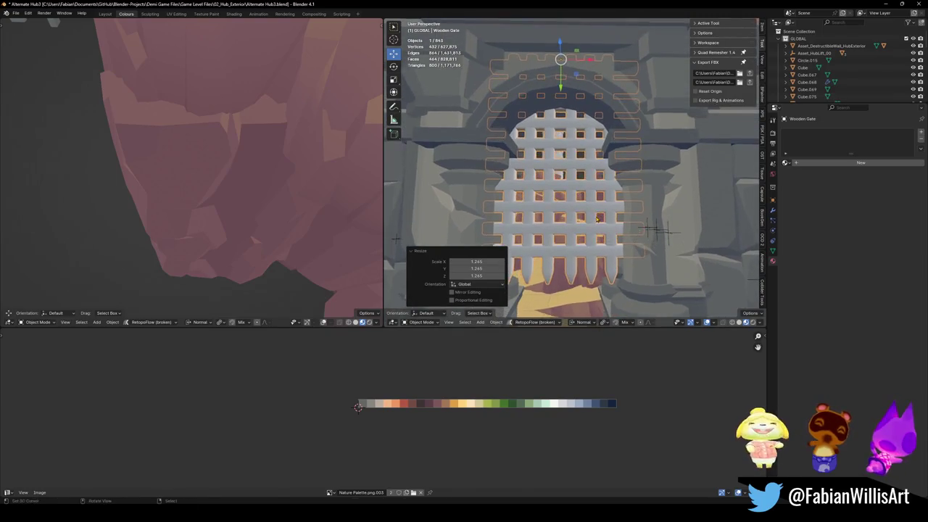
click(654, 229)
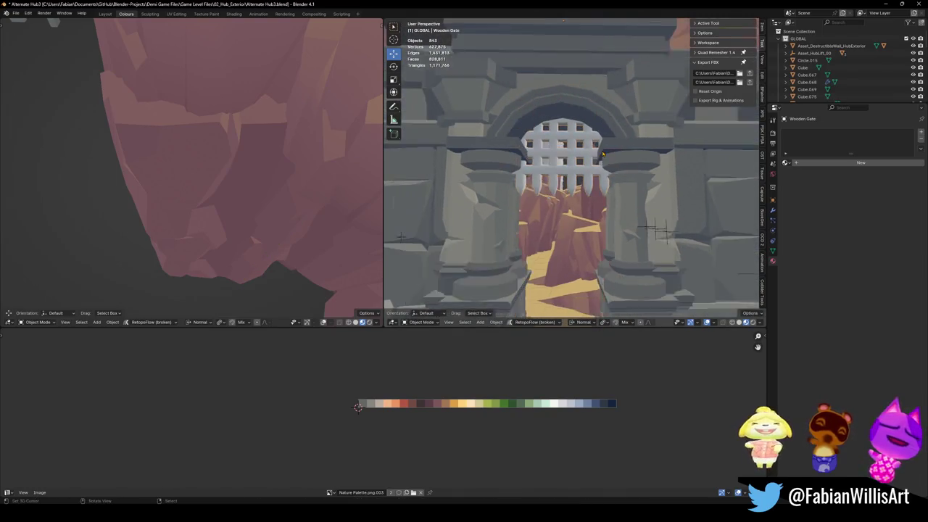
- Shift the gate 1.6318 m along Y, nudge it into the arch, and enter Edit Mode
middle_drag(655, 229, 533, 268)
middle_drag(603, 176, 600, 177)
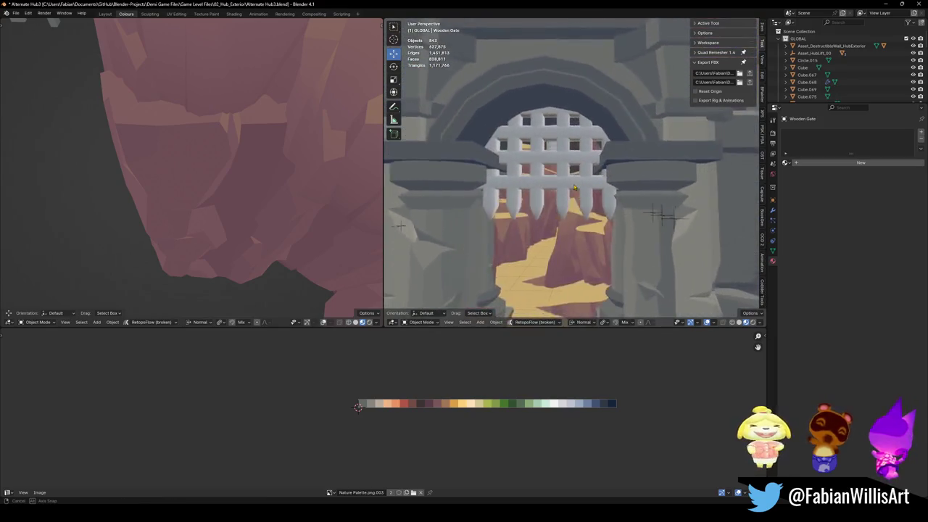
click(600, 176)
key(g)
key(y)
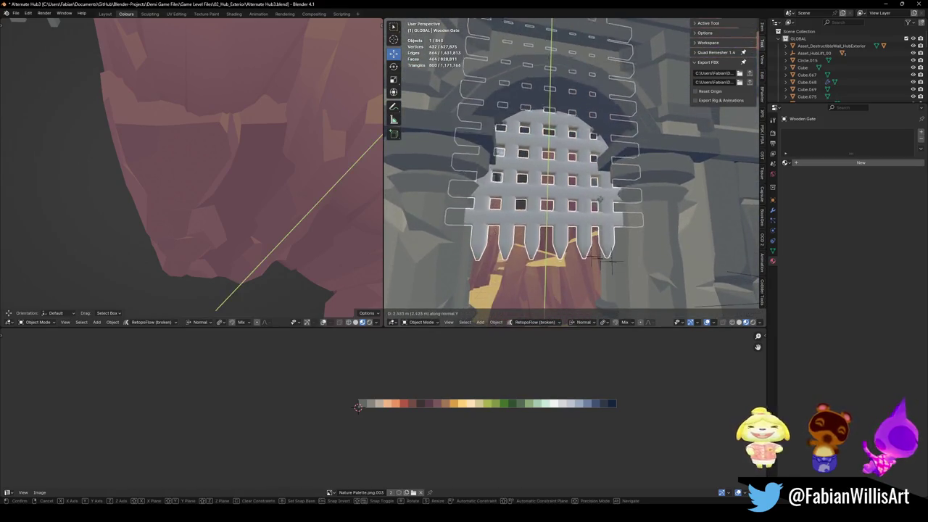
click(600, 176)
mouse_move(600, 177)
middle_down()
mouse_move(581, 175)
mouse_move(542, 217)
middle_up()
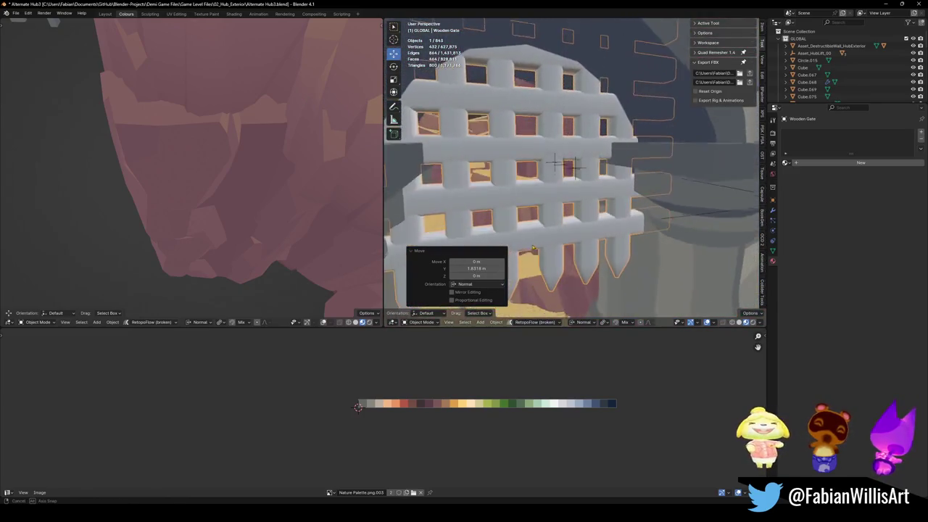
key(g)
key(y)
mouse_move(543, 217)
middle_down()
mouse_move(601, 187)
mouse_move(563, 298)
mouse_move(563, 170)
middle_up()
click(606, 187)
key(Tab)
key(alt+a)
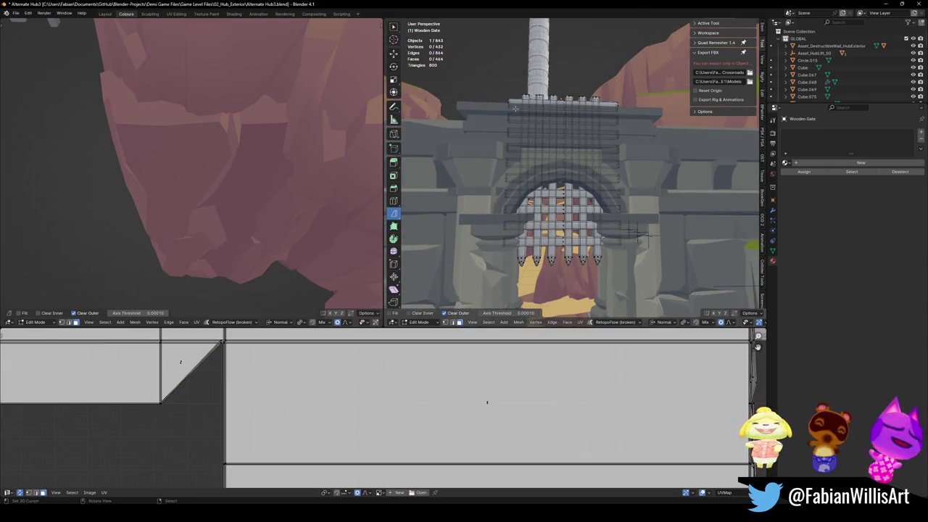
- Delete the faces of the gate's top horizontal slats
key(l)
key(l)
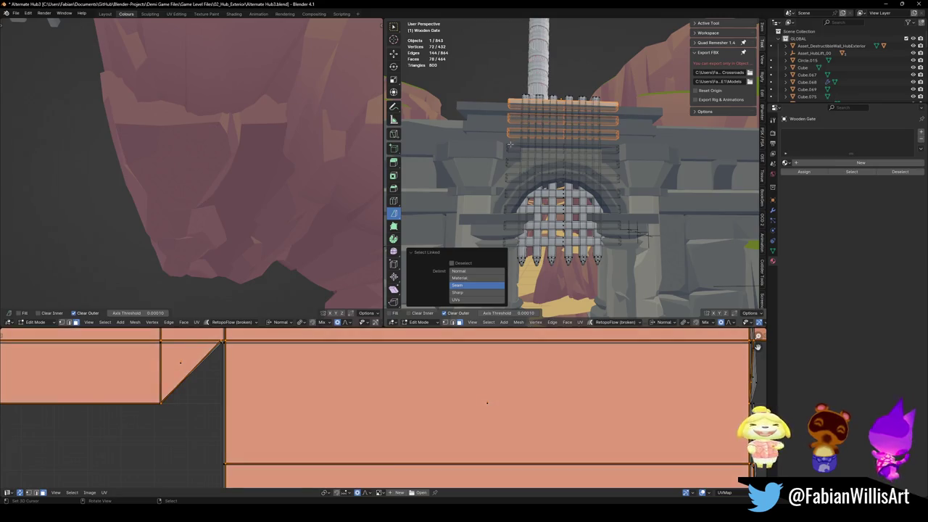
key(x)
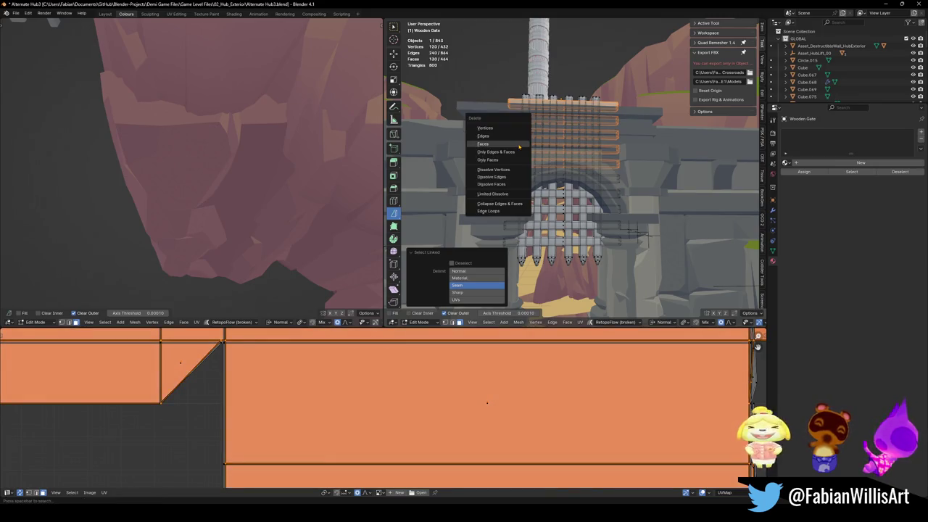
click(533, 133)
- Lower the gate's vertical bars along Z into the arch and save the file
drag(483, 59, 635, 116)
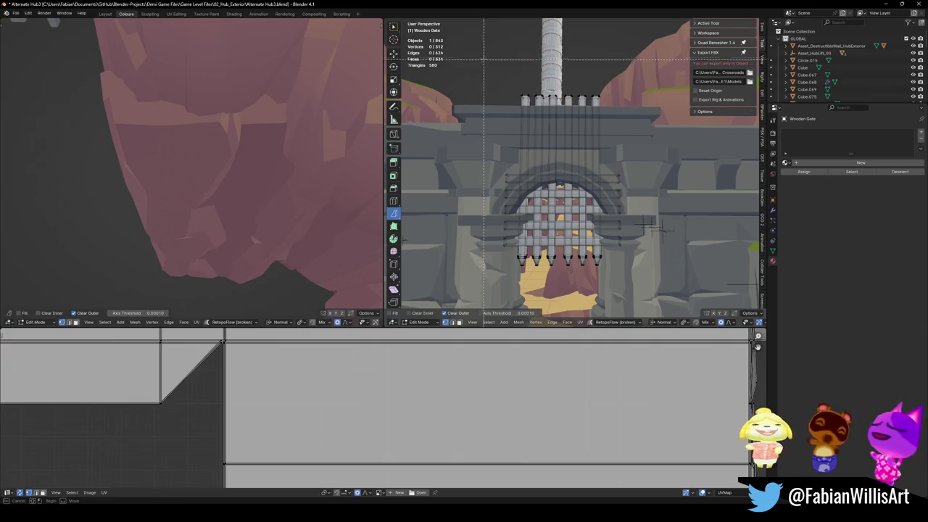
key(g)
key(z)
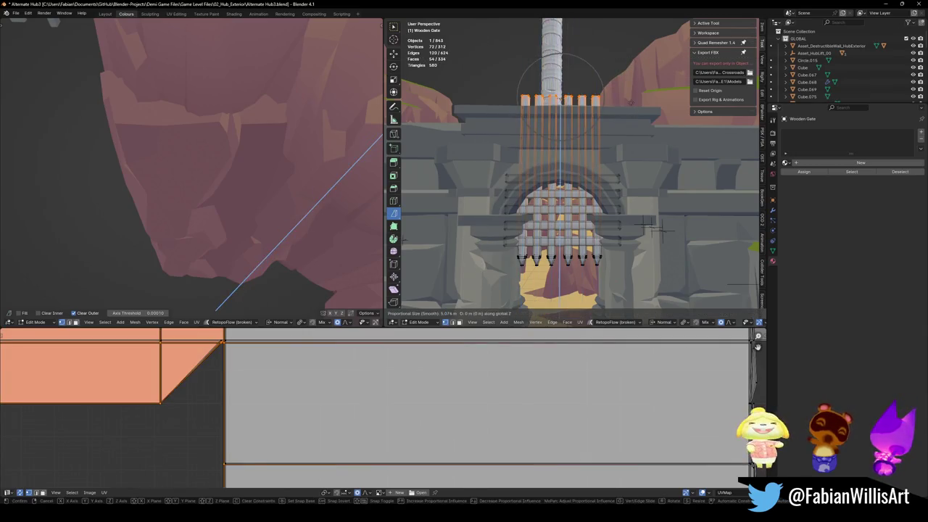
key(Return)
key(Tab)
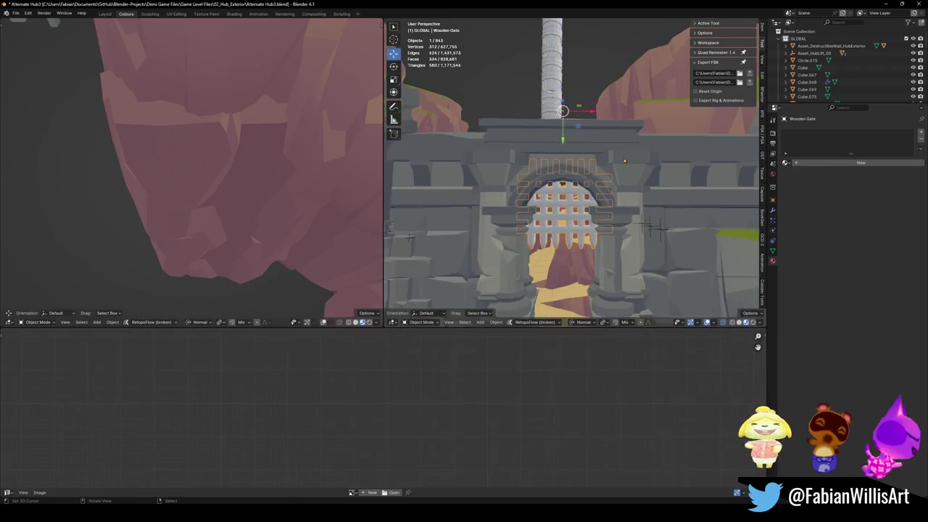
middle_drag(551, 217, 568, 213)
key(ctrl+s)
scroll(569, 212, up, 5)
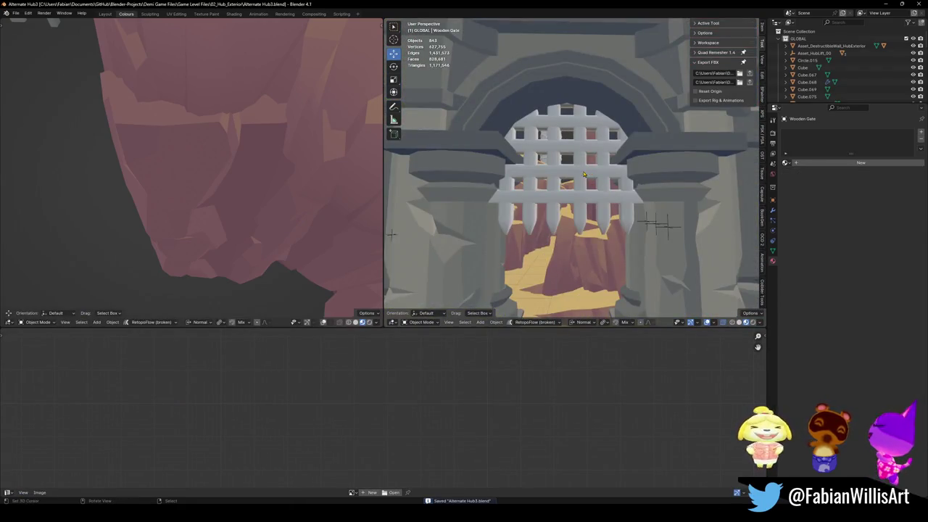
click(583, 174)
- Assign the Jrny.001 material to the Wooden Gate and save
key(q)
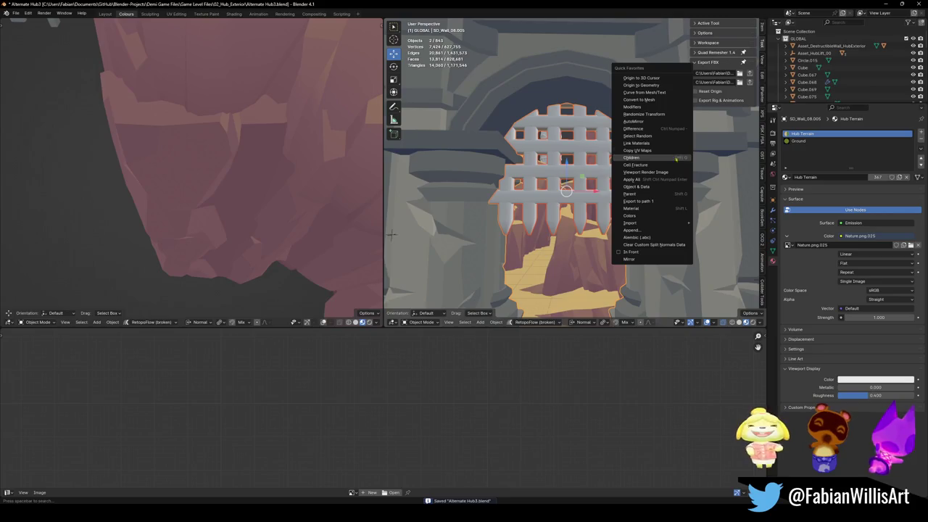
click(647, 145)
key(ctrl+z)
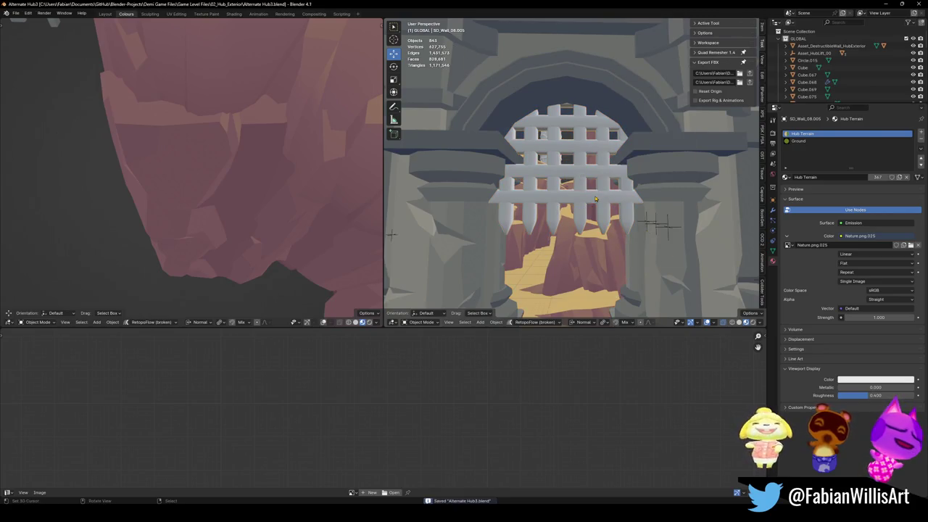
scroll(572, 174, down, 5)
mouse_move(573, 174)
middle_down()
mouse_move(601, 189)
mouse_move(594, 204)
middle_up()
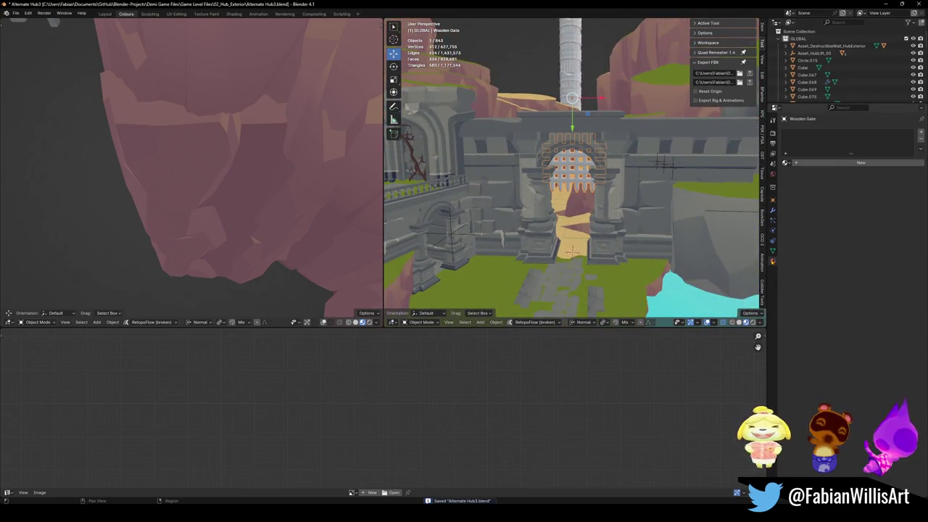
click(785, 162)
text(i)
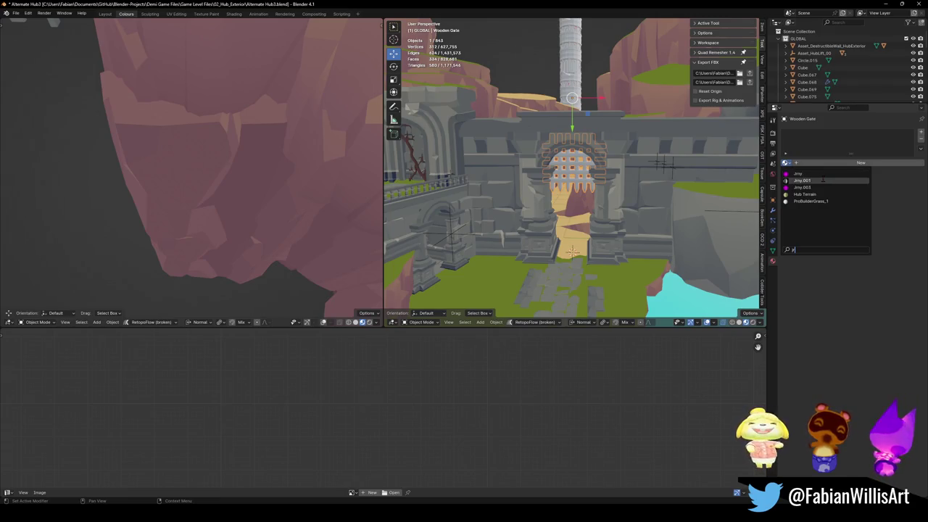
click(832, 180)
scroll(599, 166, up, 5)
key(ctrl+s)
- Snap the gate's UVs onto a chosen palette swatch
key(Tab)
shift+right_click(615, 414)
key(shift+s)
click(638, 425)
key(Tab)
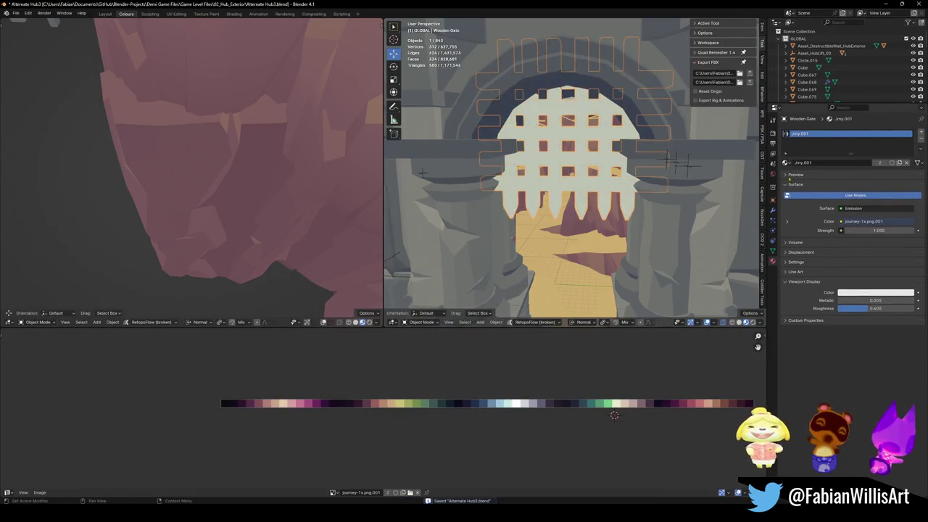
- Switch the gate's material to Wood and return to Edit Mode
click(785, 163)
text(wo)
click(798, 175)
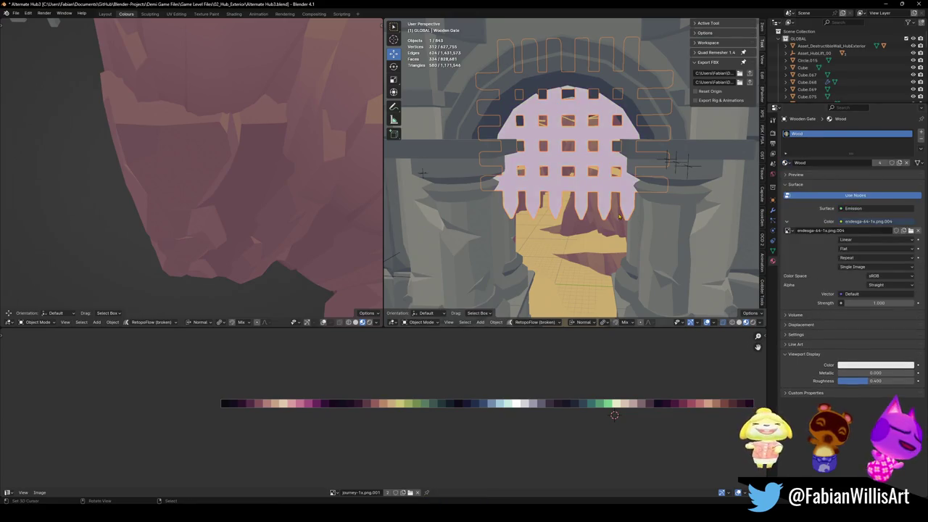
key(Tab)
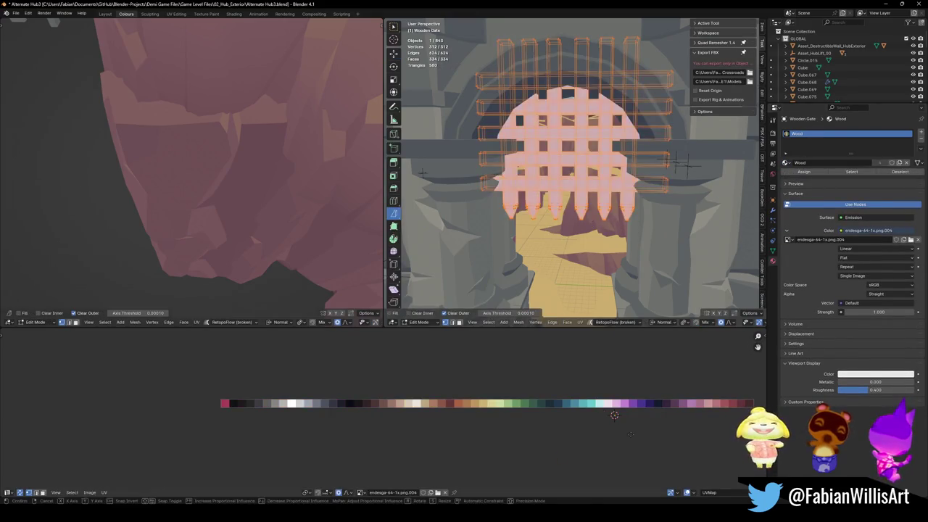
- Select one gate face plus all similar-normal faces, widening the similarity threshold slightly
scroll(209, 212, down, 3)
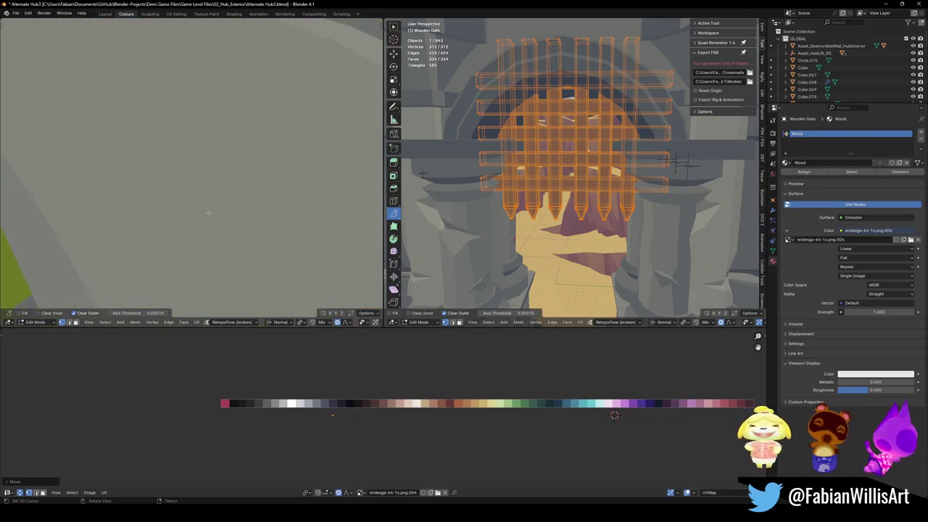
scroll(208, 212, down, 2)
scroll(209, 212, down, 3)
scroll(259, 176, down, 3)
middle_drag(258, 177, 316, 310)
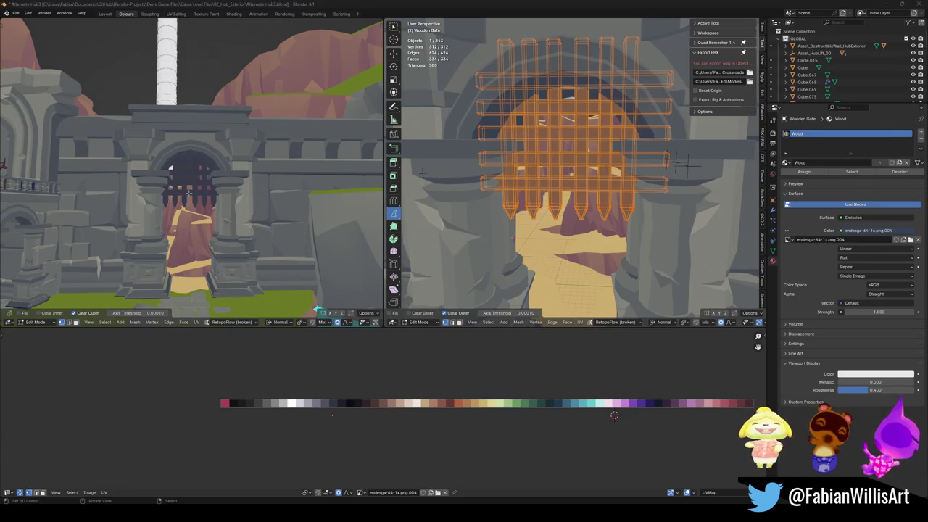
scroll(181, 177, up, 3)
scroll(181, 176, up, 3)
scroll(181, 176, up, 2)
middle_drag(181, 176, 195, 165)
scroll(522, 203, up, 3)
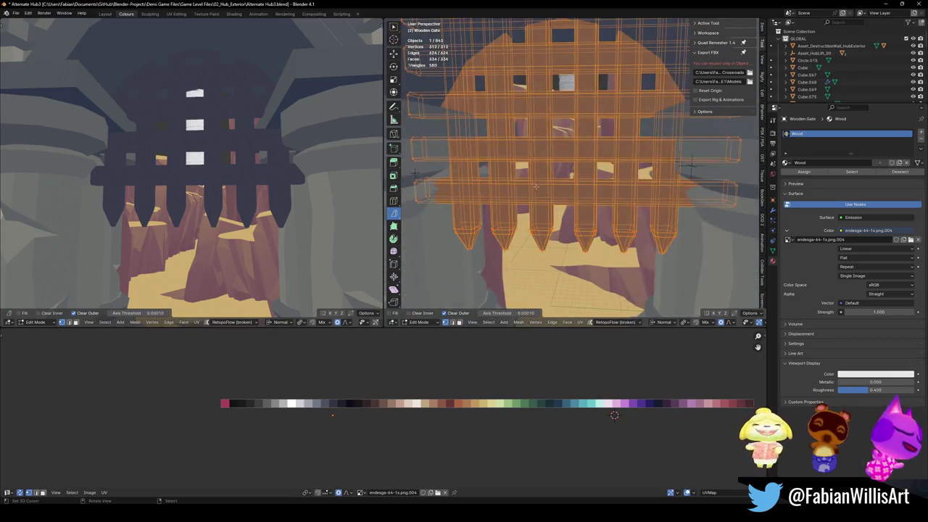
scroll(516, 206, up, 3)
click(551, 183)
key(shift+g)
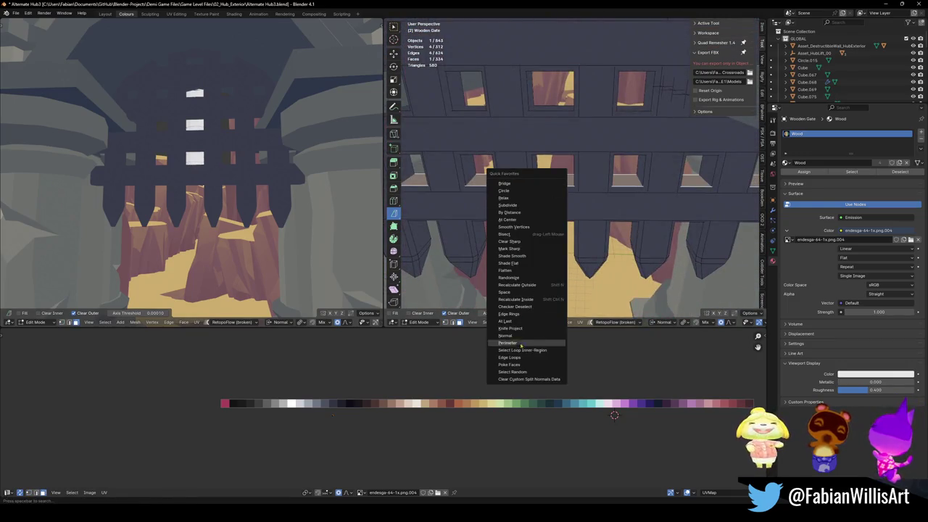
click(526, 338)
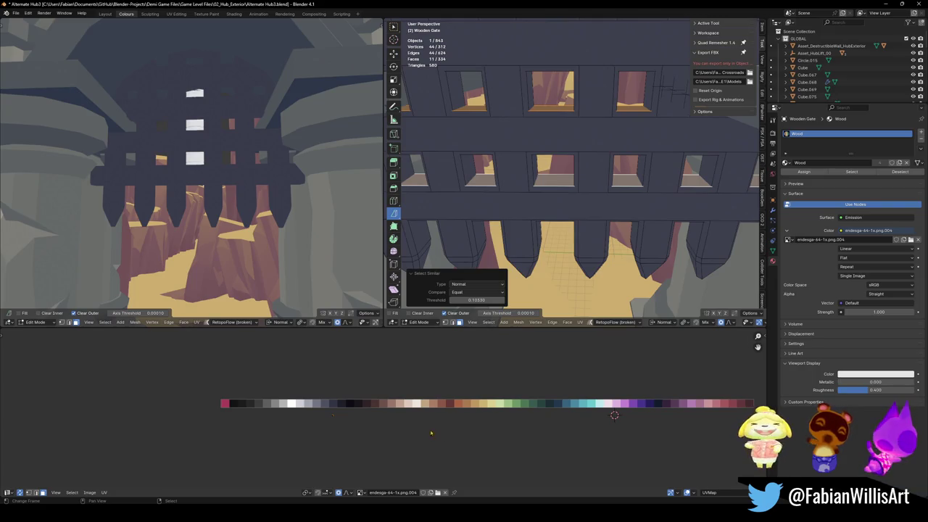
drag(476, 299, 493, 299)
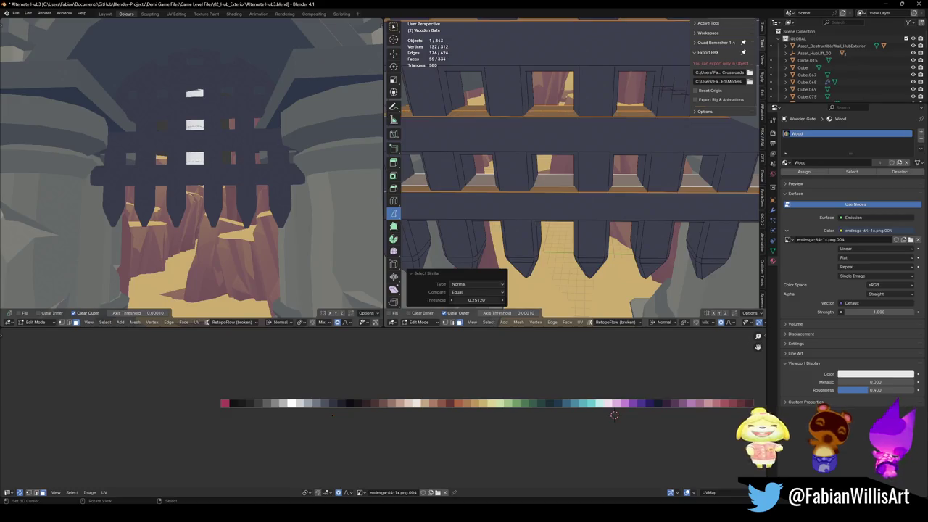
- Shift those faces' UVs horizontally along the palette, then recolour the underside faces too
key(g)
key(x)
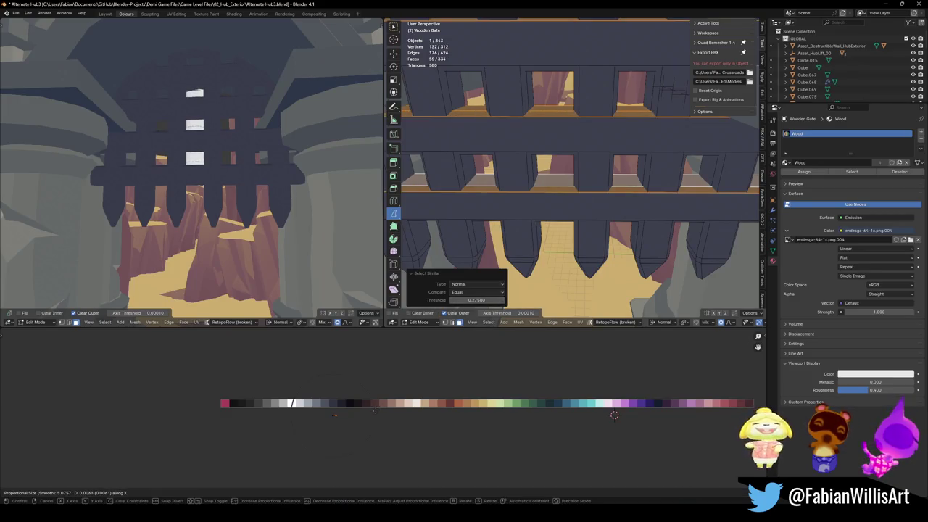
click(274, 404)
middle_drag(232, 196, 317, 208)
mouse_move(509, 218)
middle_down()
mouse_move(541, 185)
mouse_move(522, 218)
middle_up()
key(shift+g)
click(529, 234)
key(g)
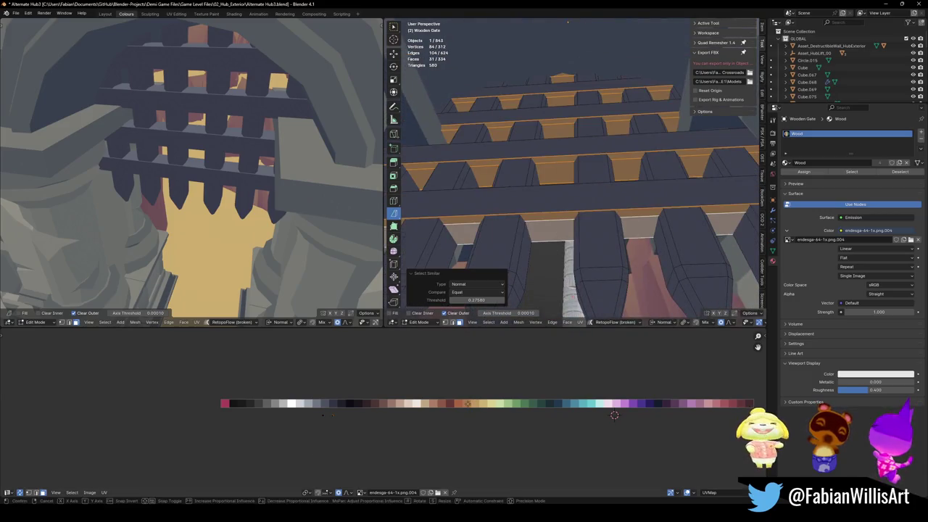
key(Return)
middle_drag(218, 166, 258, 162)
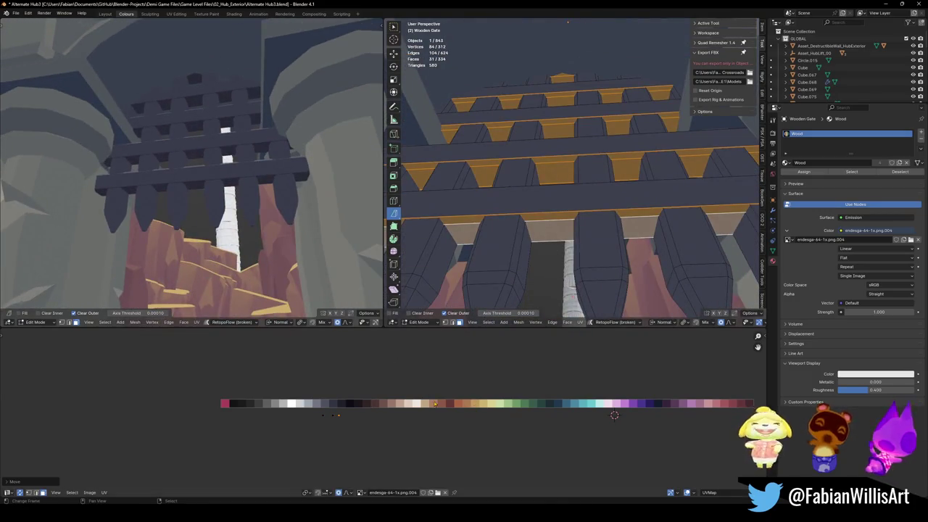
key(g)
key(x)
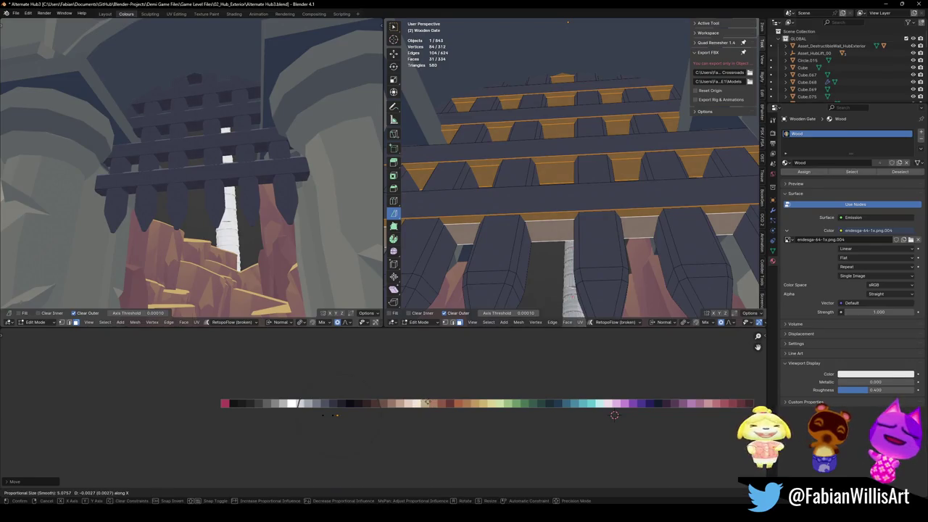
key(Return)
- Select the gate's front-facing faces at threshold 0.29220 and shift their UVs horizontally
scroll(217, 199, down, 5)
mouse_move(189, 174)
middle_down()
mouse_move(217, 200)
mouse_move(247, 189)
middle_up()
scroll(217, 200, up, 3)
scroll(218, 200, up, 4)
click(511, 182)
key(q)
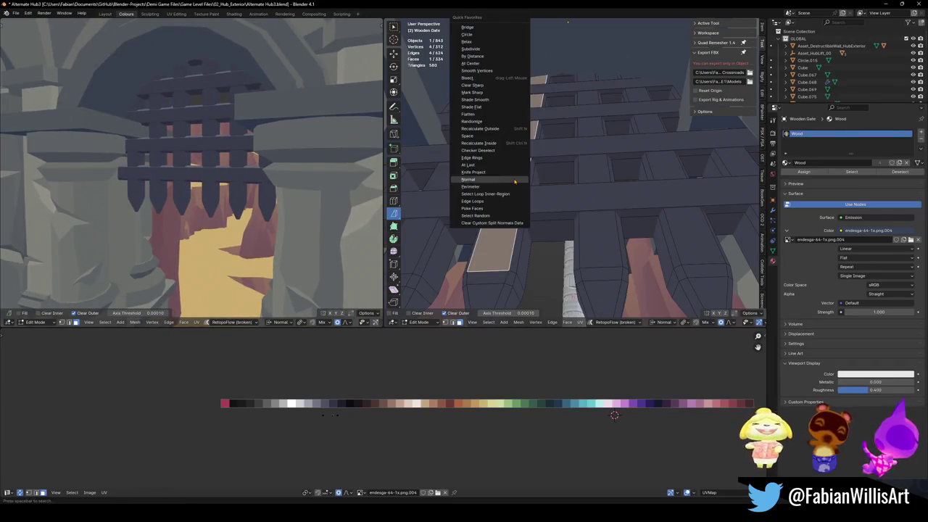
click(514, 180)
scroll(536, 203, down, 3)
middle_drag(537, 203, 567, 215)
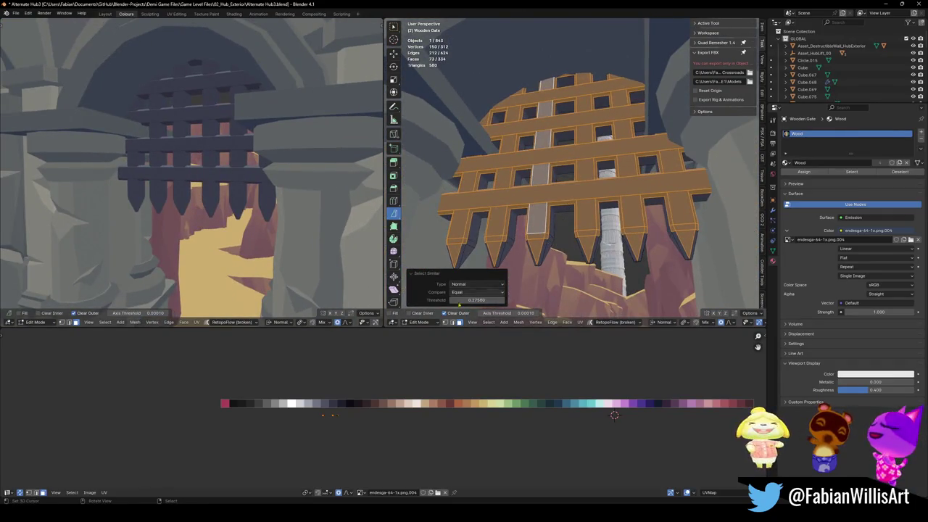
drag(475, 300, 500, 299)
key(g)
key(x)
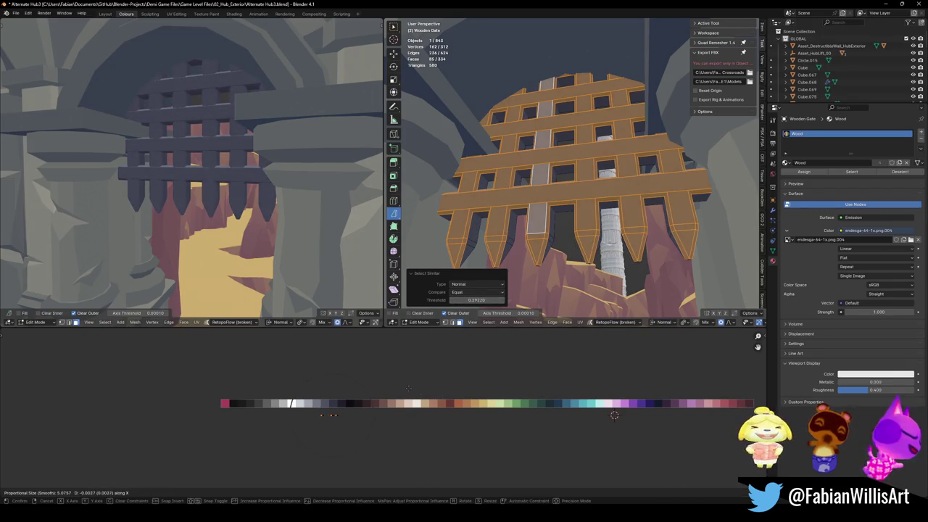
key(Return)
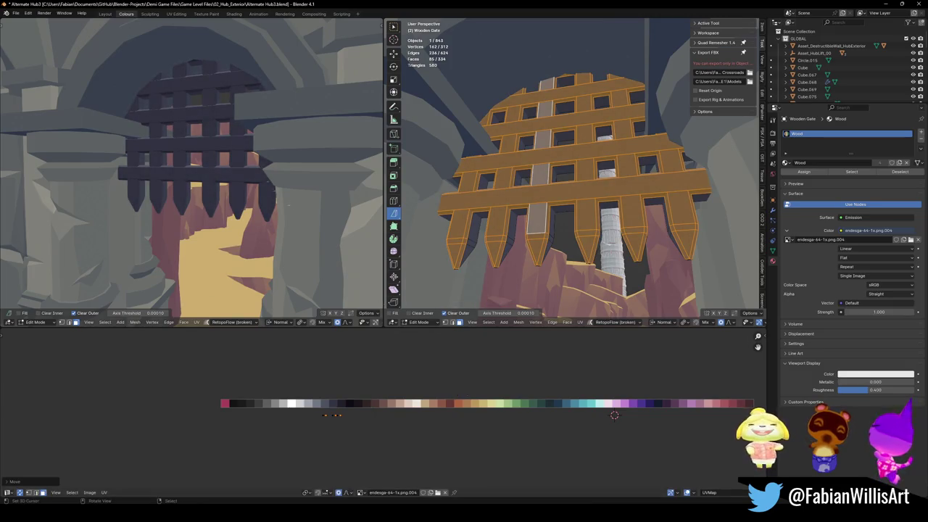
- Slide the selected UVs further along the palette onto the dark navy-grey swatch
scroll(191, 167, down, 5)
scroll(191, 167, up, 6)
middle_drag(219, 206, 230, 187)
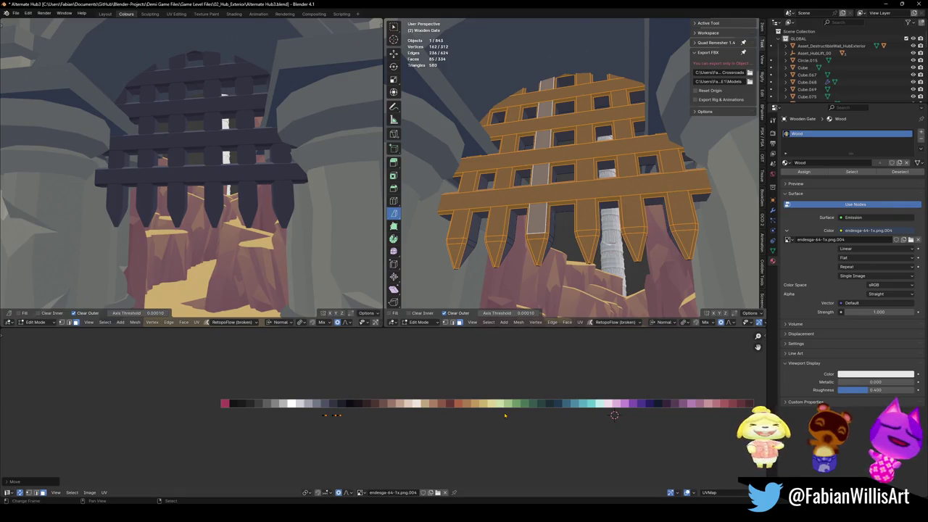
key(g)
key(x)
key(Return)
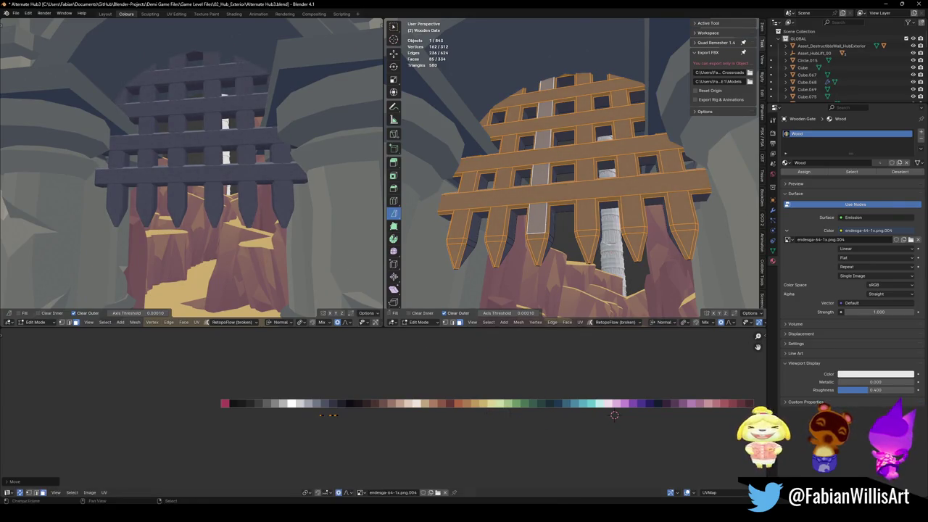
scroll(276, 172, down, 6)
middle_drag(261, 182, 276, 171)
scroll(276, 171, up, 3)
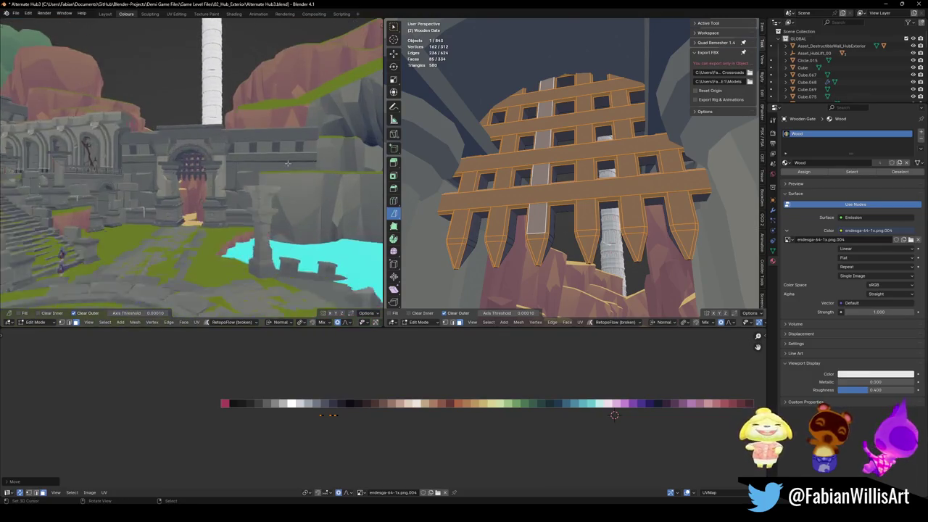
scroll(296, 178, up, 3)
key(ctrl+z)
key(ctrl+shift+z)
key(g)
key(x)
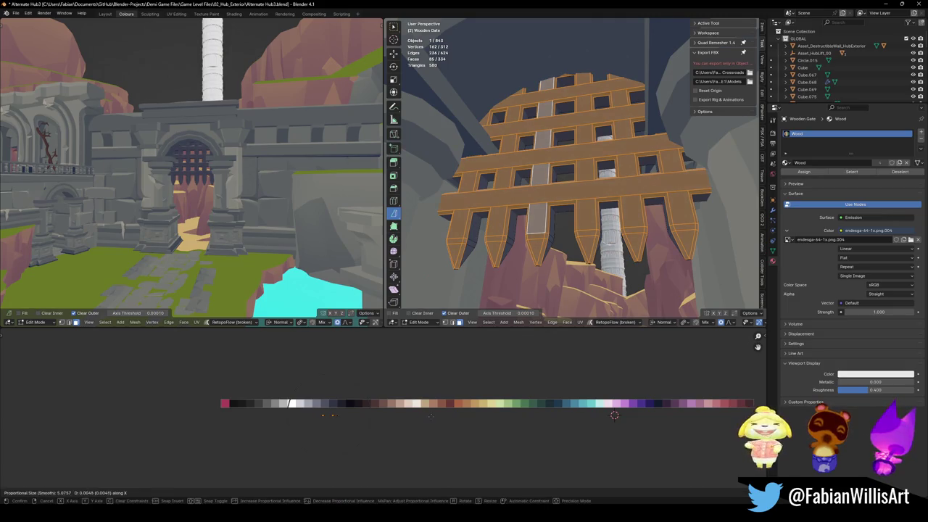
click(440, 420)
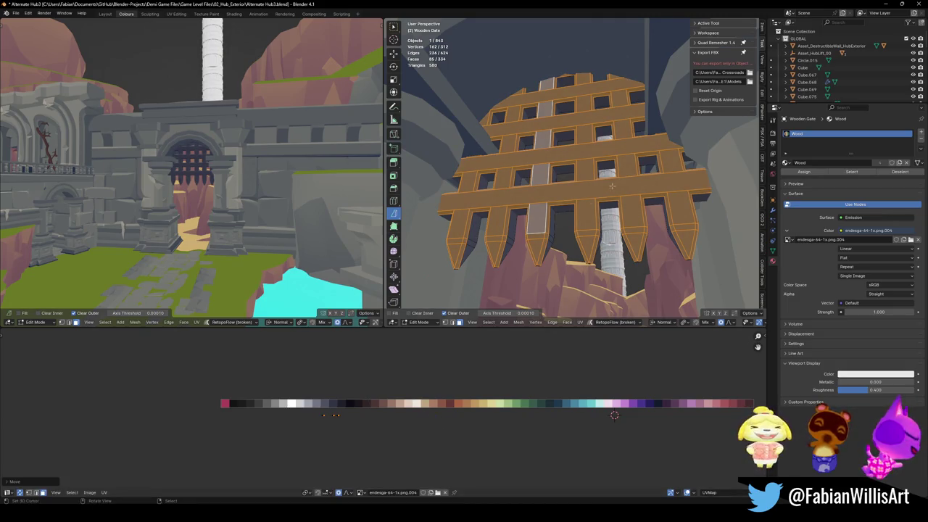
scroll(580, 210, up, 4)
click(544, 204)
scroll(551, 189, down, 4)
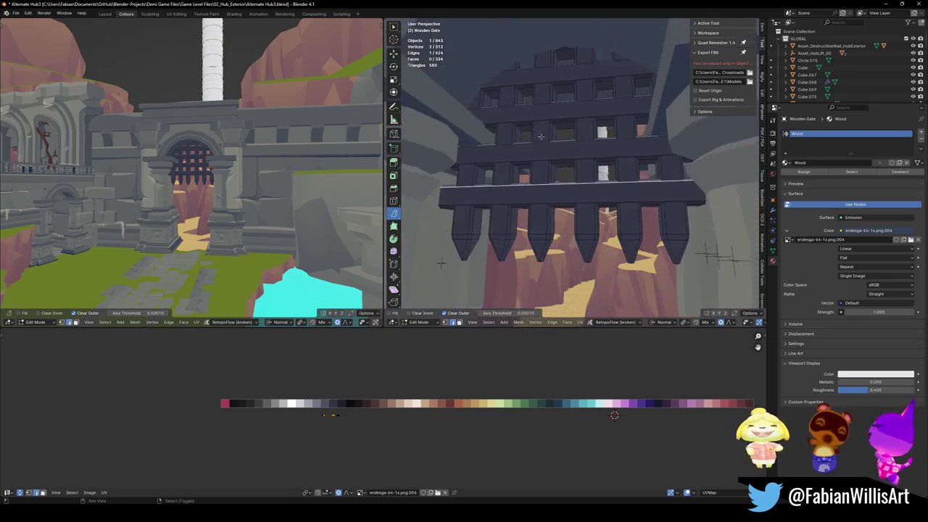
- Lower the gate's three top-row edges about 0.11 m along Z
middle_drag(541, 133, 580, 166)
shift+click(580, 161)
shift+click(560, 119)
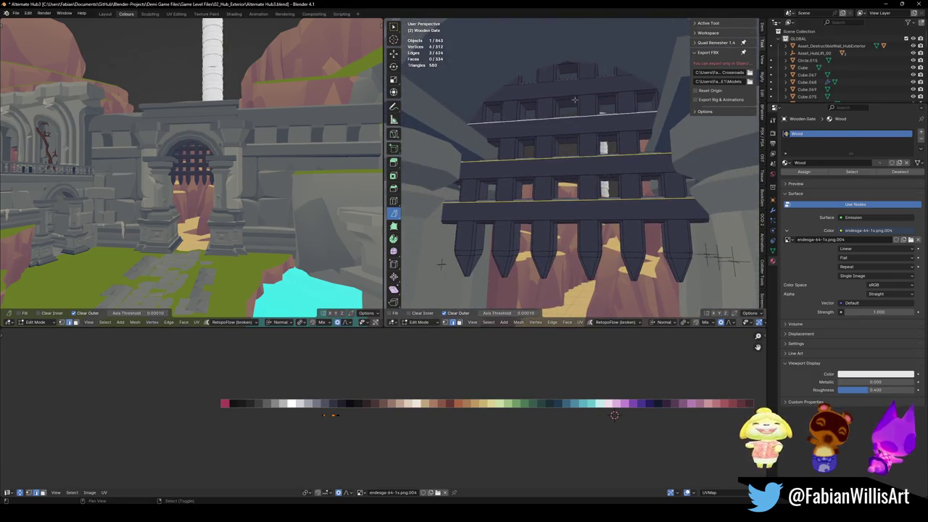
key(g)
key(z)
key(Escape)
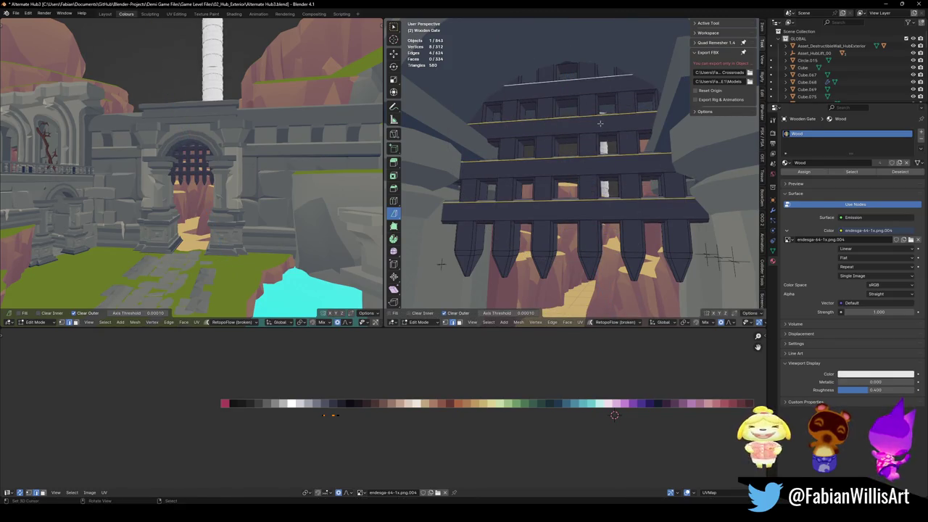
key(g)
key(z)
key(Escape)
key(g)
key(z)
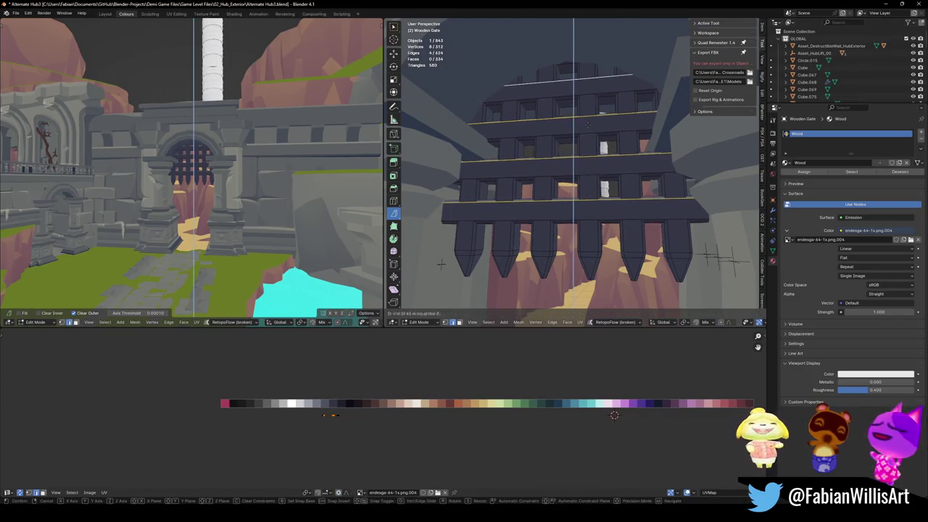
click(441, 264)
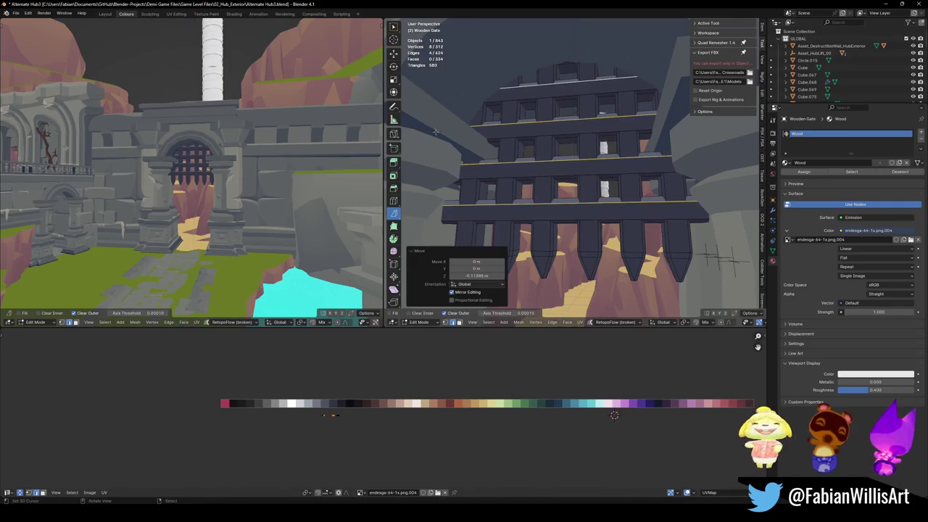
- Select the four horizontal crossbars and scale them thinner along Z
scroll(191, 167, up, 4)
scroll(191, 167, up, 2)
scroll(567, 226, up, 2)
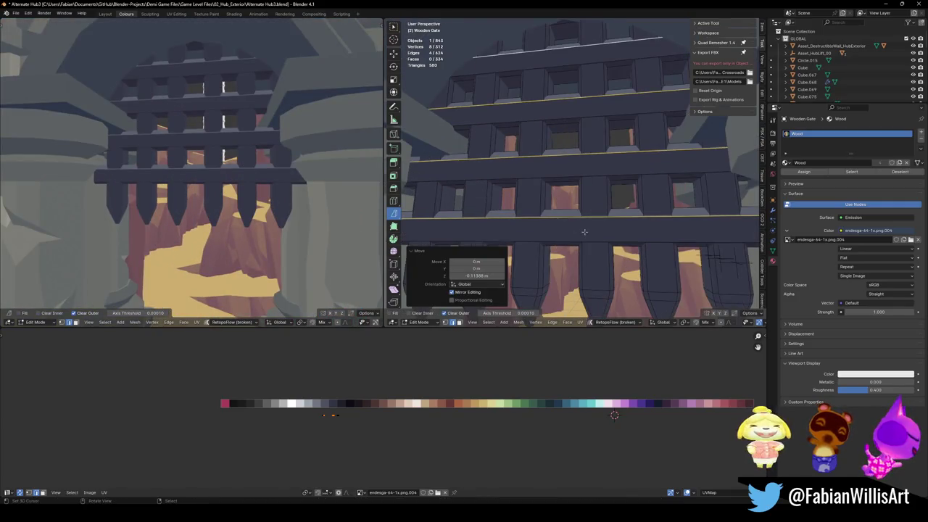
click(582, 232)
shift+click(577, 164)
shift+click(573, 109)
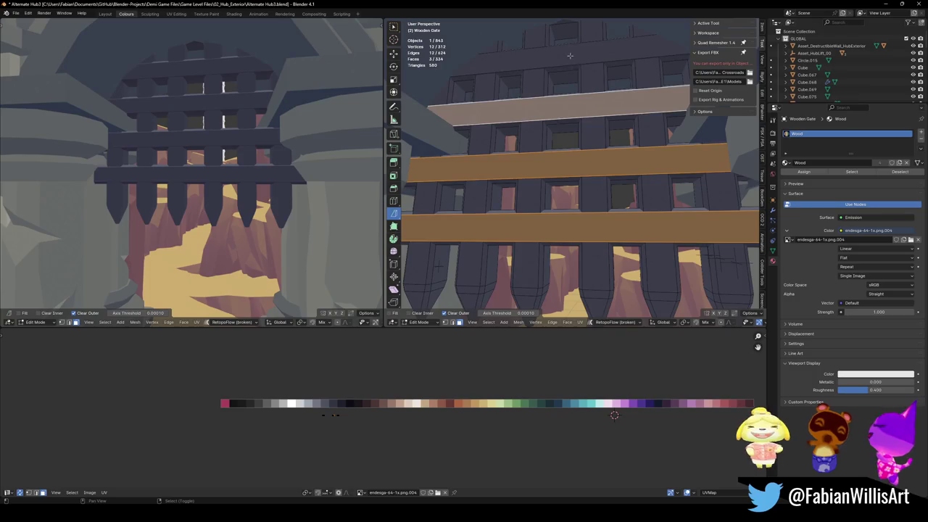
shift+click(569, 58)
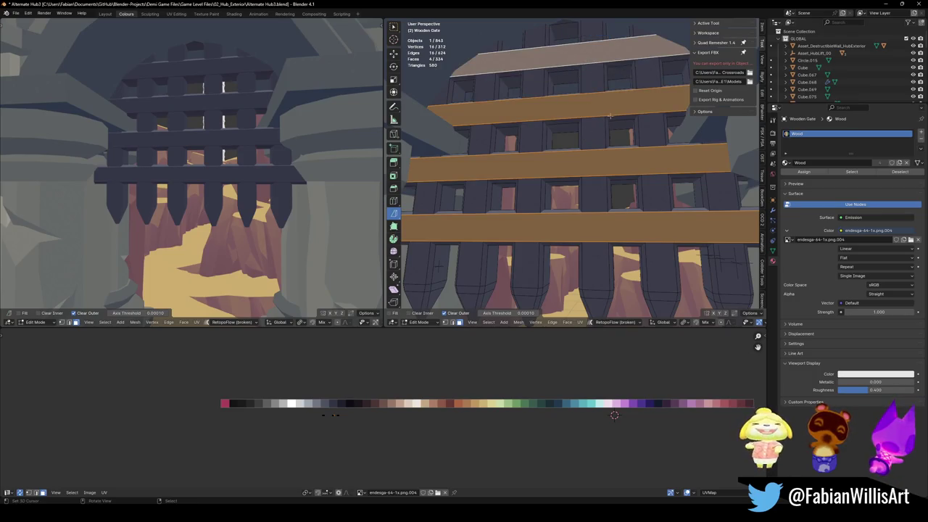
key(s)
key(z)
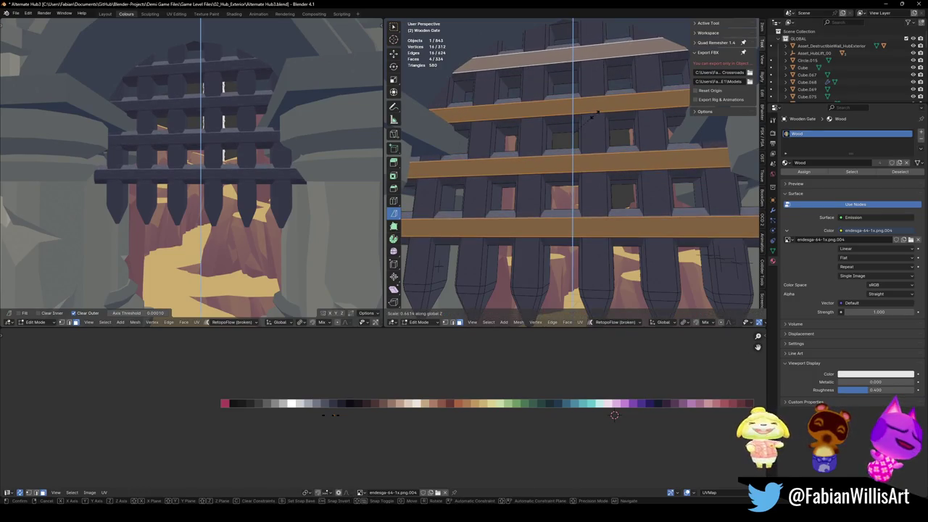
click(622, 228)
- Reselect the crossbar loops and squash them to 0.719 along Z
middle_drag(622, 228, 609, 218)
alt+click(602, 232)
alt+shift+click(603, 142)
scroll(596, 87, down, 3)
alt+shift+click(559, 64)
middle_drag(559, 64, 529, 179)
scroll(528, 179, down, 5)
key(s)
key(z)
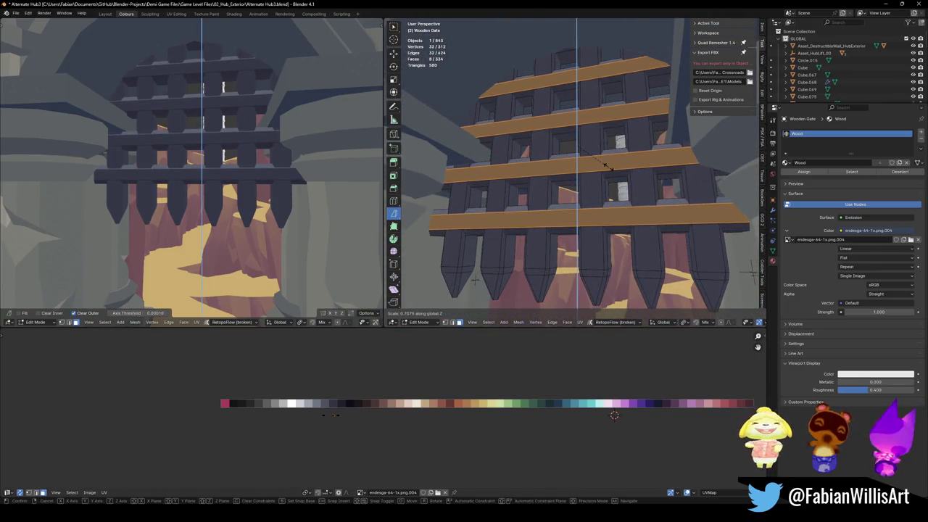
click(606, 166)
scroll(257, 156, down, 4)
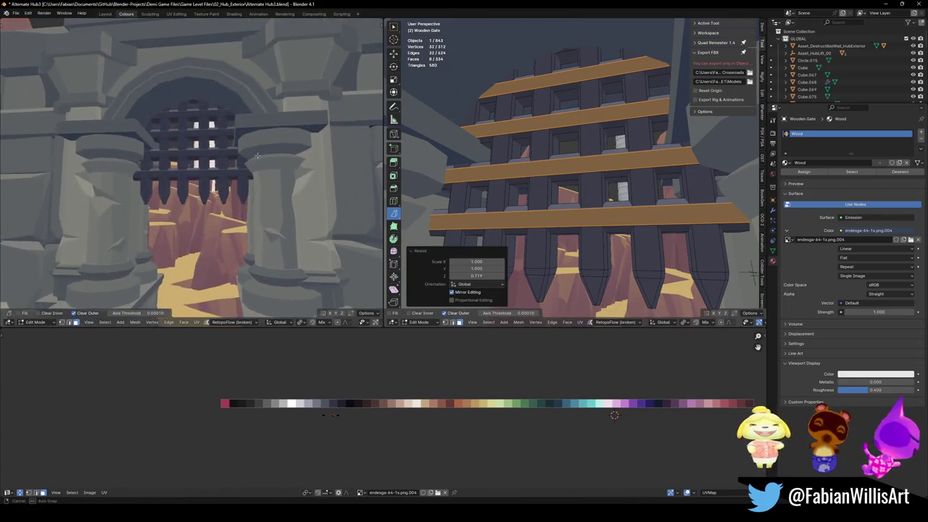
scroll(245, 181, up, 3)
mouse_move(193, 208)
middle_down()
mouse_move(237, 201)
mouse_move(208, 203)
middle_up()
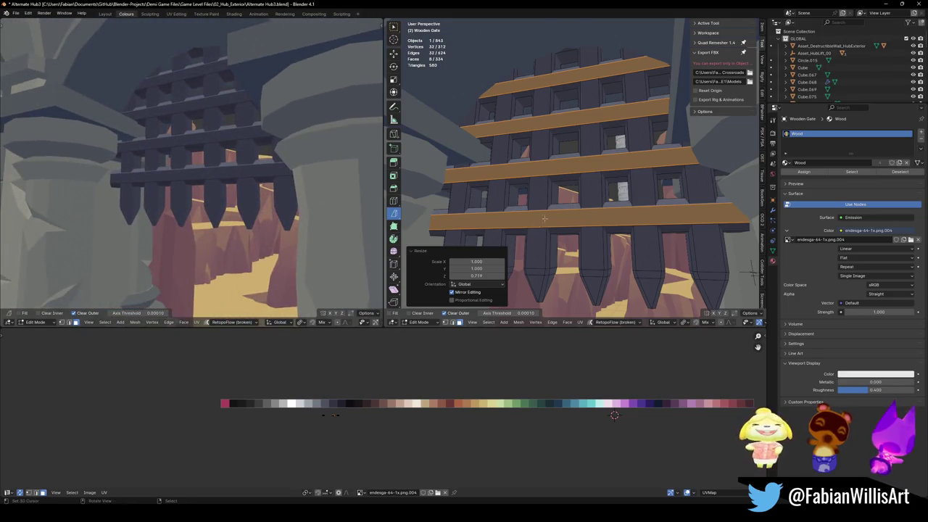
- Select all post side faces by matching normal and shift their UVs horizontally to a new palette colour
key(alt+a)
click(555, 195)
key(shift+g)
click(559, 199)
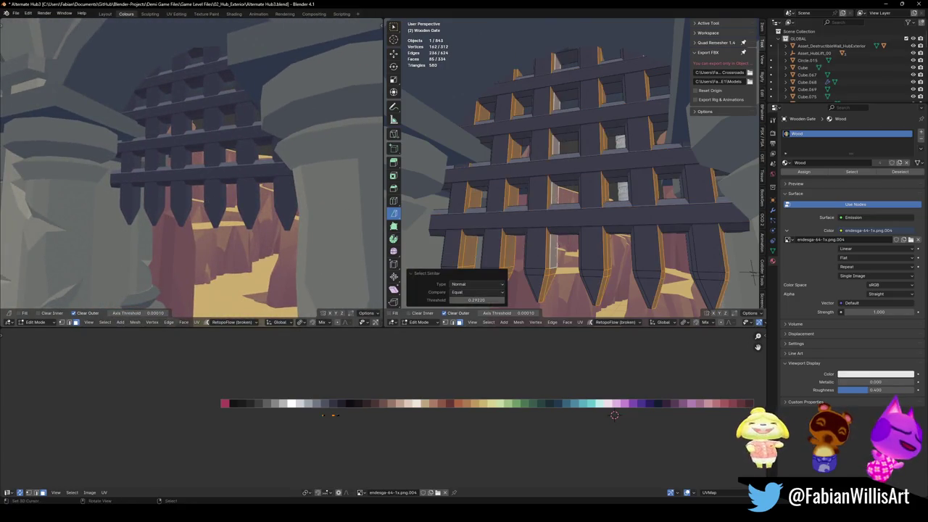
key(g)
key(x)
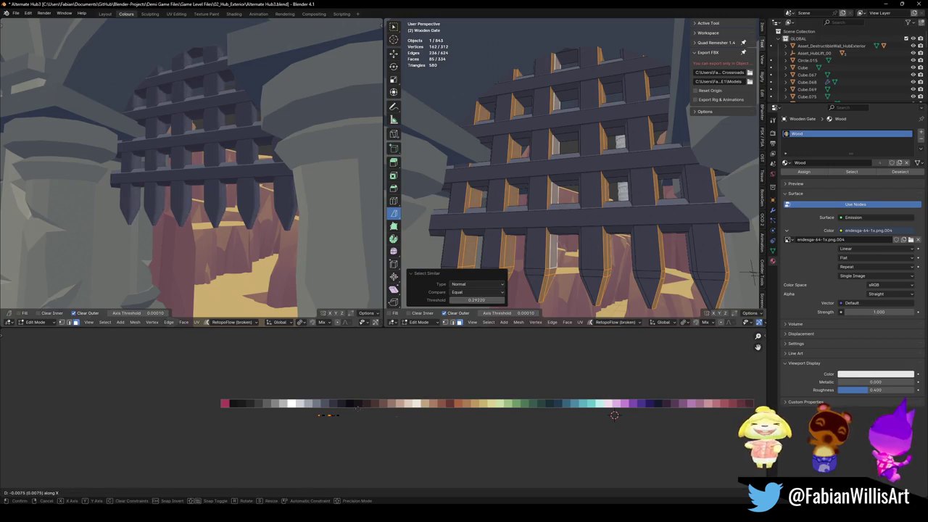
click(348, 401)
middle_drag(218, 181, 232, 185)
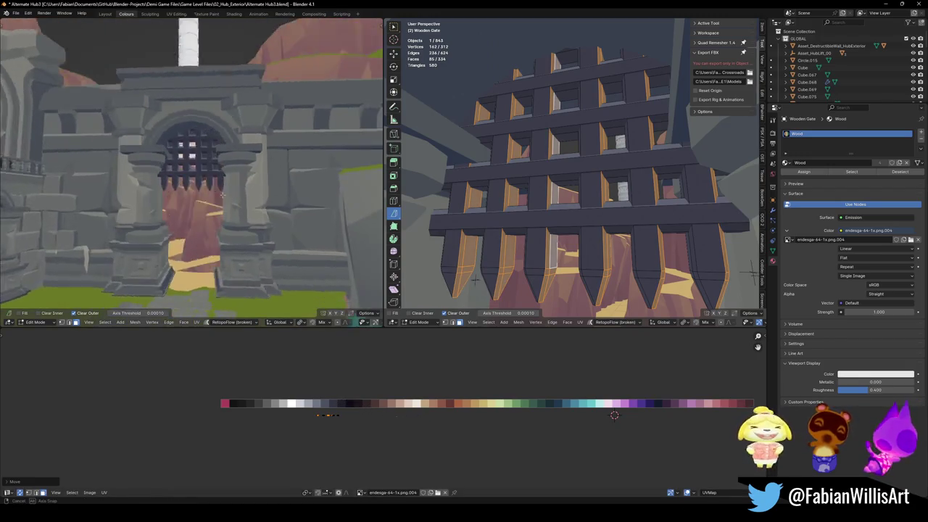
scroll(232, 184, up, 4)
- Narrow the six vertical plank faces to about 0.7 along Y
key(alt+a)
click(541, 189)
shift+click(496, 193)
shift+click(457, 197)
shift+click(603, 210)
shift+click(647, 203)
shift+click(705, 183)
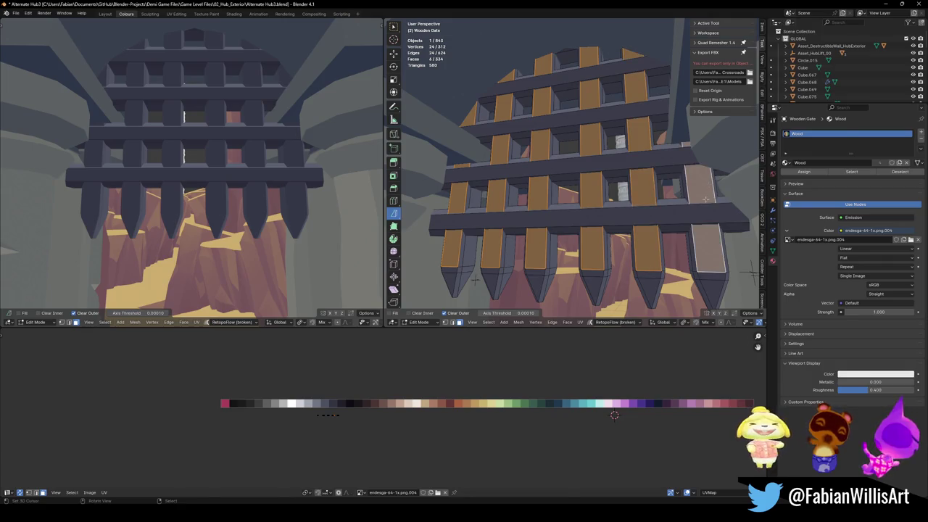
key(s)
key(y)
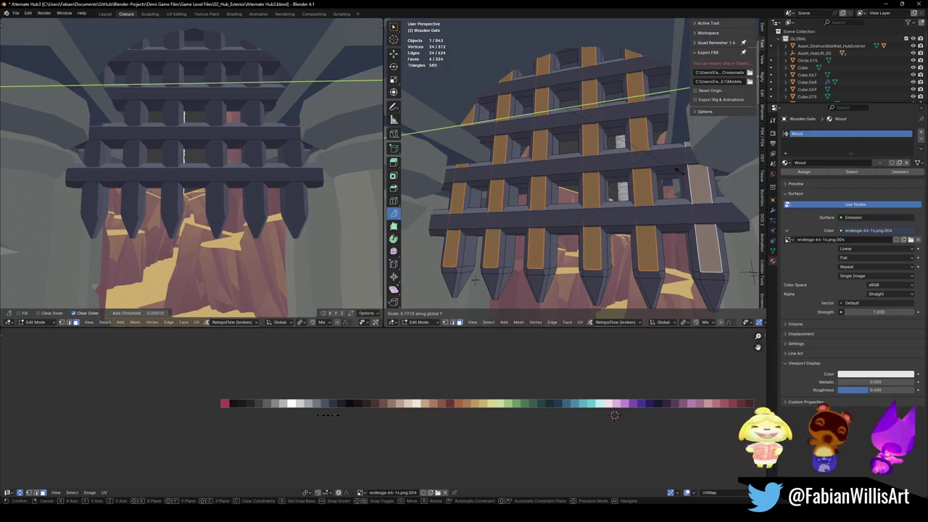
click(674, 172)
middle_drag(675, 171, 526, 275)
key(alt+a)
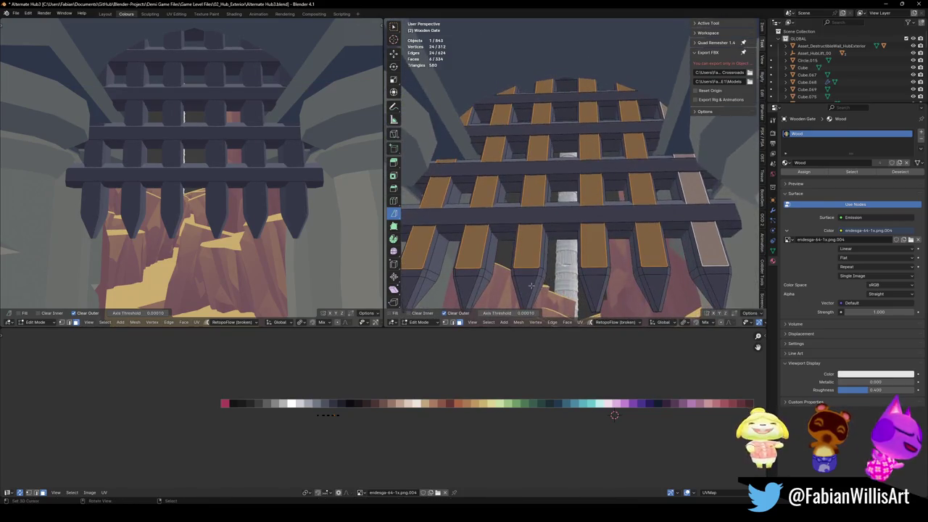
alt+click(526, 275)
scroll(544, 260, down, 3)
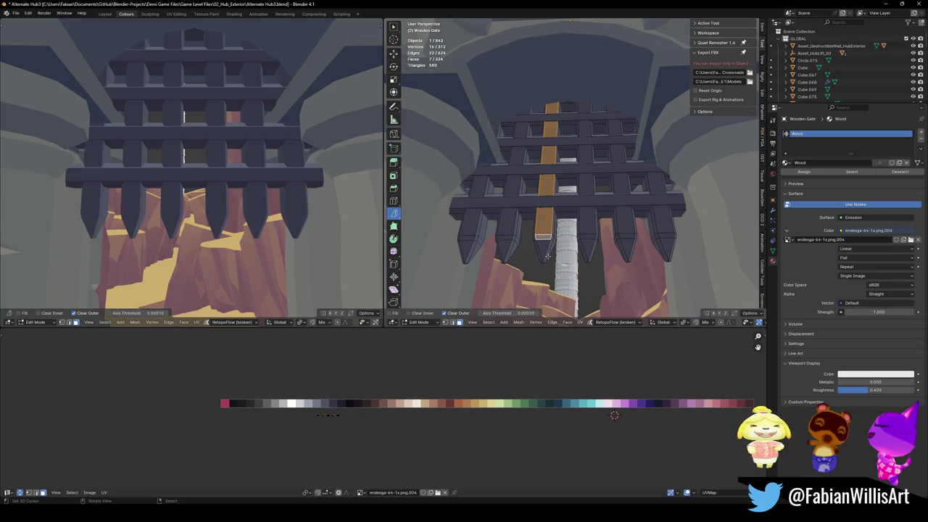
- Add the remaining full-length plank columns and their spike tips to the gate selection
alt+shift+click(590, 234)
alt+shift+click(630, 229)
alt+shift+click(664, 232)
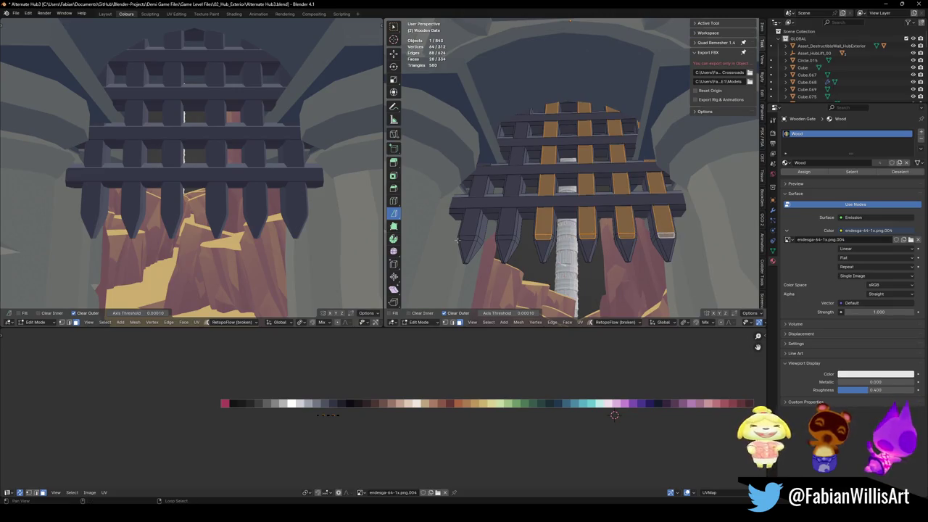
alt+shift+click(469, 235)
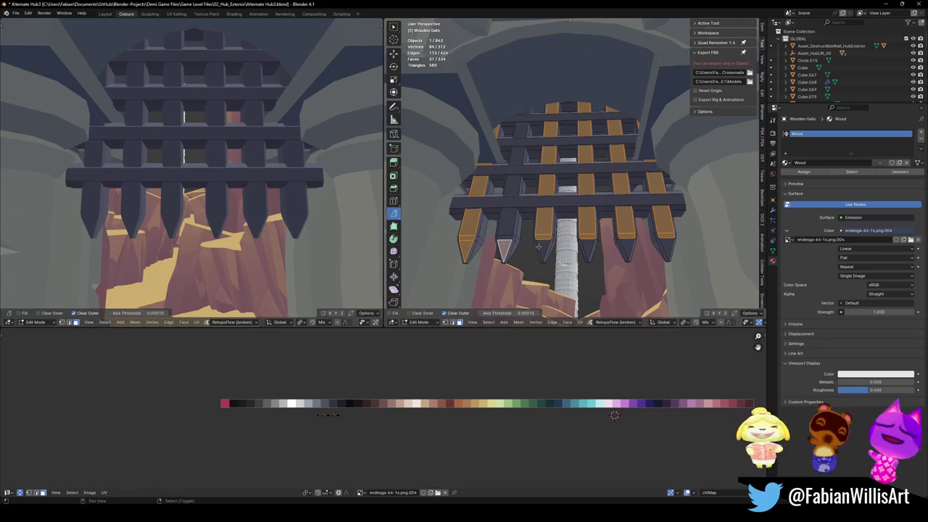
shift+click(587, 246)
alt+shift+click(501, 233)
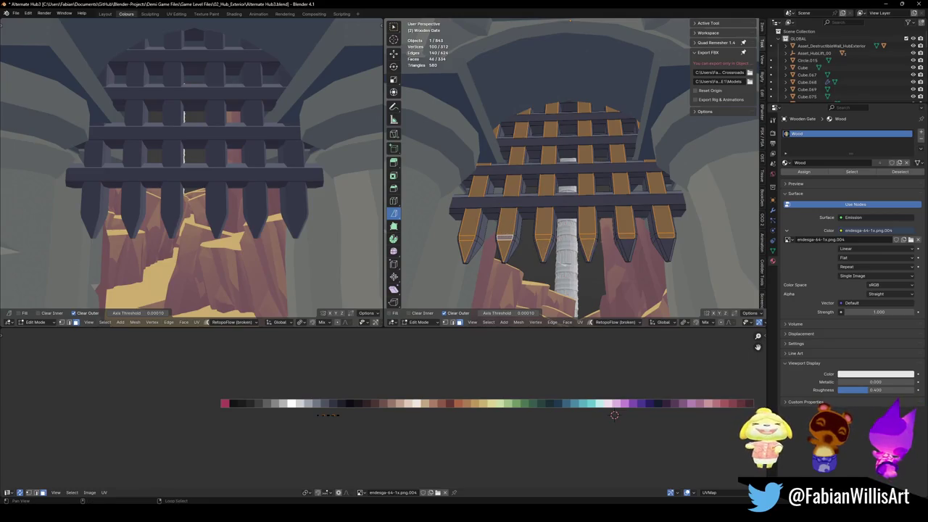
shift+click(668, 243)
middle_drag(668, 244, 460, 267)
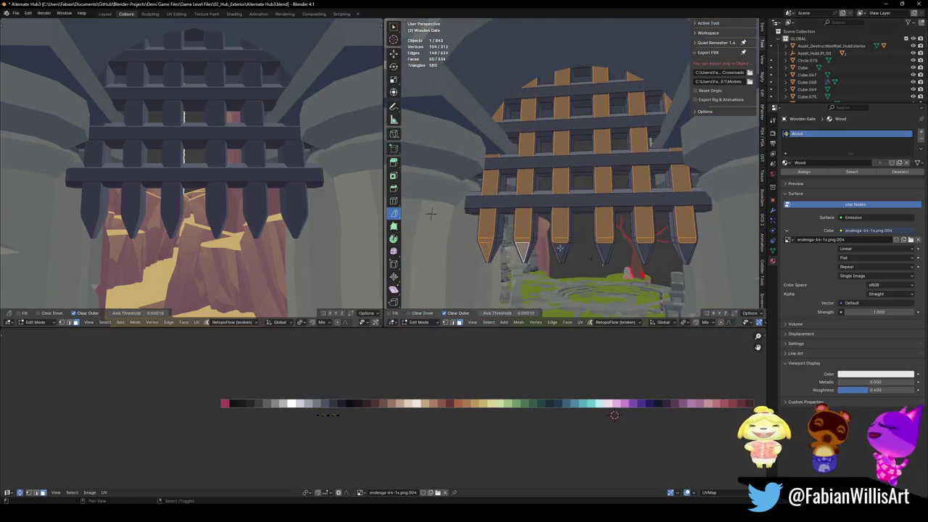
shift+click(647, 248)
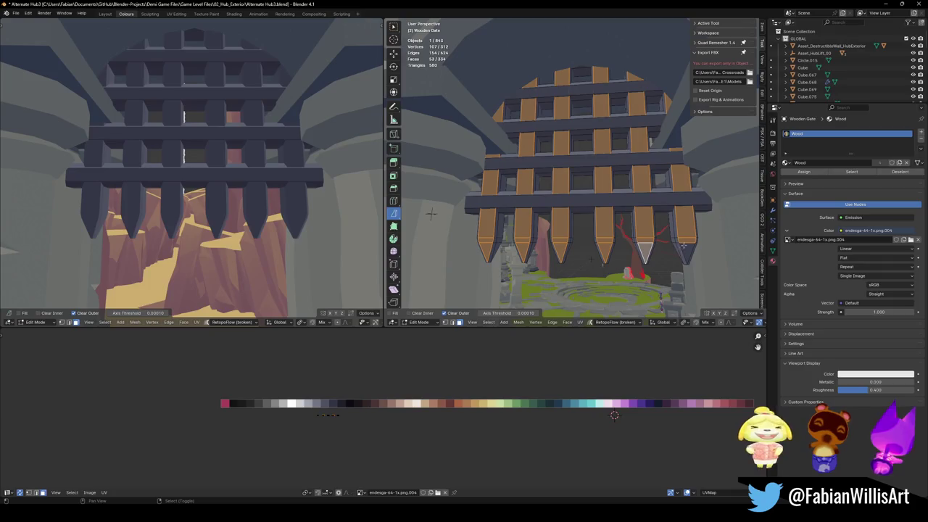
shift+click(683, 247)
mouse_move(683, 246)
middle_down()
mouse_move(587, 211)
mouse_move(681, 225)
middle_up()
- Save Alternate Hub3.blend and narrow the selected planks along the global Y axis
key(ctrl+s)
key(s)
key(y)
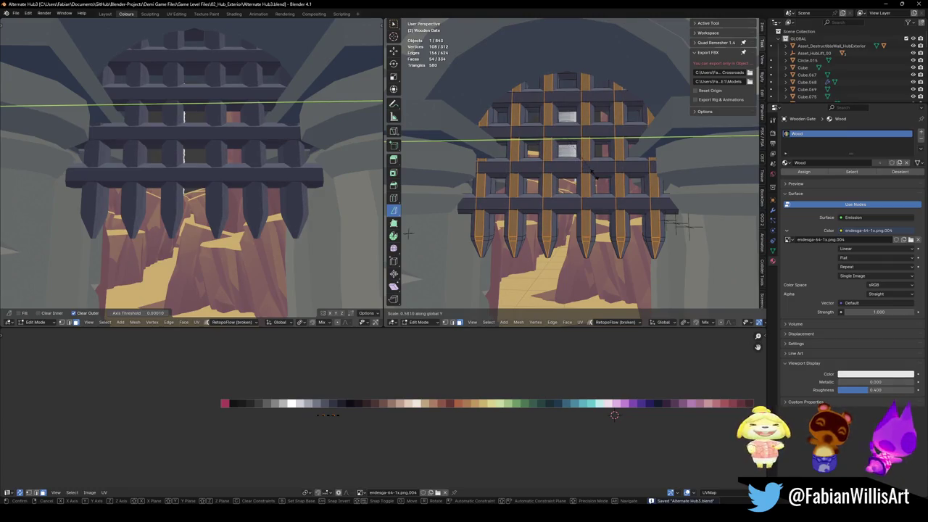
click(588, 174)
- Pick a post's vertical edge loop and Select Similar by Normal with a wider threshold
key(alt+a)
scroll(573, 188, up, 3)
mouse_move(573, 188)
middle_down()
mouse_move(558, 200)
mouse_move(501, 201)
middle_up()
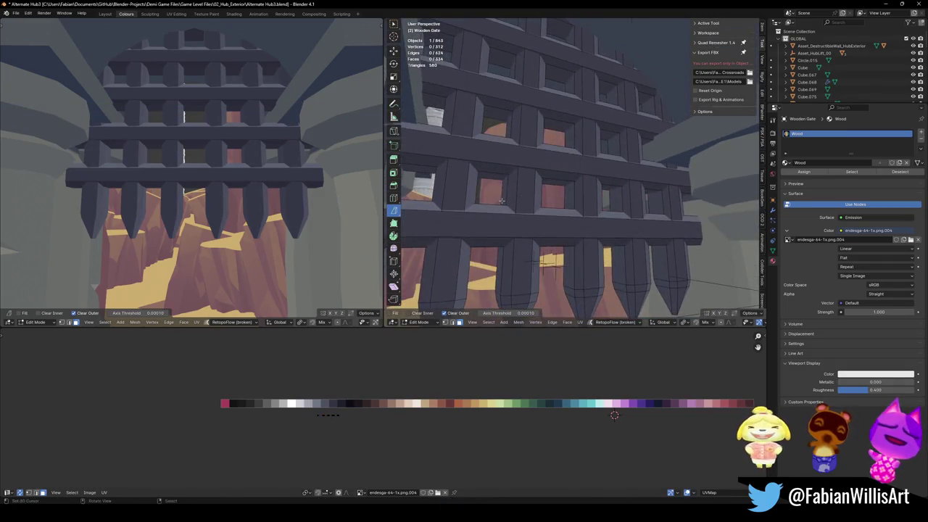
alt+click(502, 192)
key(q)
click(503, 193)
scroll(551, 211, down, 3)
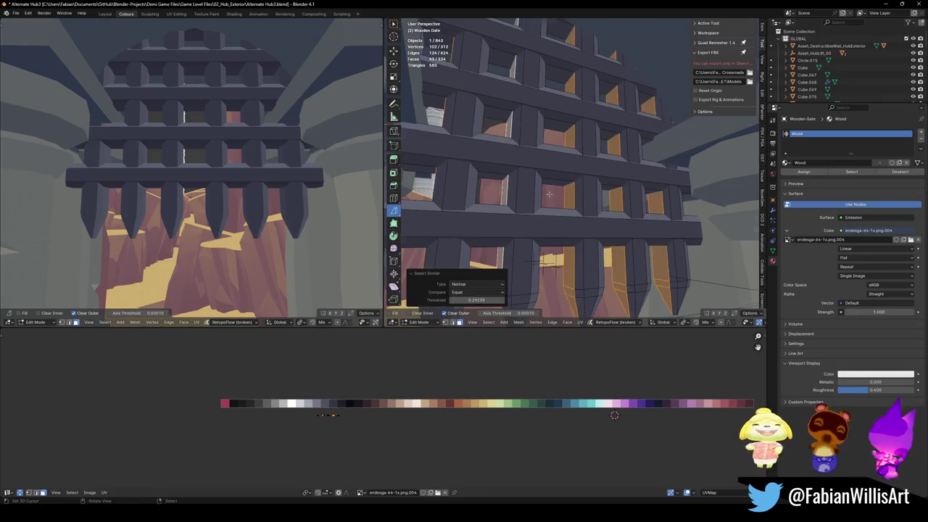
scroll(580, 221, down, 2)
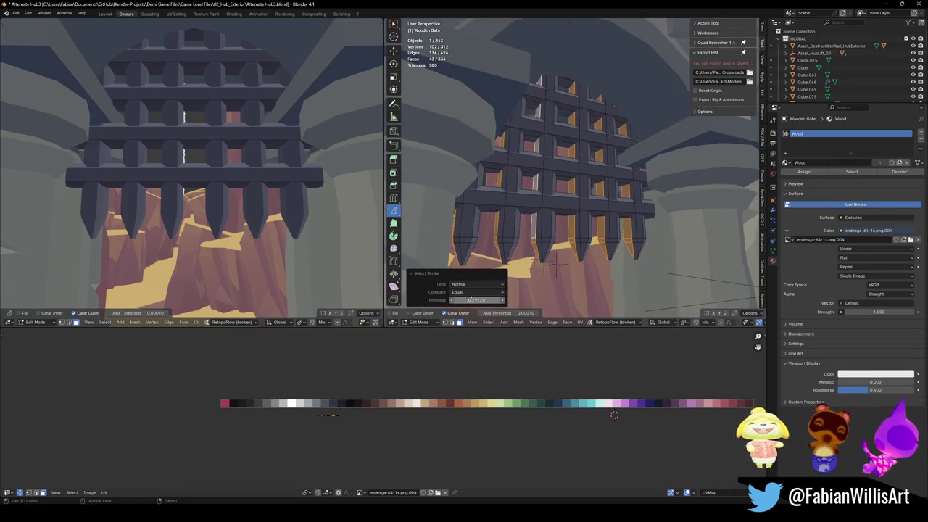
drag(476, 299, 500, 299)
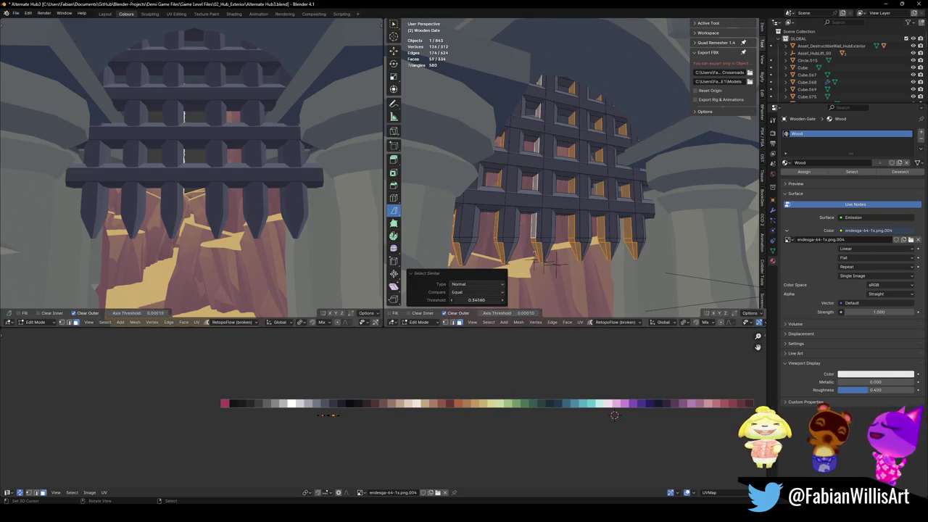
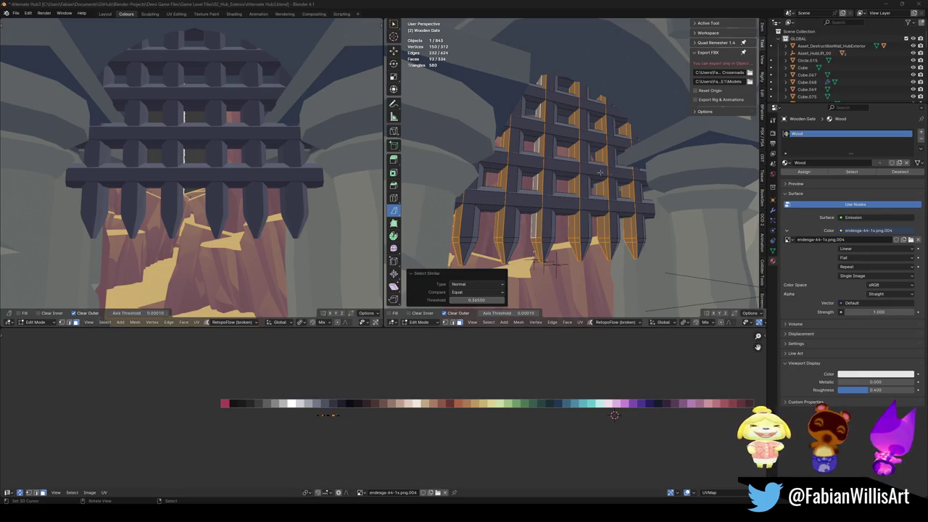
- Slide the selected gate faces' UVs along X across the palette texture
middle_drag(324, 190, 290, 277)
key(g)
key(x)
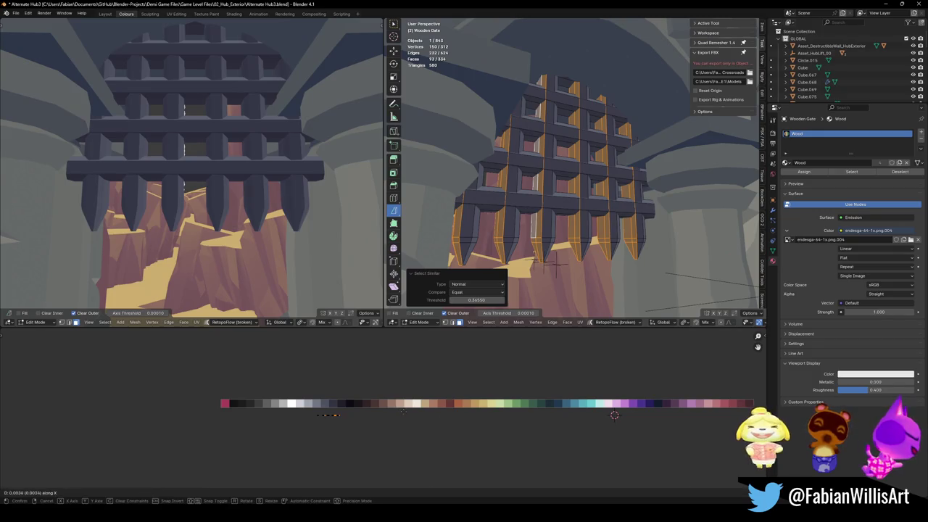
click(364, 397)
- Select all gate faces with a similar normal and slide their UVs along X
scroll(278, 171, down, 5)
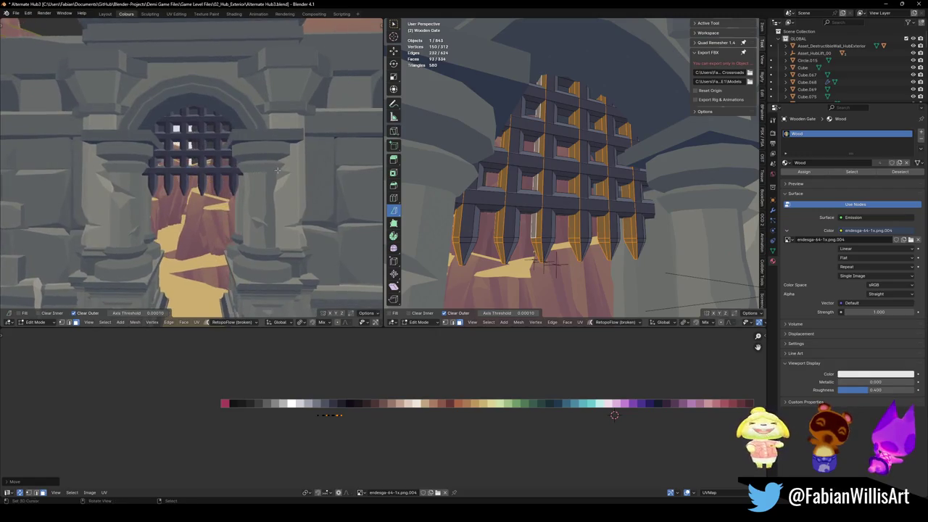
mouse_move(278, 171)
ctrl+middle_down()
mouse_move(125, 198)
mouse_move(189, 174)
ctrl+middle_up()
scroll(492, 239, up, 5)
ctrl+middle_drag(493, 239, 594, 263)
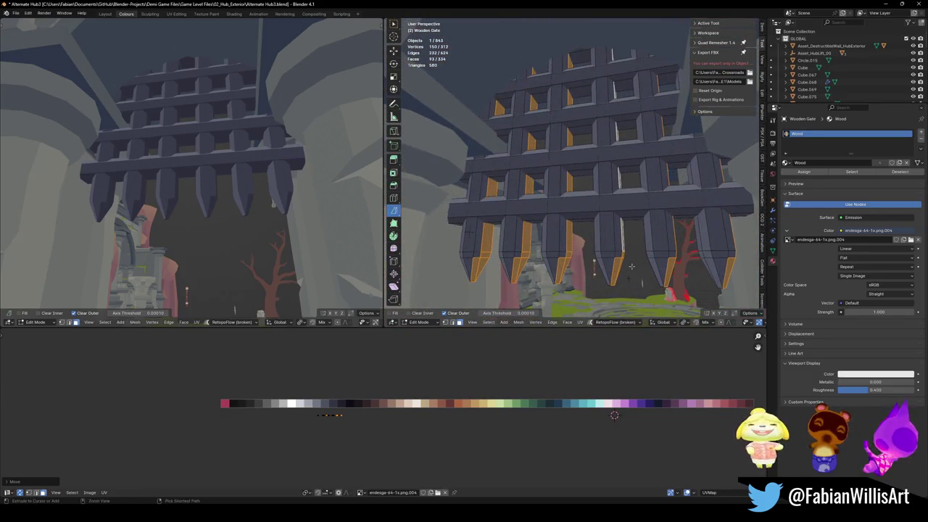
click(530, 256)
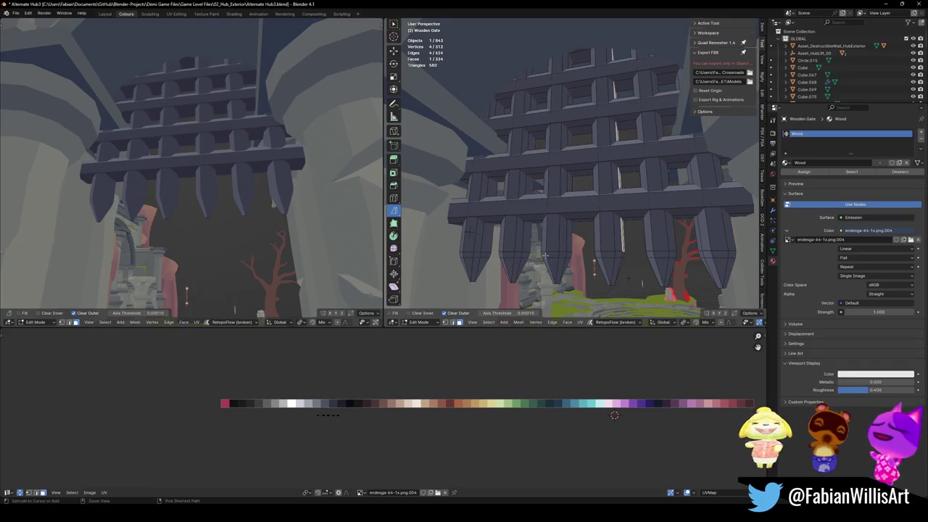
key(shift+g)
click(540, 255)
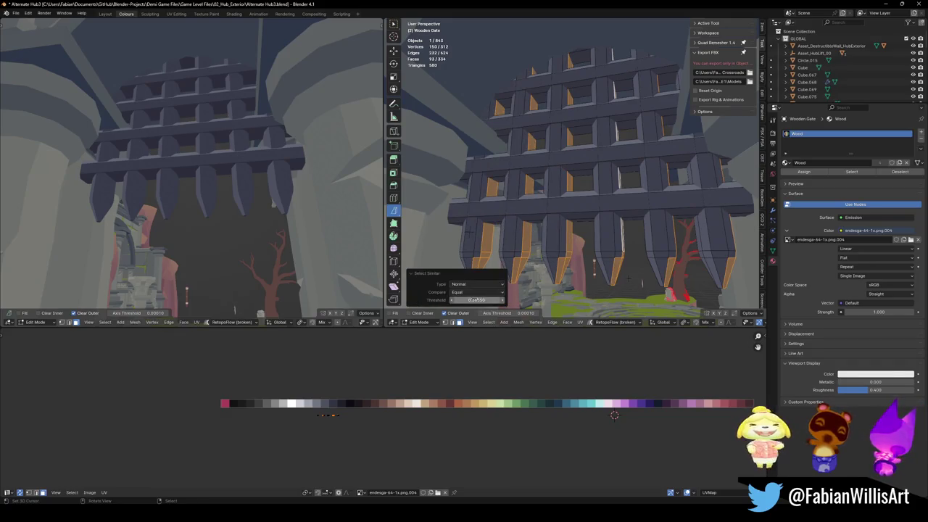
drag(476, 299, 486, 299)
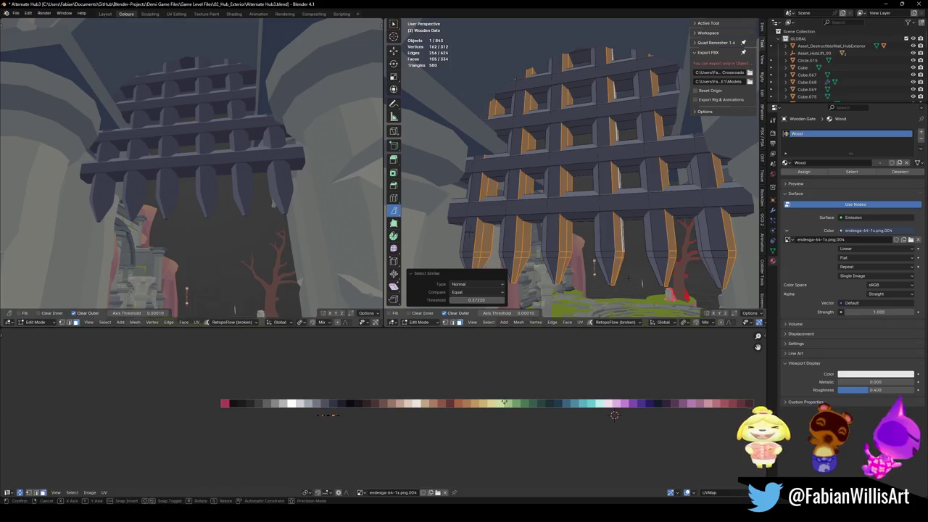
key(g)
key(x)
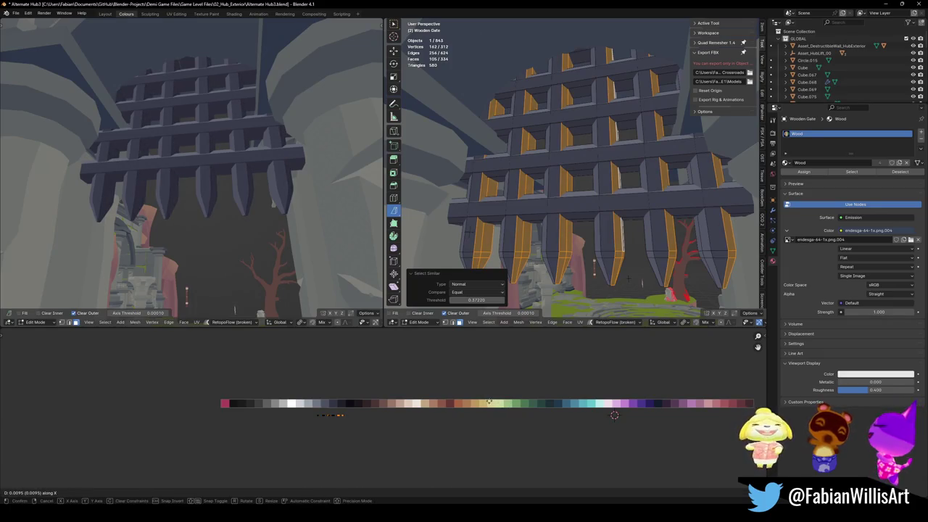
click(489, 401)
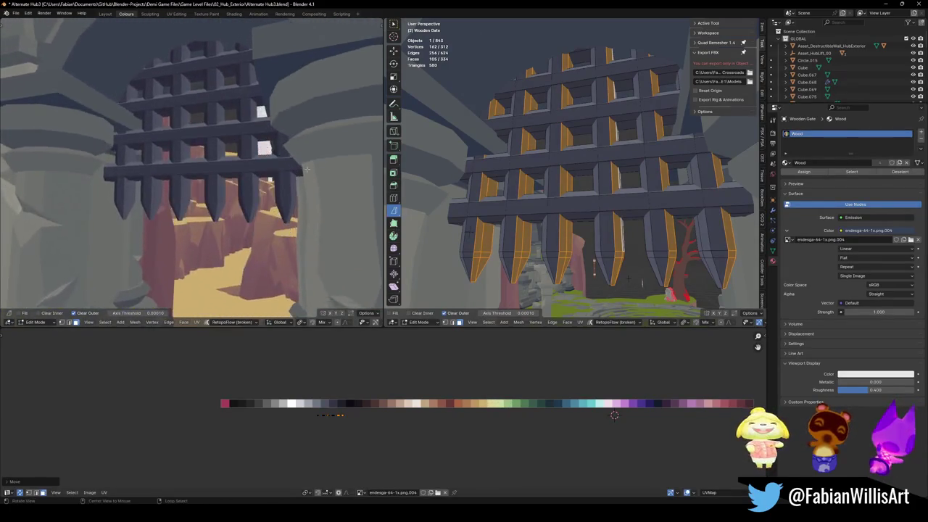
- Slide the whole gate mesh's UVs along X onto dark wood, then leave edit mode
key(s)
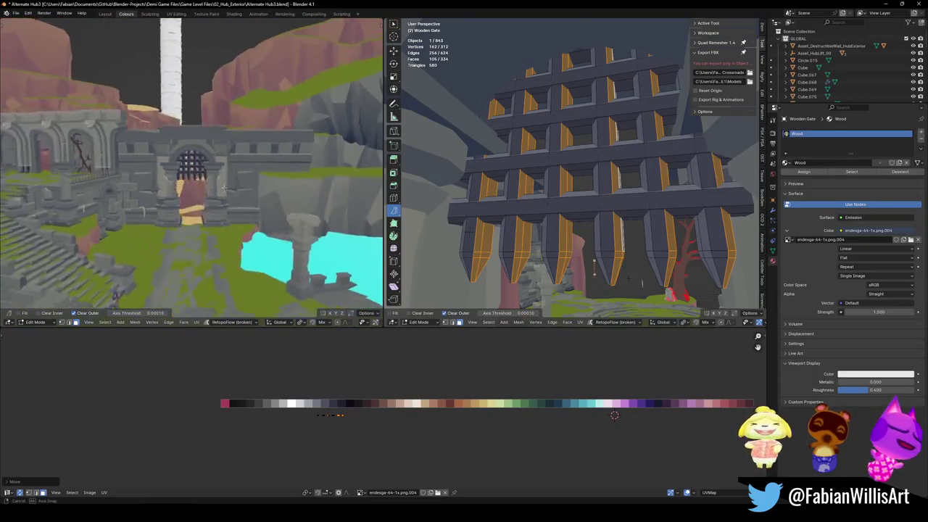
key(w)
key(Return)
key(a)
key(g)
key(x)
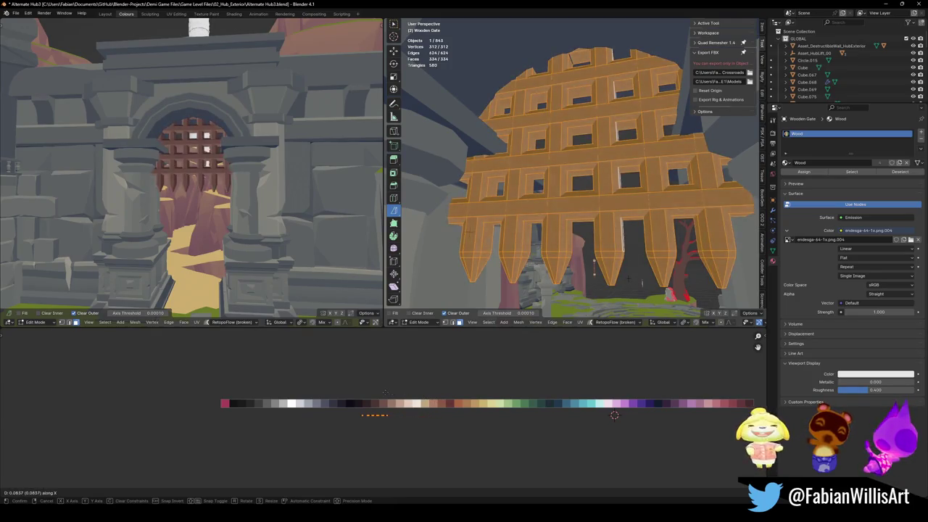
key(Return)
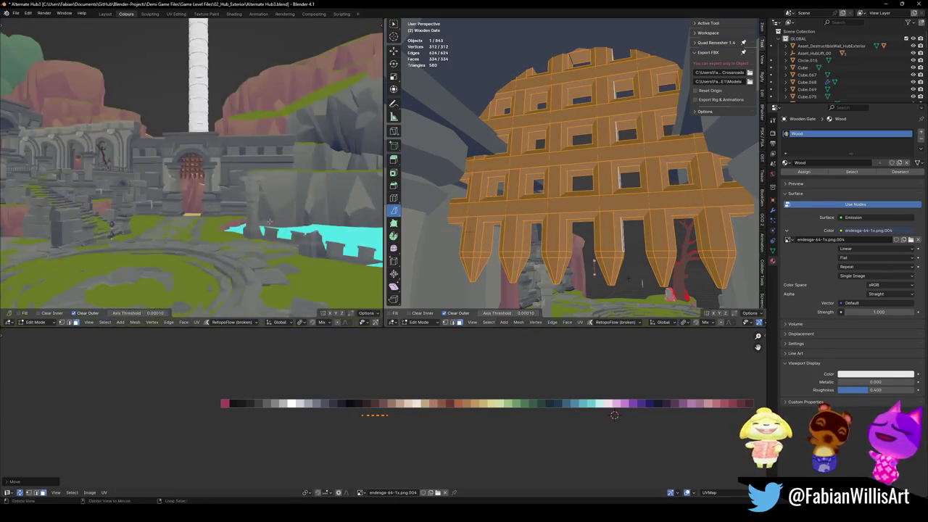
scroll(270, 223, up, 5)
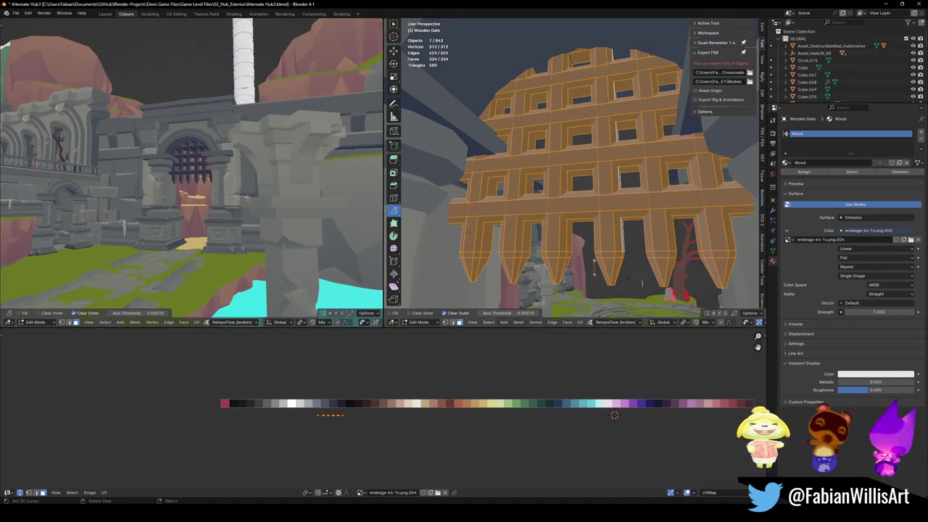
scroll(247, 197, up, 4)
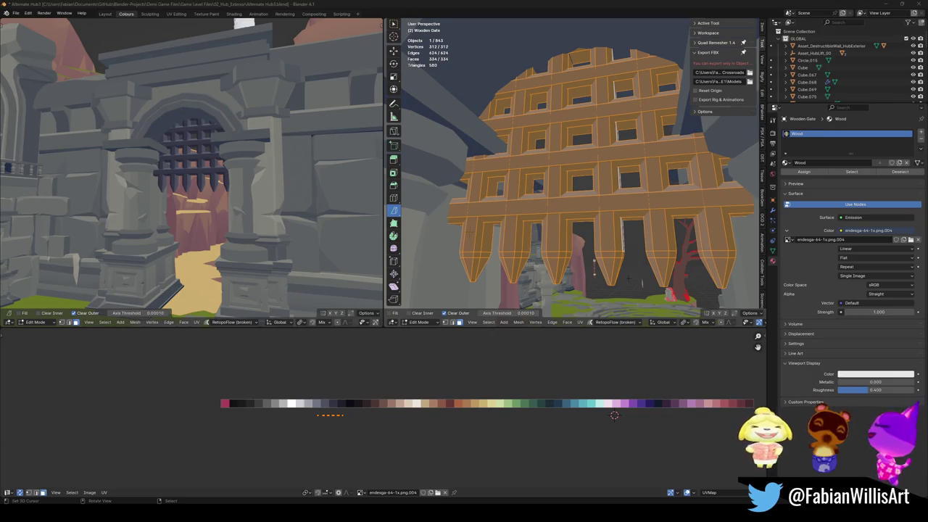
scroll(559, 212, up, 2)
key(Tab)
scroll(482, 179, down, 4)
- Save Alternate Hub3, then switch to Desert Dungeon Assets1 and save it too
key(ctrl+s)
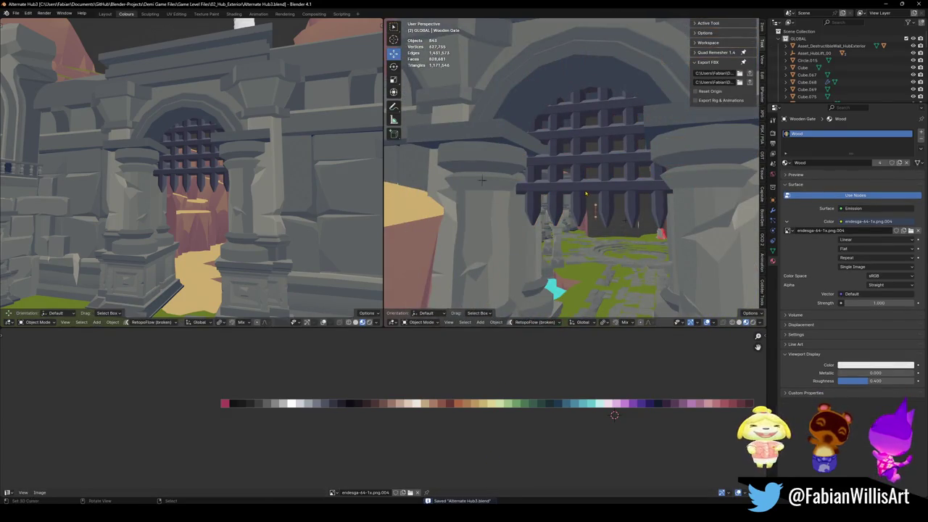
scroll(529, 197, up, 3)
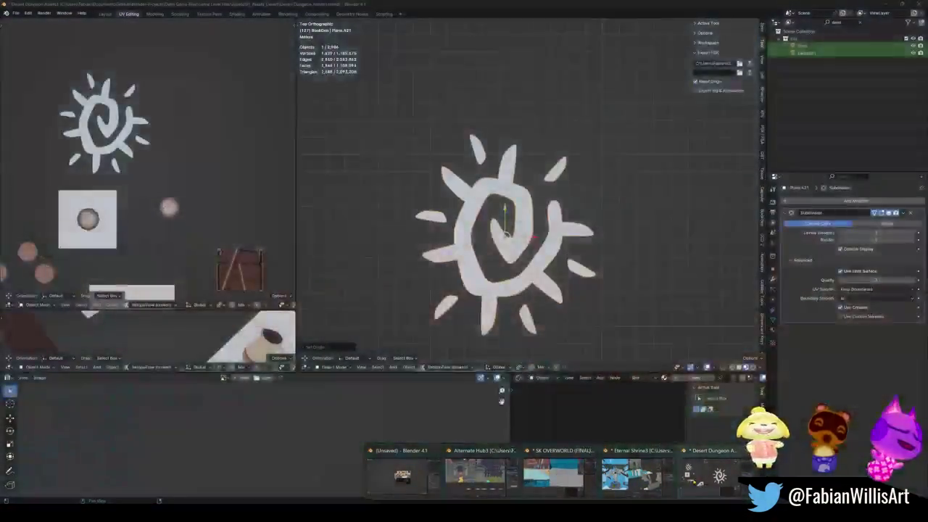
click(717, 474)
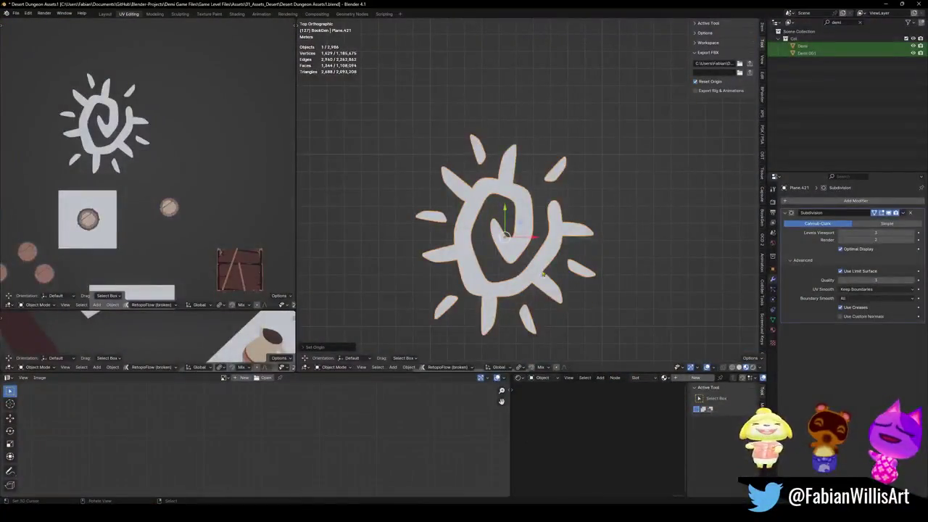
scroll(507, 217, down, 5)
middle_drag(507, 218, 508, 181)
key(ctrl+s)
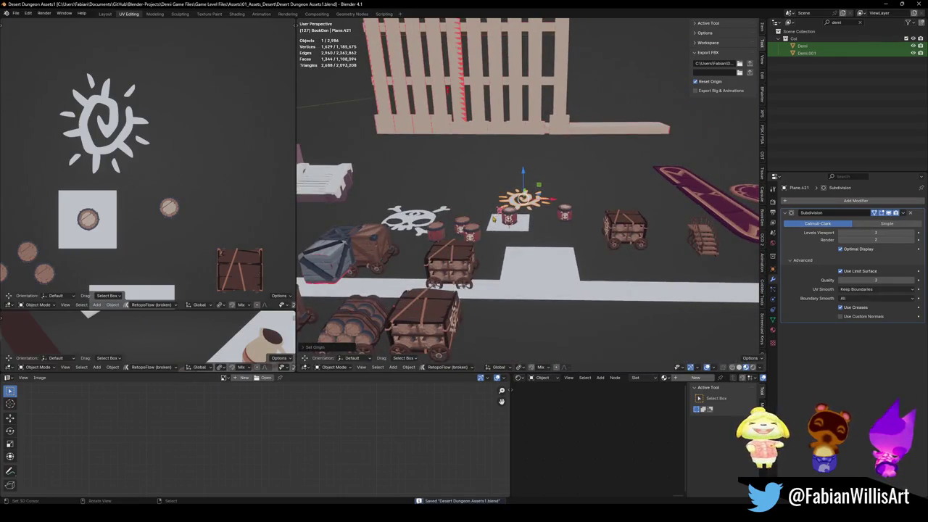
scroll(508, 216, up, 3)
scroll(511, 221, up, 2)
scroll(518, 232, up, 3)
scroll(520, 238, up, 3)
scroll(516, 235, up, 2)
- Separate the skull barrel's iron ring into its own object and set its origin to geometry
click(512, 234)
scroll(509, 232, up, 2)
key(Tab)
key(alt+a)
key(l)
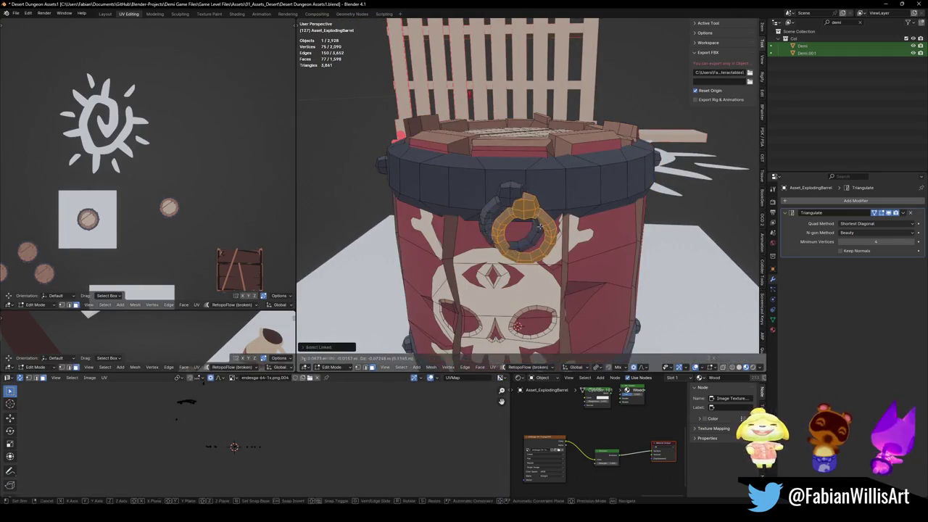
key(p)
click(524, 225)
key(Tab)
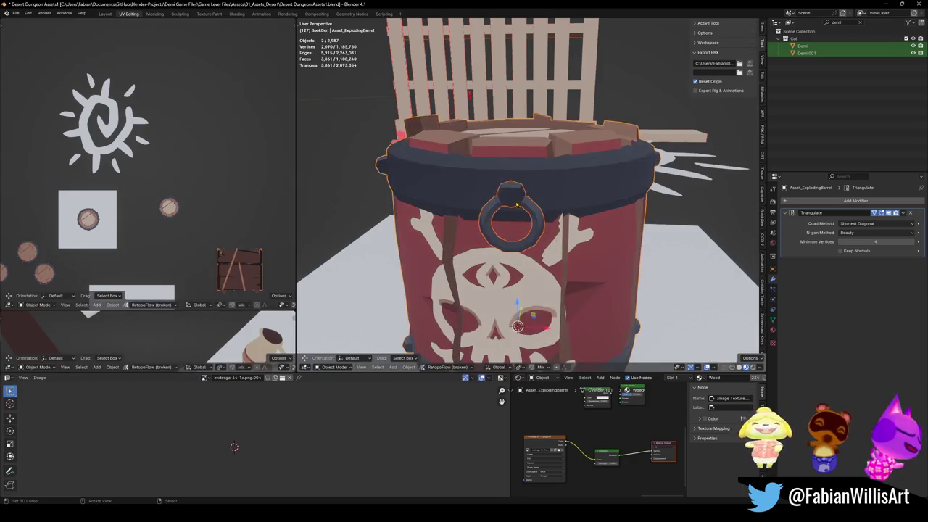
click(526, 210)
right_click(528, 209)
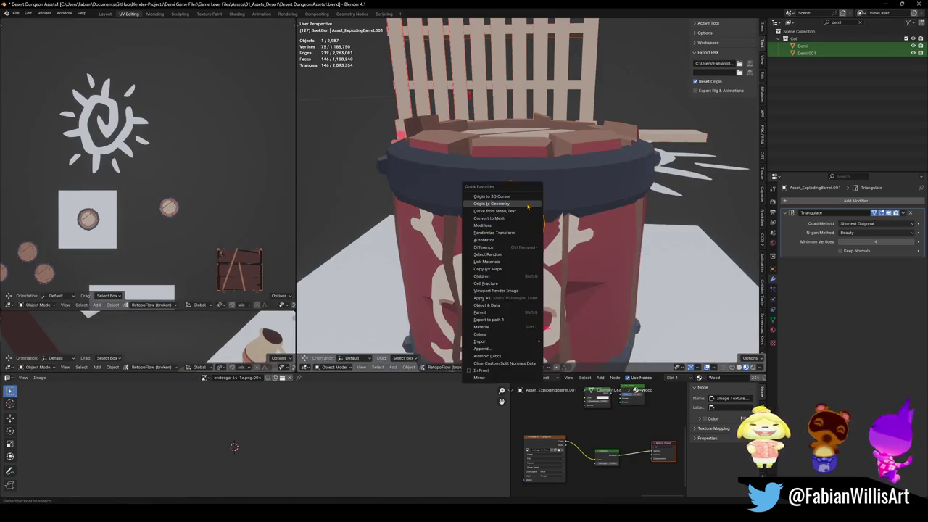
click(528, 209)
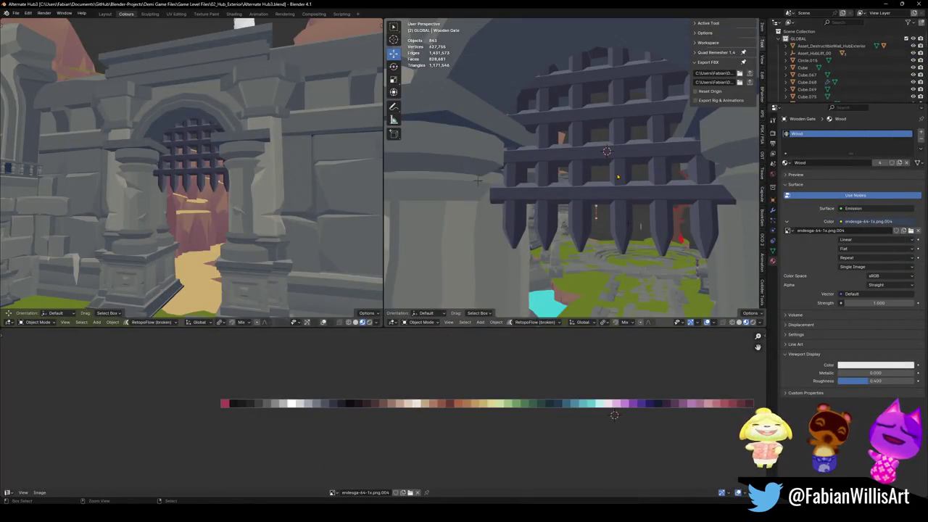
- Paste the iron ring into the hub scene, snap it to the 3D cursor, and clear its rotation
key(ctrl+v)
key(shift+s)
click(617, 127)
key(KP_Decimal)
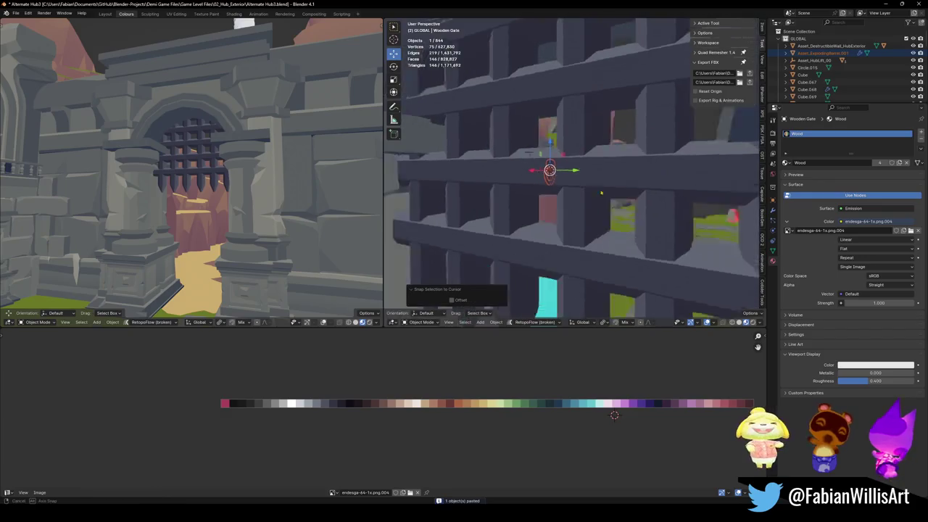
scroll(604, 191, down, 5)
scroll(607, 158, up, 4)
key(alt+r)
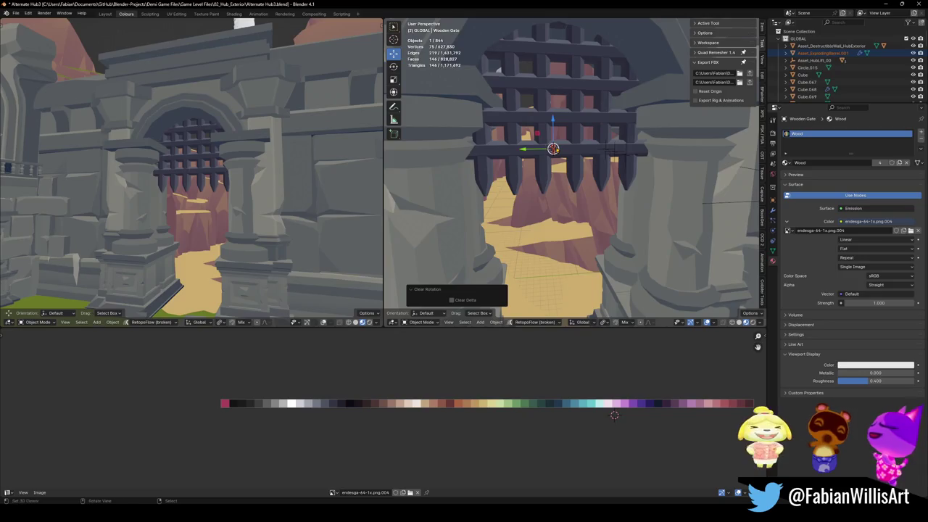
scroll(608, 168, up, 3)
scroll(608, 167, up, 3)
- Rotate the ring −90° about Z and scale it up about 3.67 times
middle_drag(622, 171, 609, 174)
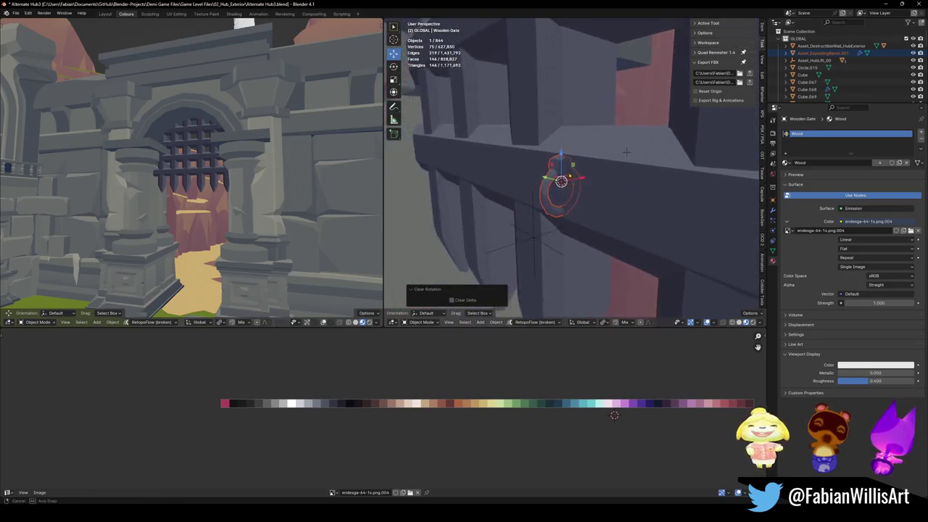
key(r)
key(z)
key(0)
key(Return)
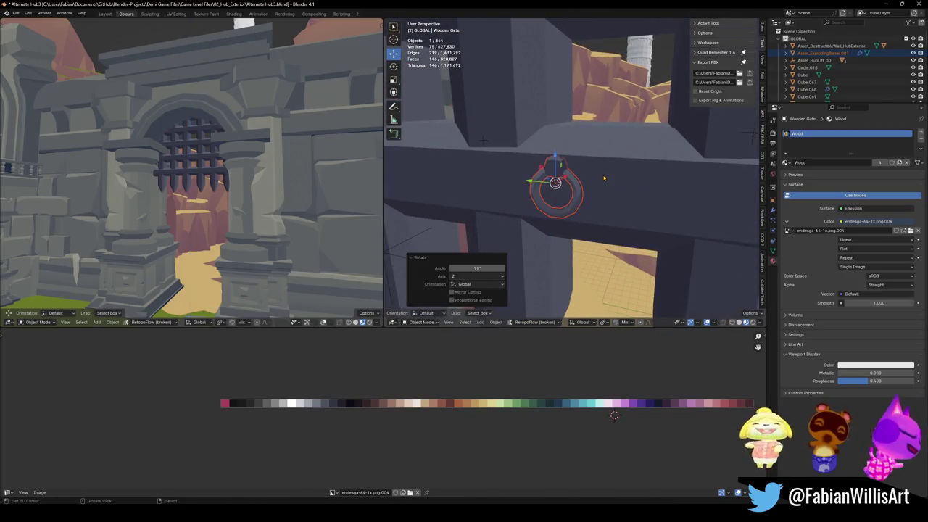
key(s)
click(717, 142)
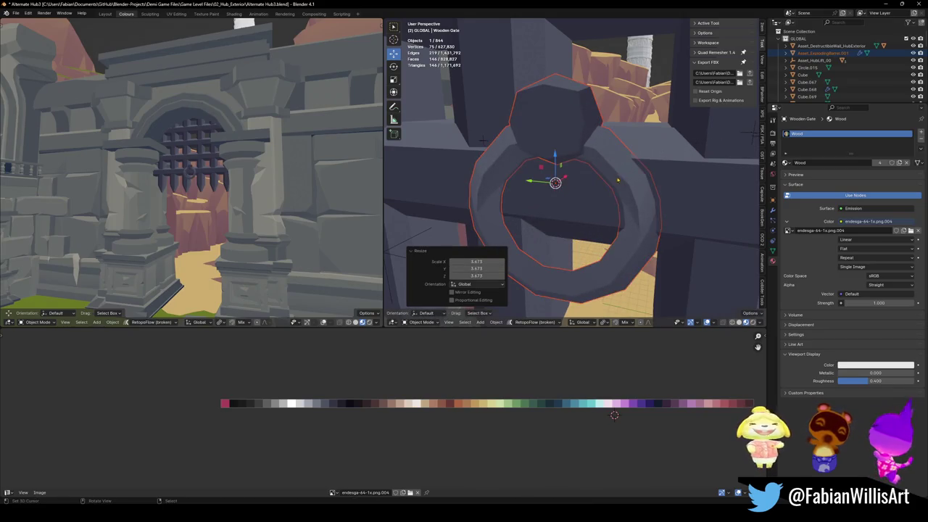
- Raise the ring 0.56 m and move it along Y onto the gate front
scroll(754, 131, down, 3)
key(g)
key(z)
click(671, 156)
key(g)
key(y)
click(669, 156)
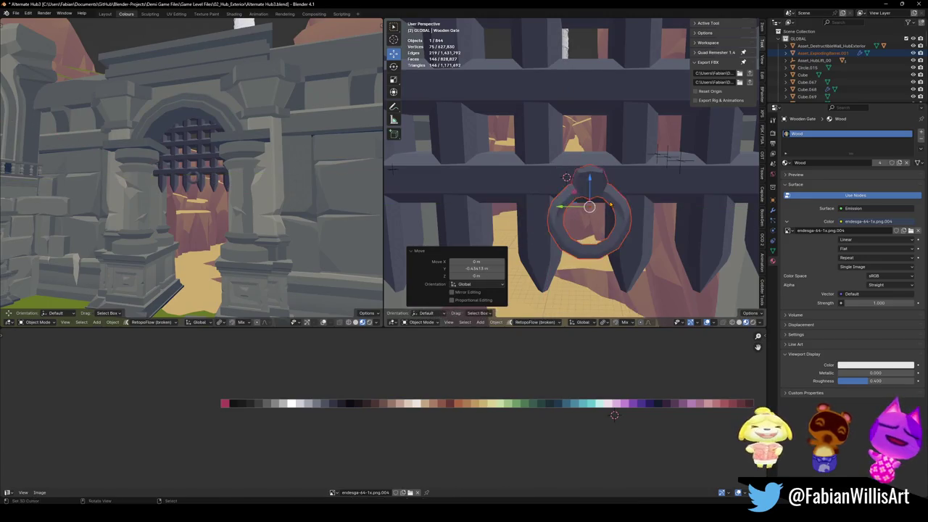
key(alt+a)
click(590, 187)
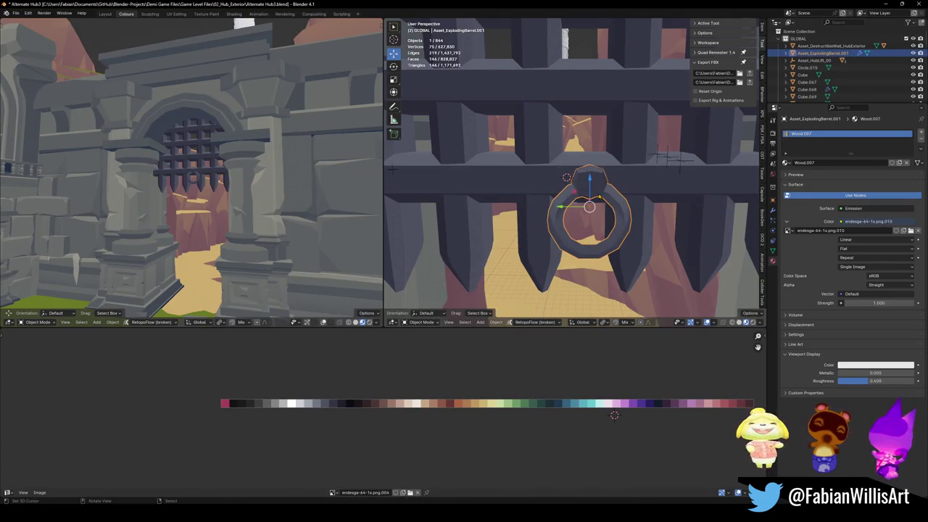
scroll(590, 187, down, 3)
- Raise the ring to 1.621 m, then reposition it on the gate via the 3D cursor
key(g)
key(z)
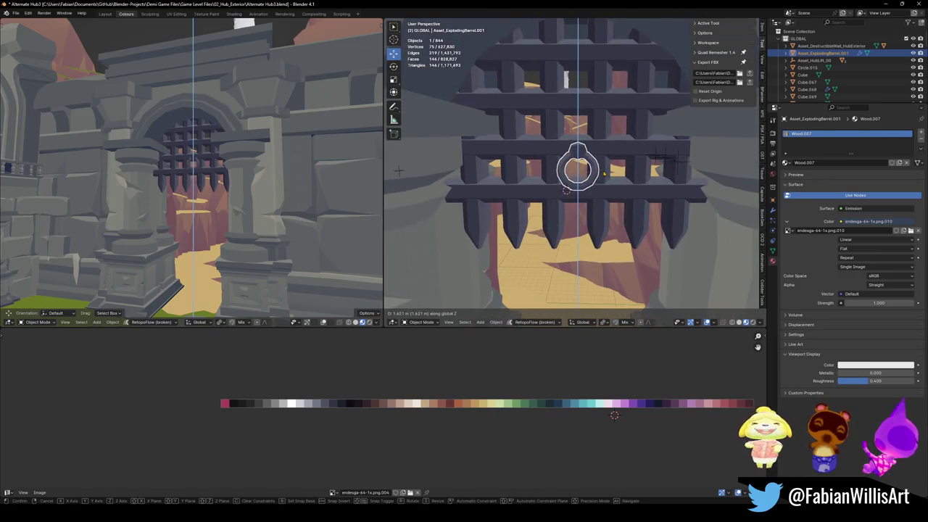
click(602, 169)
key(s)
key(Escape)
scroll(659, 155, down, 3)
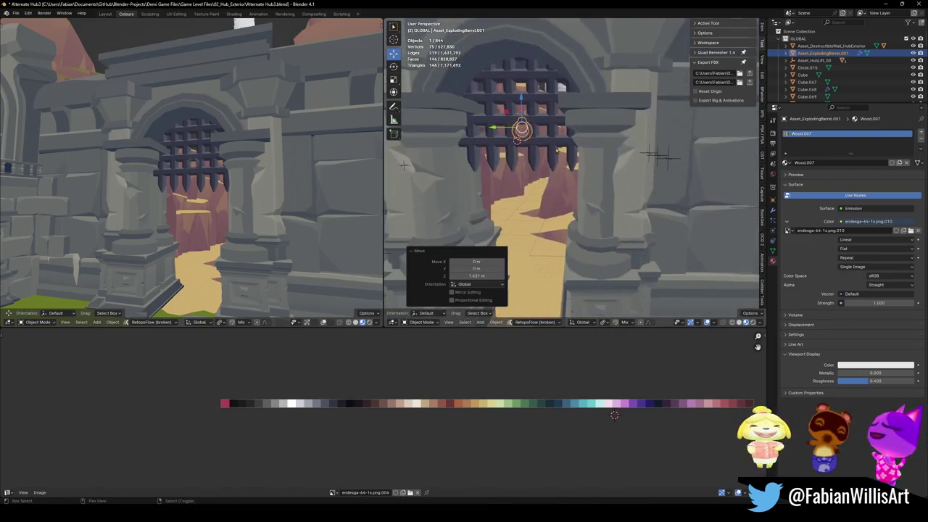
shift+right_click(602, 196)
key(shift+s)
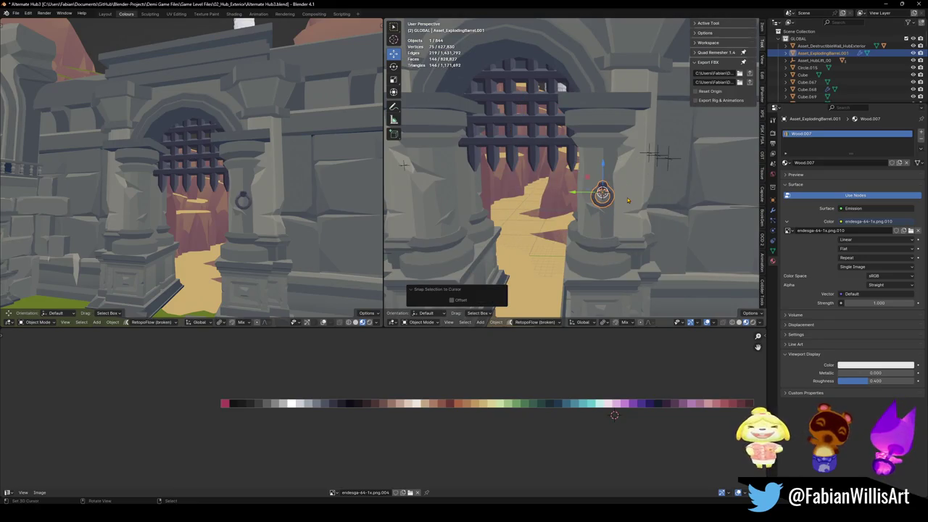
key(s)
click(630, 203)
key(g)
key(z)
click(636, 138)
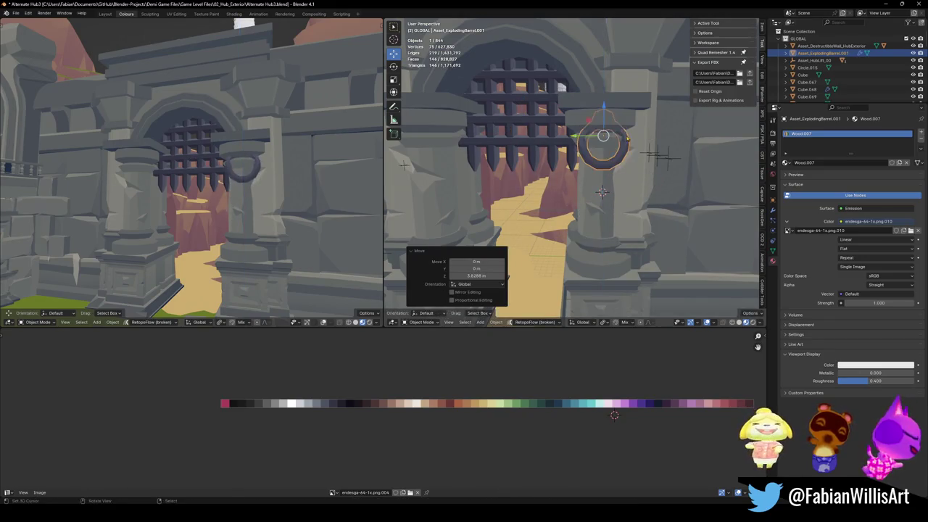
- Lower the ring, rotate it −1.16° about Z, and snap it above the portcullis
middle_drag(659, 154, 395, 198)
key(shift+s)
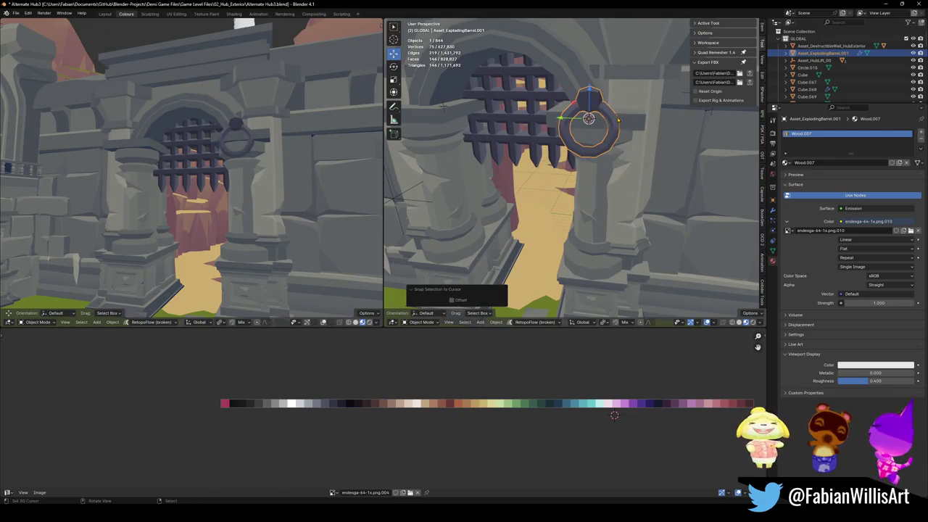
key(g)
key(z)
click(638, 141)
key(r)
key(z)
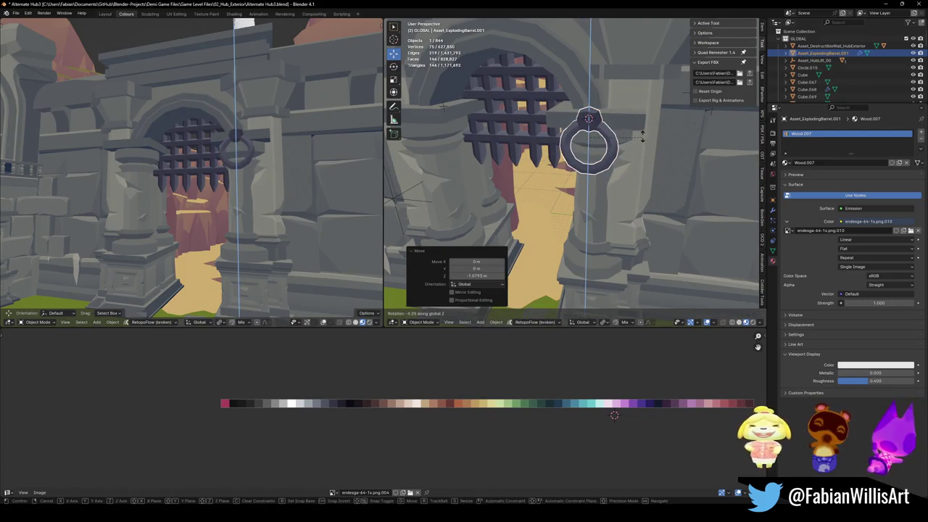
click(641, 137)
scroll(274, 162, down, 5)
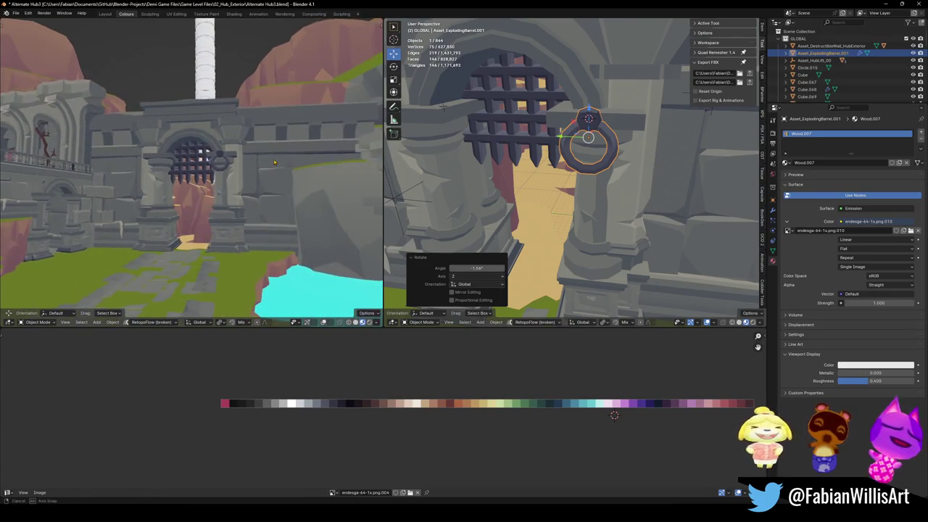
middle_drag(443, 105, 451, 111)
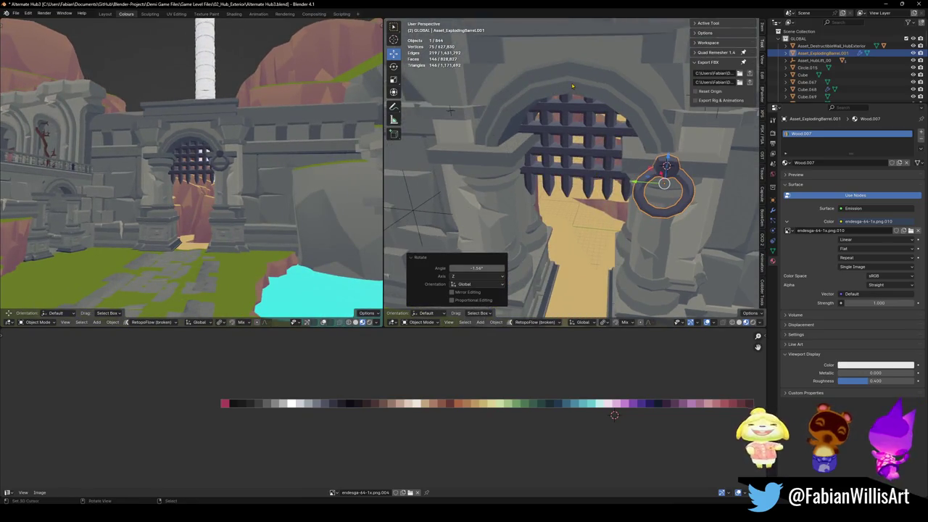
key(shift+s)
- Enter edit mode on the ring, frame it, and clear the mesh selection
key(Tab)
key(Tab)
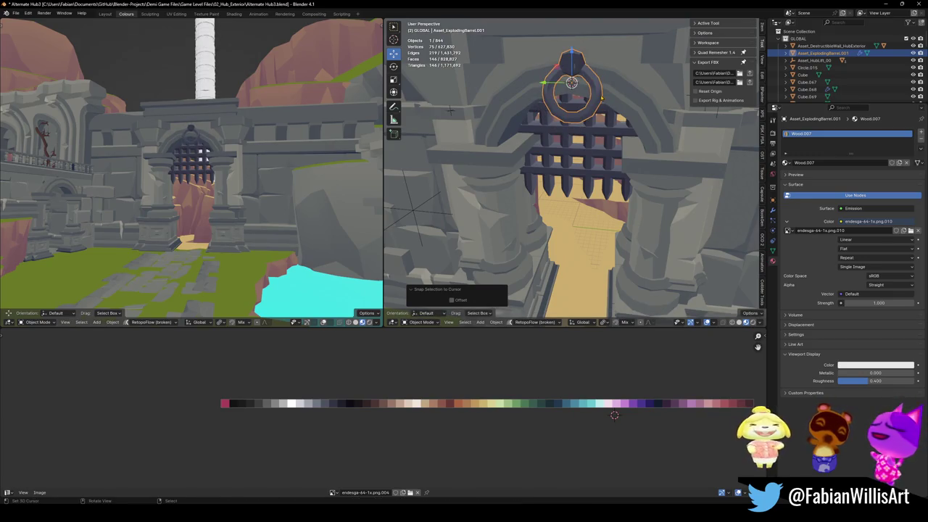
key(Tab)
key(KP_Decimal)
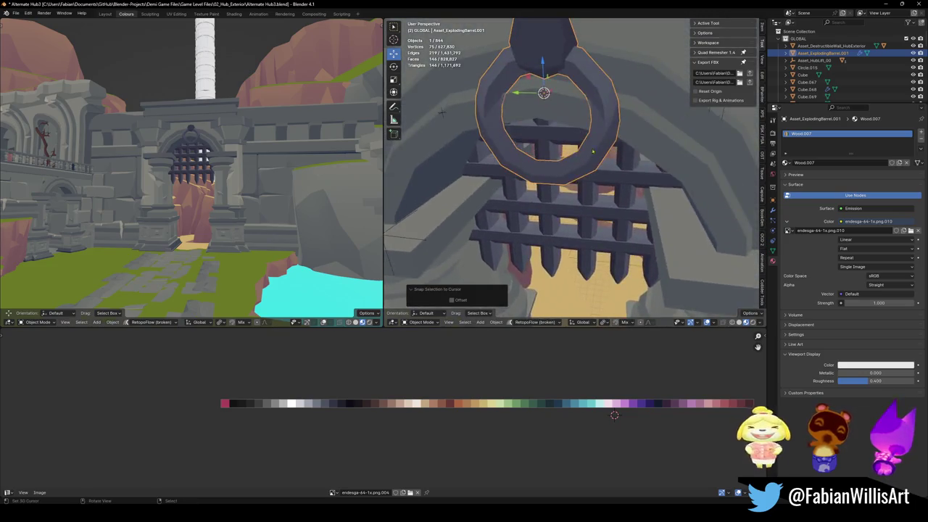
scroll(507, 145, down, 3)
key(a)
key(alt+a)
- Delete the ring's faces and centre its origin on the remaining geometry
key(1)
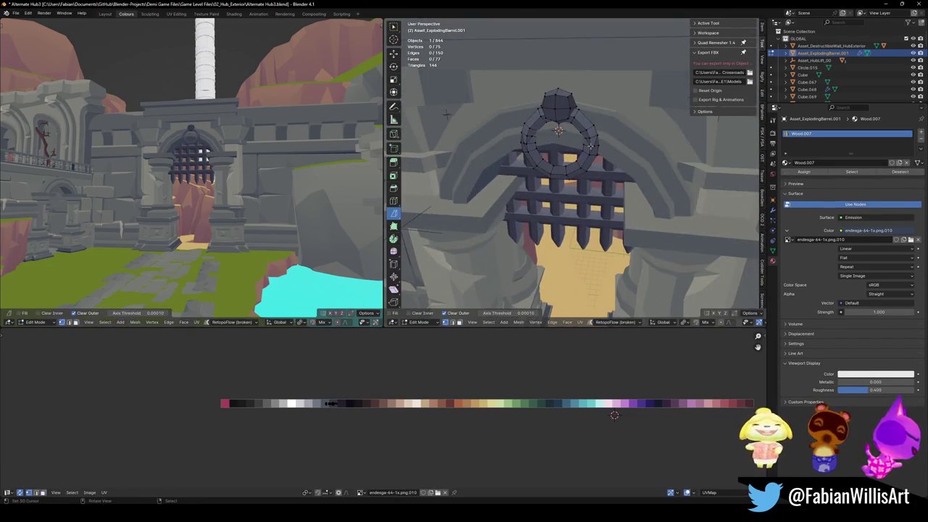
key(ctrl+l)
key(x)
click(555, 147)
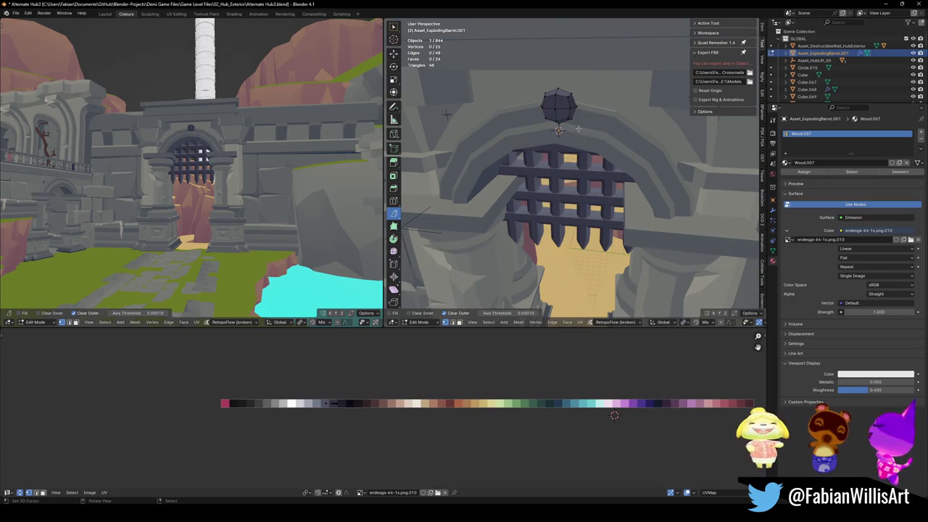
key(Tab)
right_click(580, 132)
click(580, 132)
right_click(580, 132)
click(624, 125)
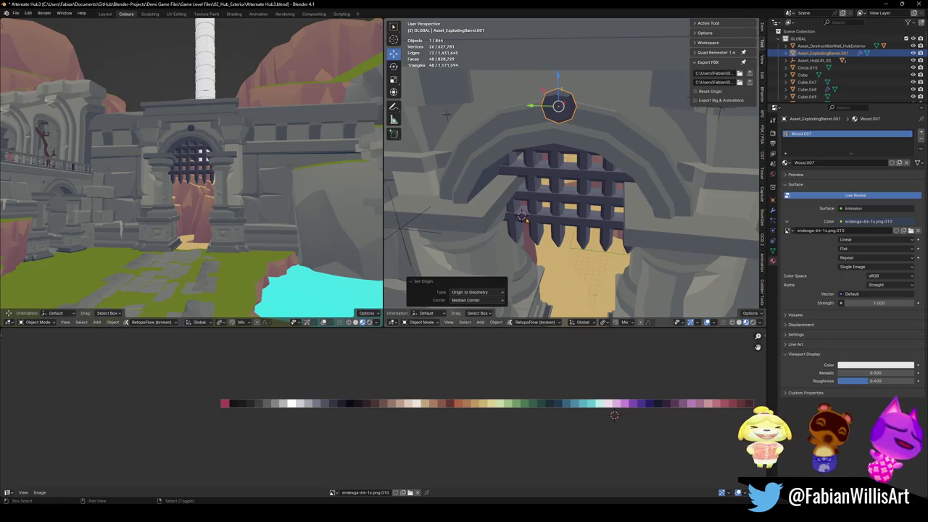
- Snap the leftover piece onto the crossbar and shrink it to 0.271
key(shift+s)
click(520, 216)
scroll(530, 203, up, 3)
scroll(543, 182, up, 4)
key(s)
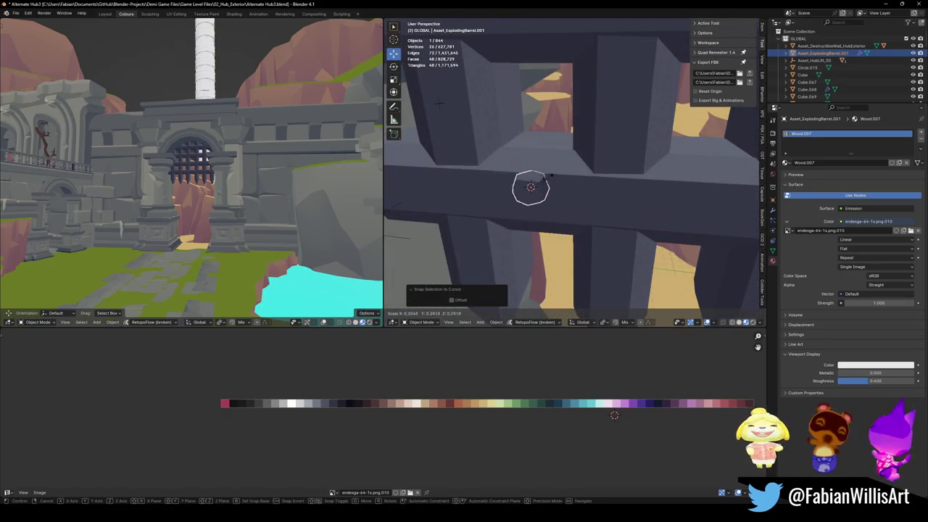
click(550, 181)
- Move the stud vertically to sit at the crossbar's height
middle_drag(533, 203, 52, 166)
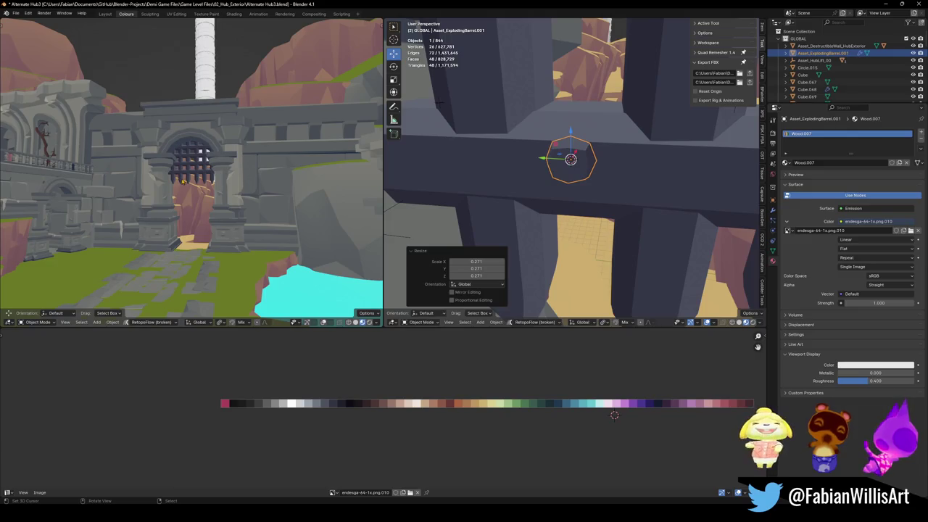
key(KP_Decimal)
middle_drag(182, 182, 232, 181)
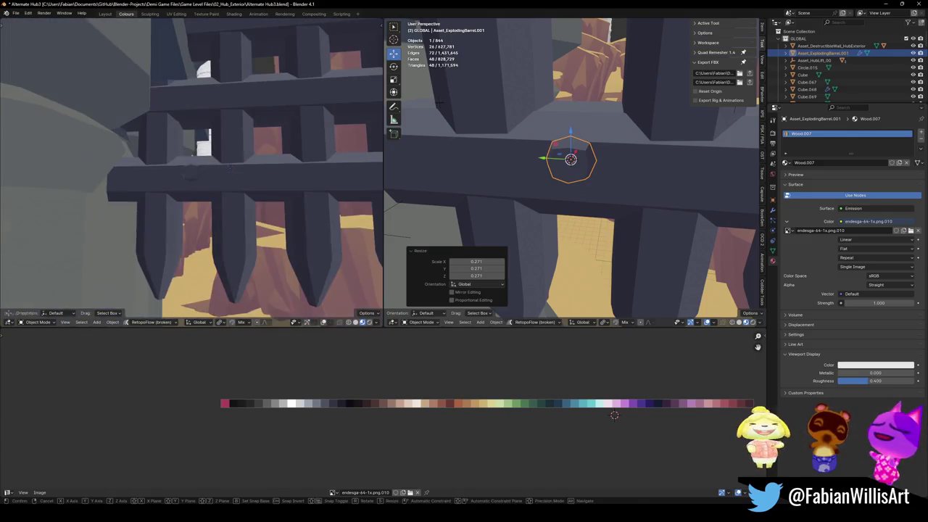
key(g)
key(z)
click(229, 170)
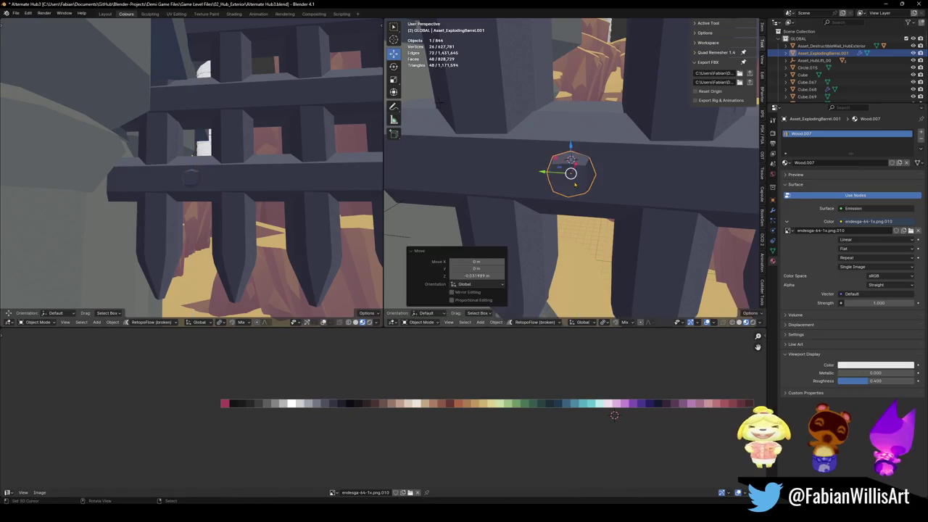
- Shift and spread the stud's UVs across the palette to change its colour
key(Tab)
key(g)
key(x)
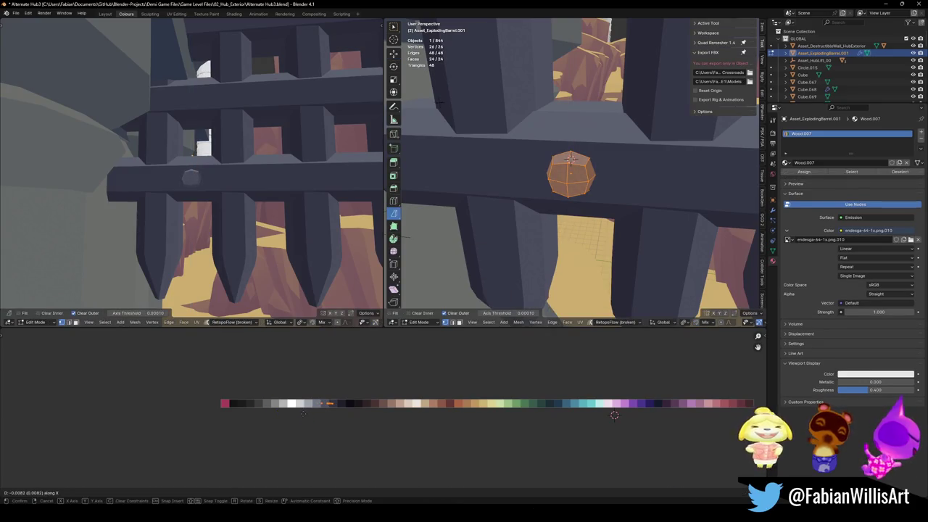
click(302, 414)
key(s)
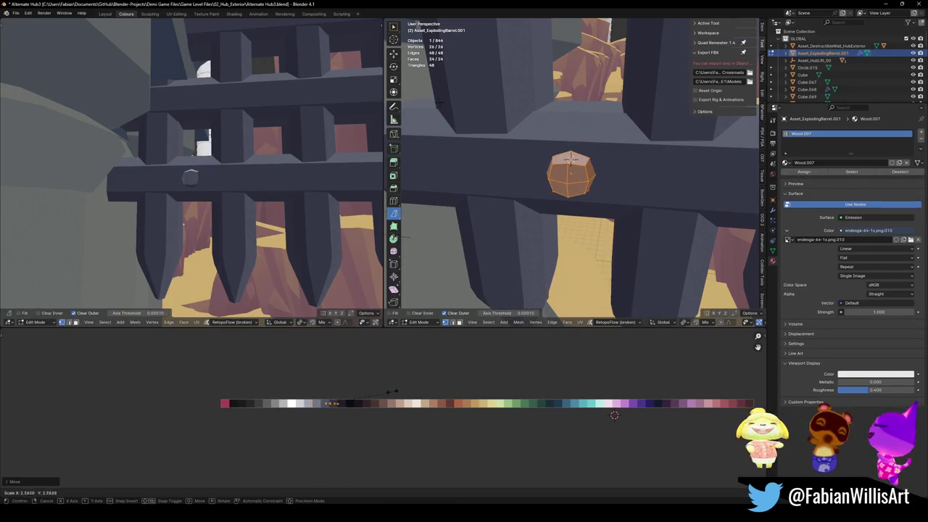
click(385, 396)
key(Tab)
- Enlarge the stud to 1.042, move it along Y to the crossbar's left end, and scale it by 1.451
middle_drag(573, 218, 536, 203)
key(s)
click(249, 185)
scroll(249, 186, down, 5)
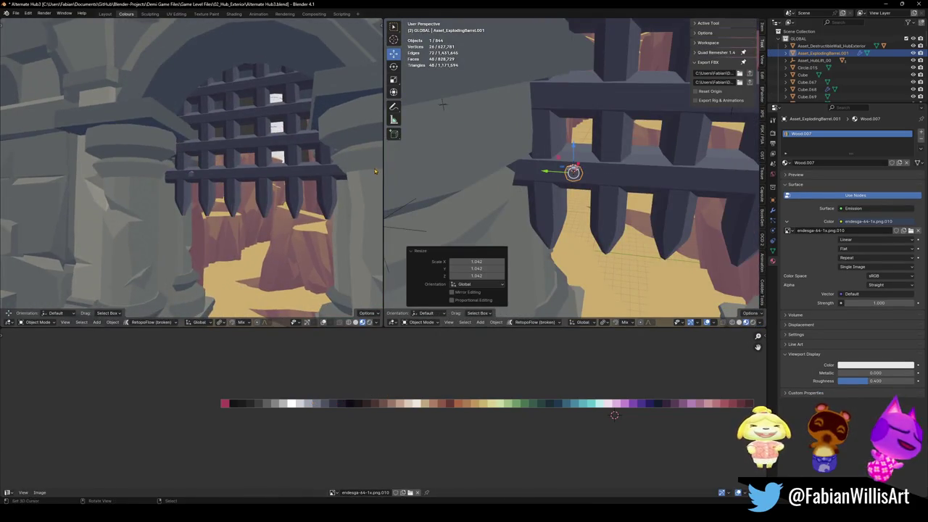
key(g)
key(y)
click(563, 194)
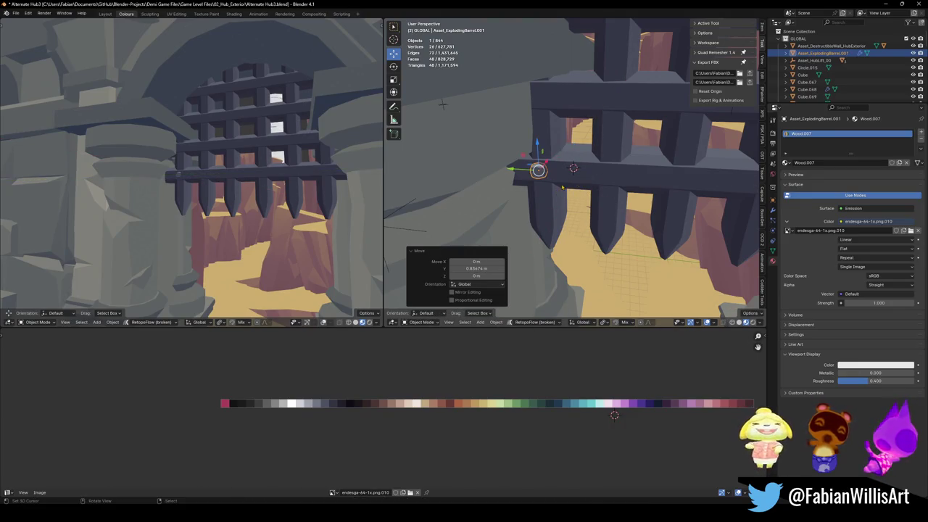
key(s)
click(560, 190)
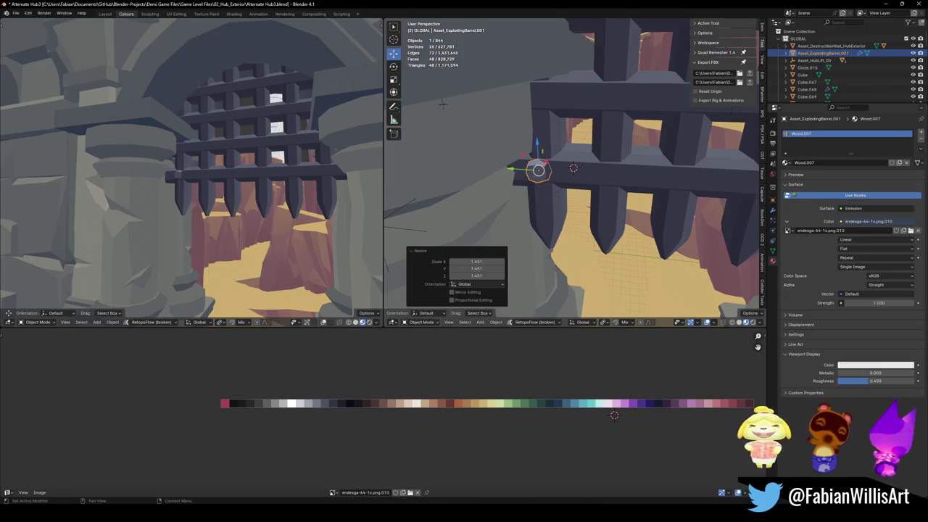
click(773, 210)
click(855, 131)
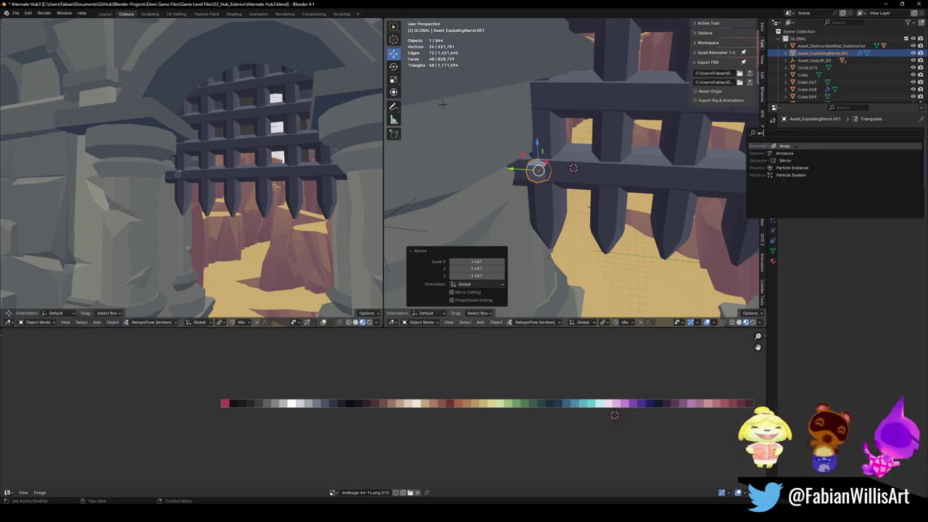
- Add an Array modifier that repeats the stud six times, spaced farther apart along the bar
click(779, 154)
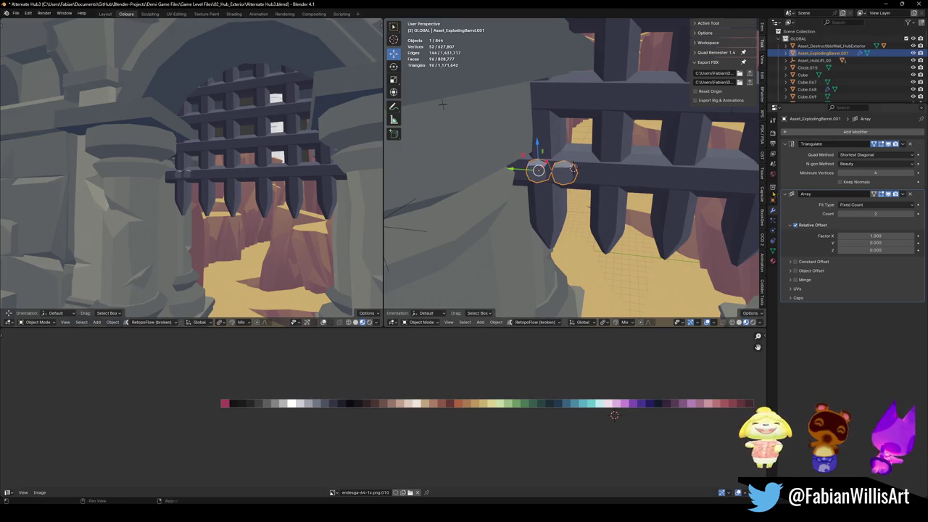
click(912, 214)
click(912, 213)
click(912, 214)
click(912, 214)
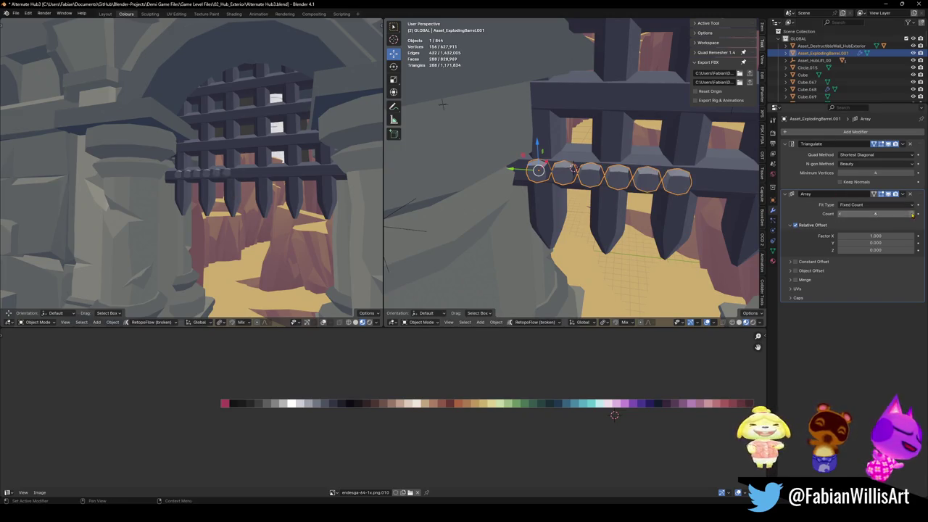
drag(876, 236, 905, 235)
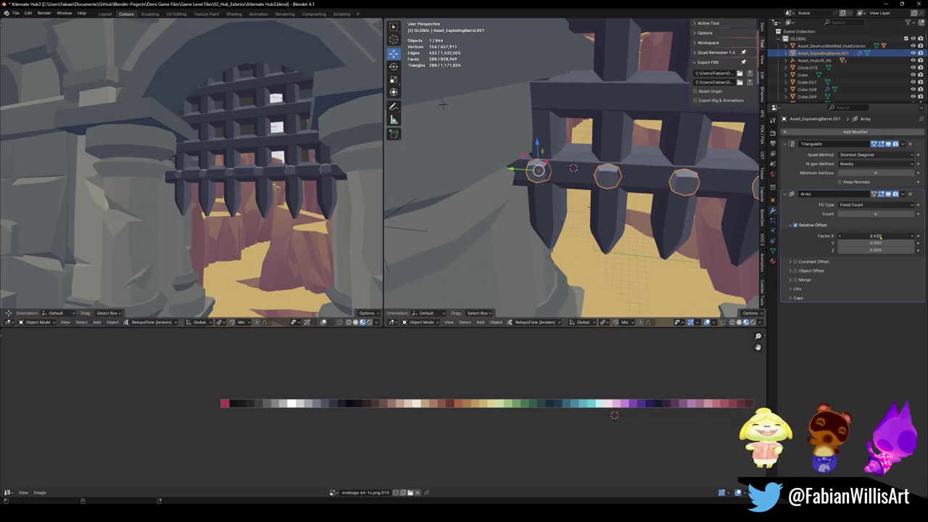
scroll(245, 172, down, 4)
scroll(246, 172, down, 3)
scroll(245, 173, down, 2)
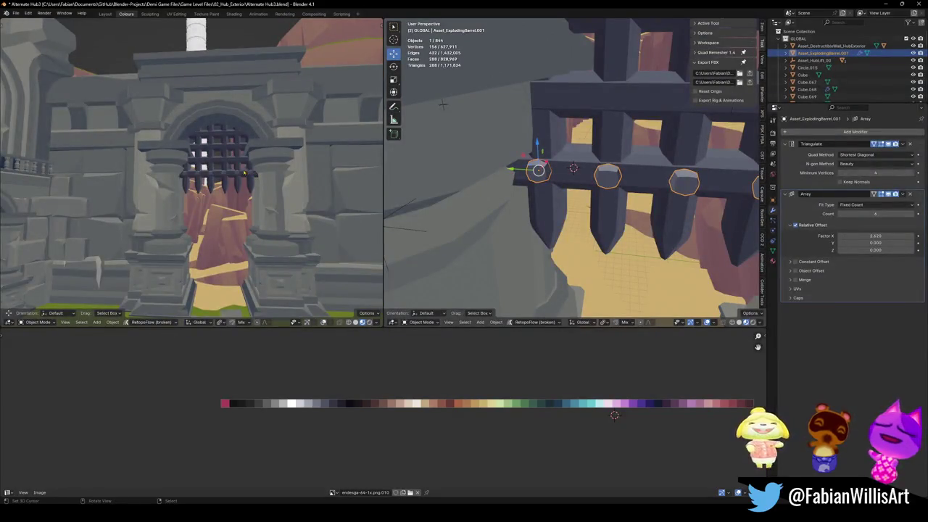
- Duplicate the stud row three times, raising each copy vertically to the next crossbar
key(shift+d)
key(z)
click(591, 145)
middle_drag(591, 145, 564, 148)
key(shift+d)
key(z)
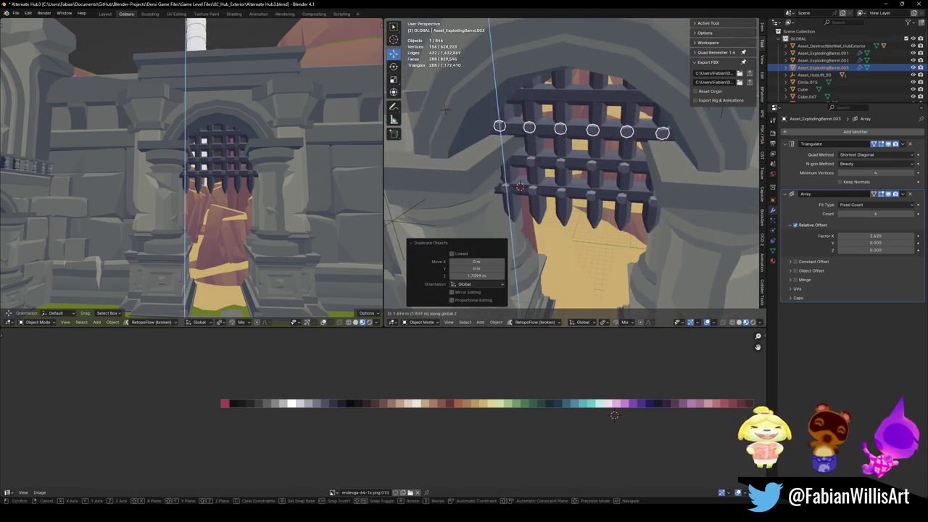
click(564, 148)
key(shift+d)
key(z)
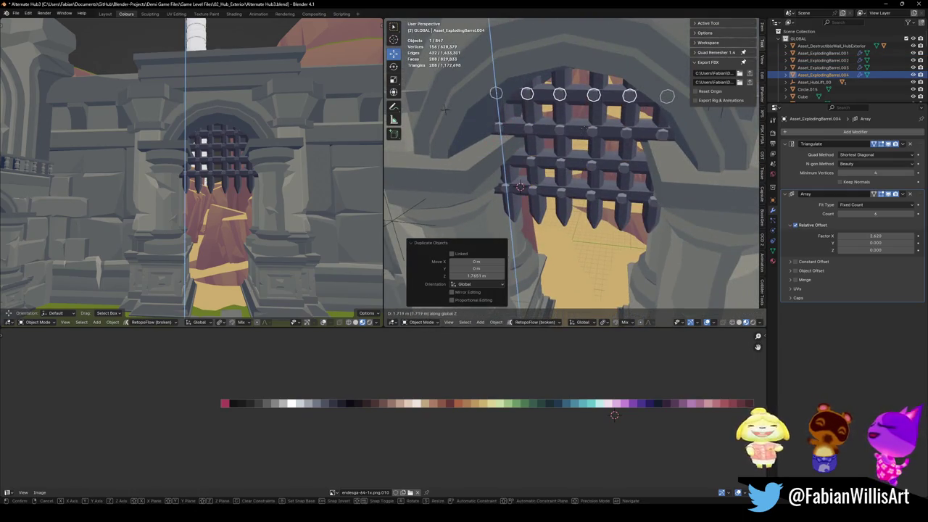
click(576, 134)
- Delete the extra duplicated top bar and select both spike rows
scroll(243, 178, up, 3)
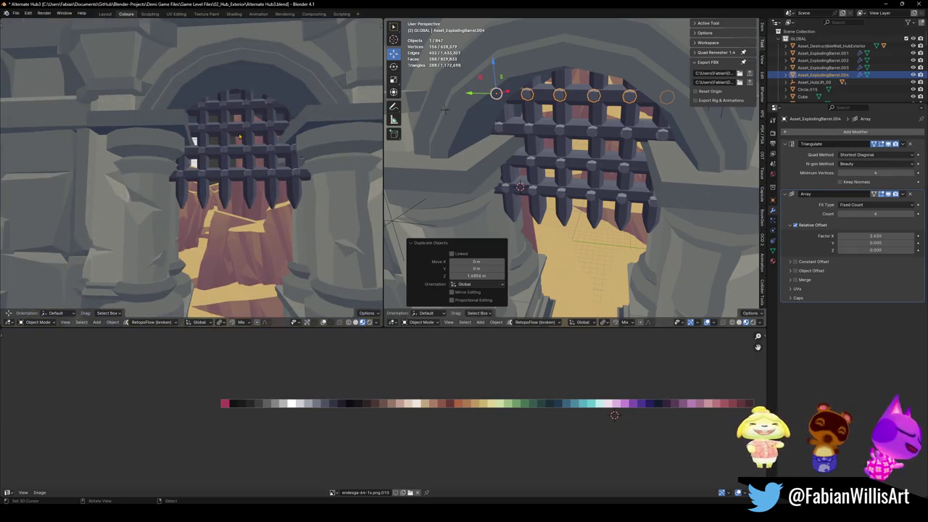
scroll(239, 137, down, 3)
middle_drag(239, 136, 256, 164)
scroll(255, 164, down, 3)
scroll(281, 154, up, 3)
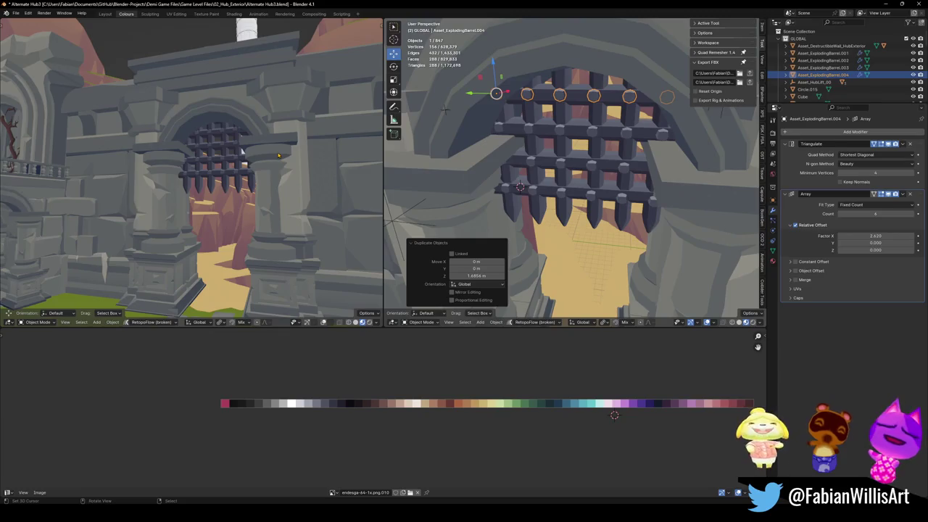
scroll(564, 127, down, 1)
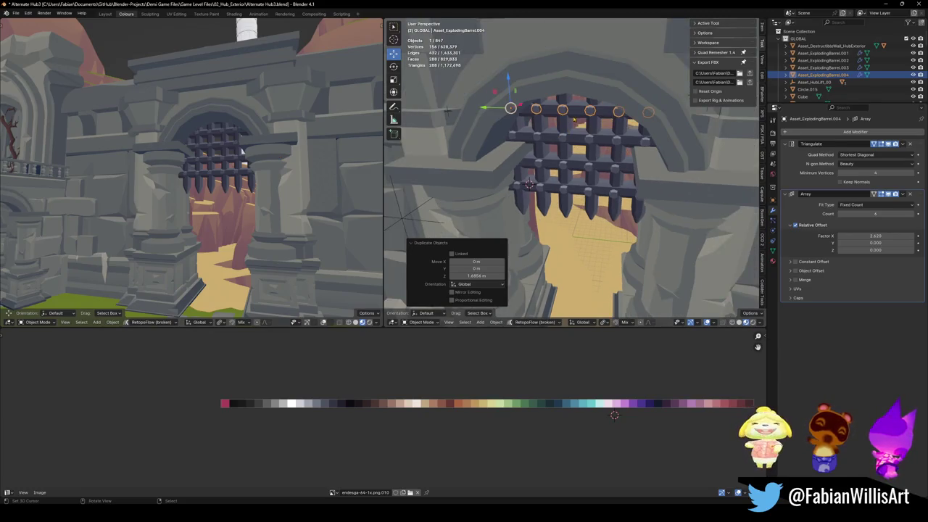
key(Delete)
click(543, 190)
shift+click(542, 190)
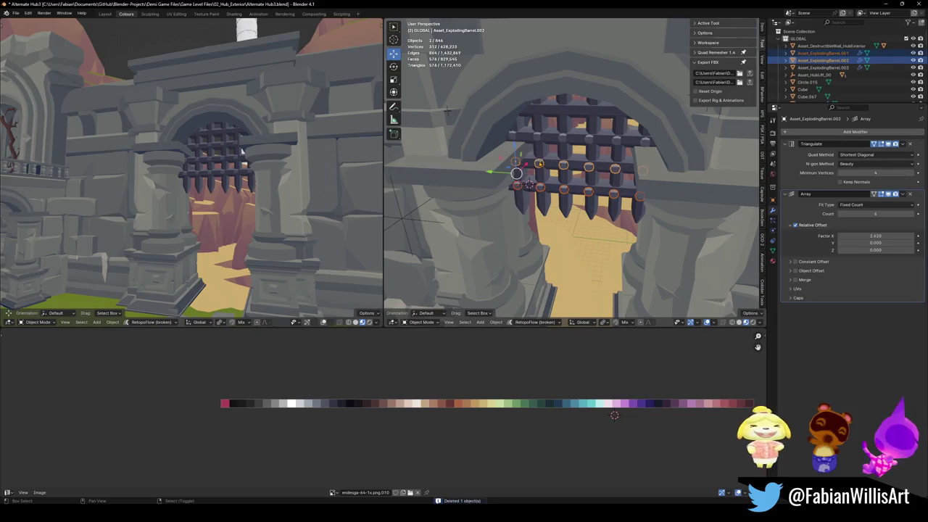
- Raise the wooden gate and its grate pieces about 1.57 m along Z
shift+click(538, 135)
shift+click(516, 156)
key(g)
key(z)
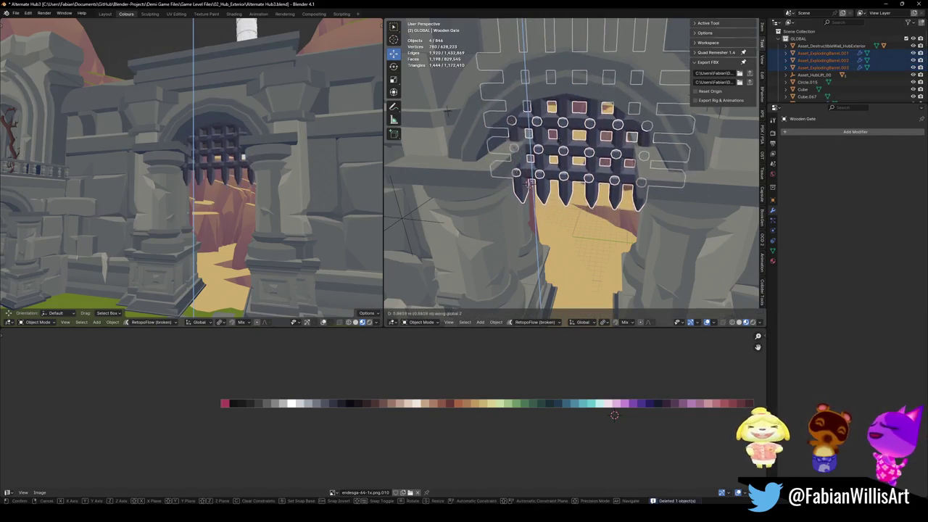
key(Return)
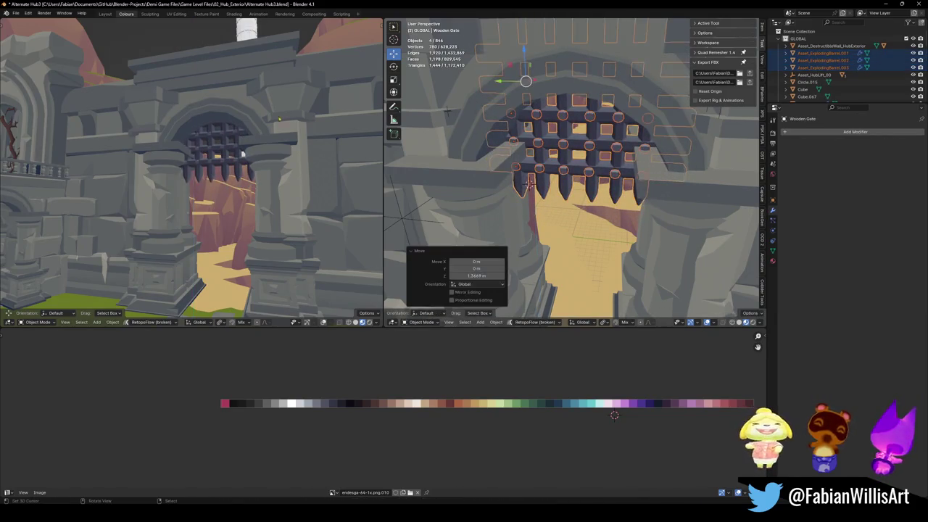
- Convert the gate pieces to mesh and join the three sphere objects into one
scroll(527, 186, up, 1)
right_click(527, 185)
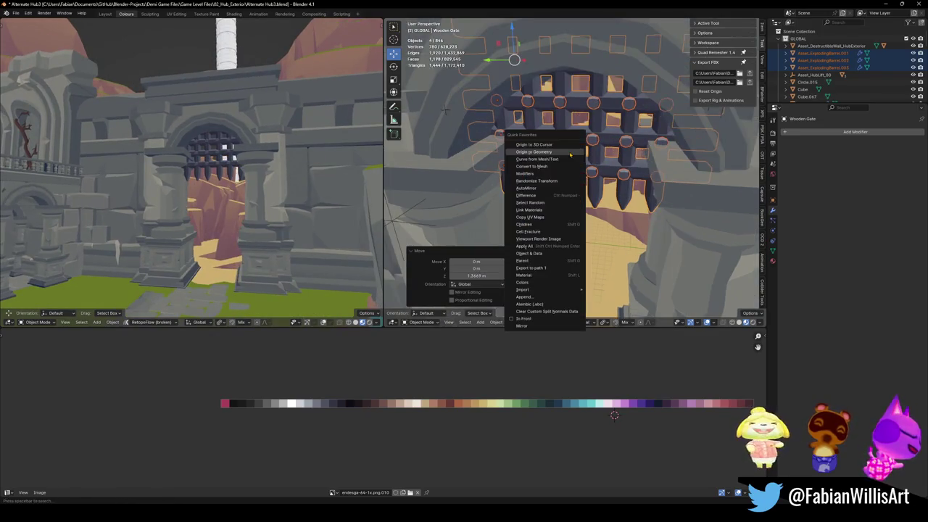
click(520, 187)
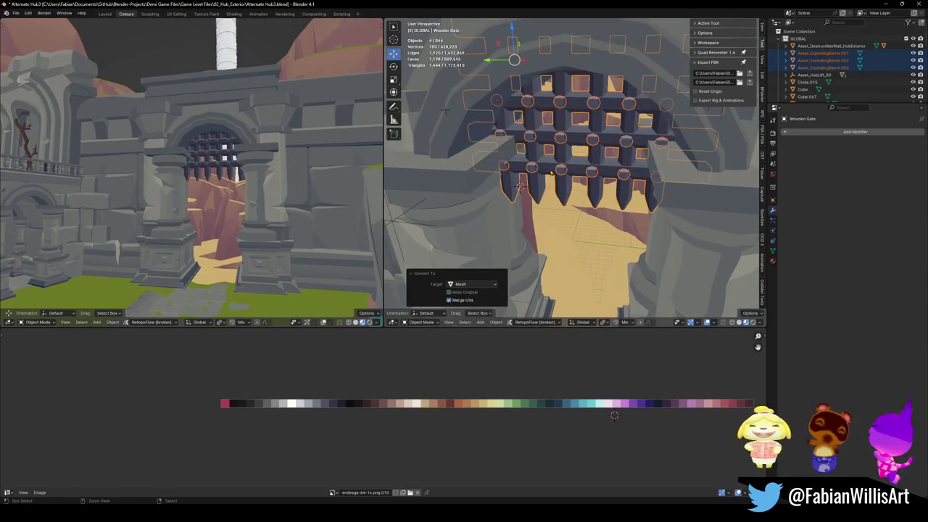
key(ctrl+j)
key(ctrl+z)
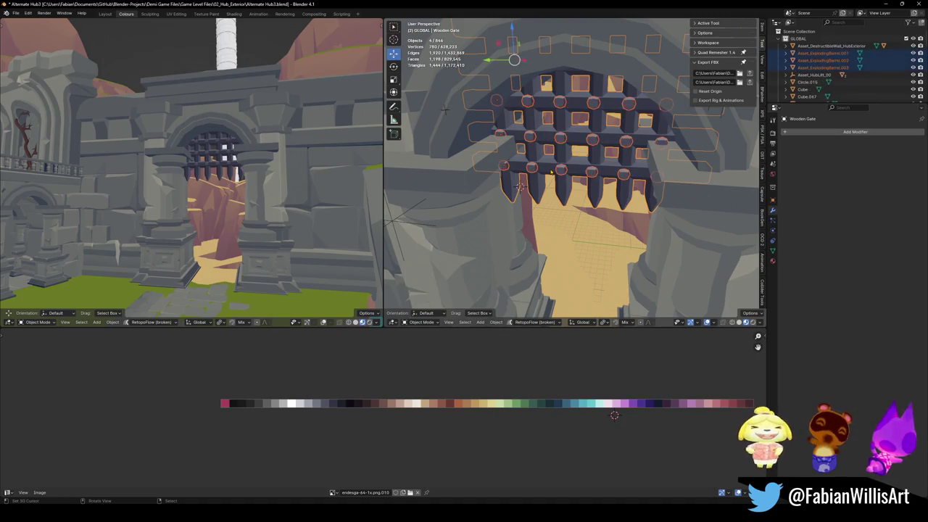
shift+click(504, 156)
shift+click(504, 161)
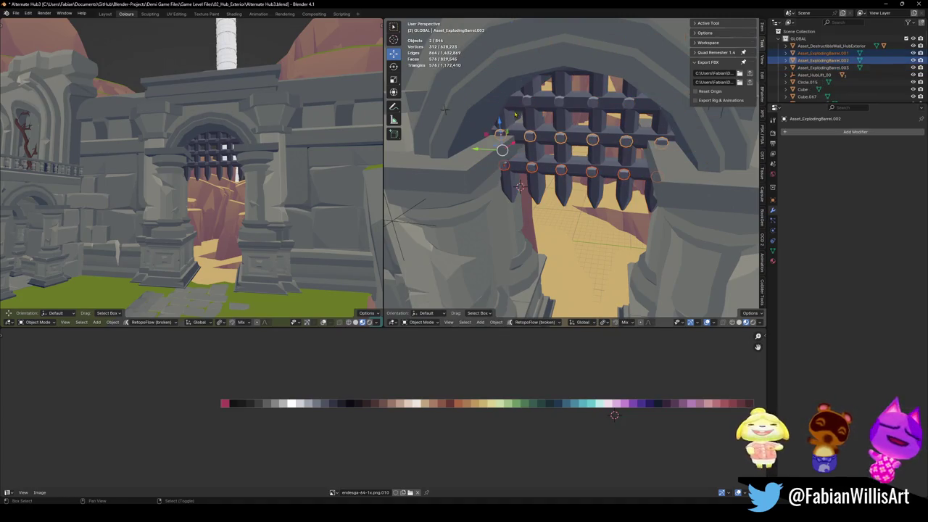
shift+click(502, 141)
key(ctrl+j)
- Check the wooden gate's normals in Edit Mode, then select the spheres and save
middle_drag(520, 187, 496, 192)
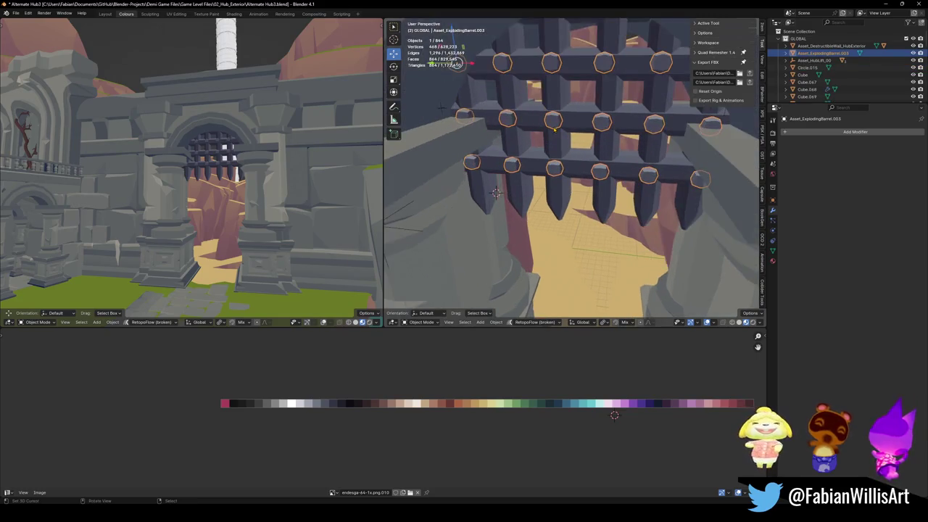
click(496, 193)
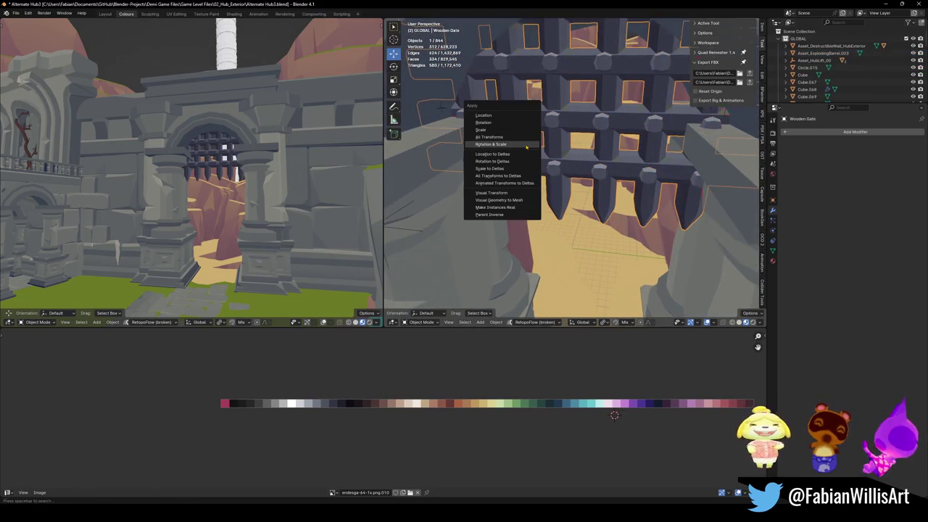
key(Tab)
right_click(534, 147)
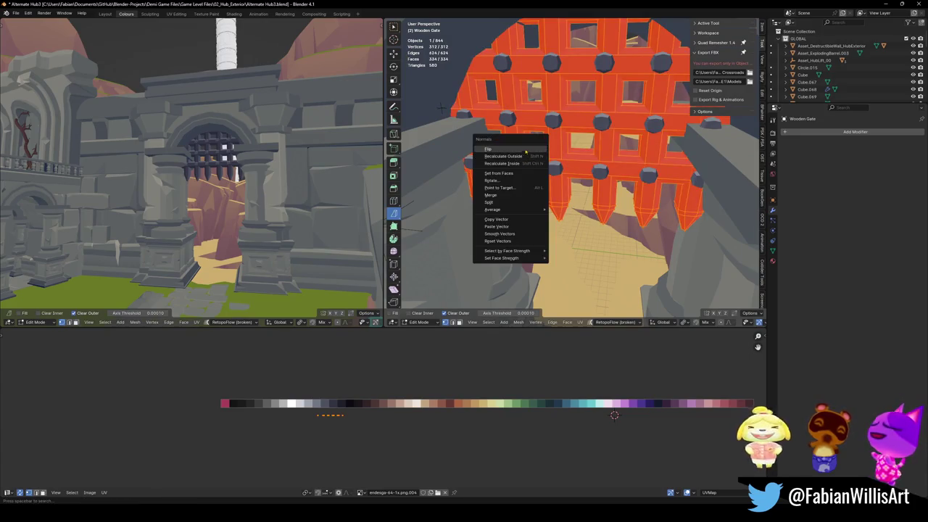
key(Tab)
click(554, 125)
key(ctrl+s)
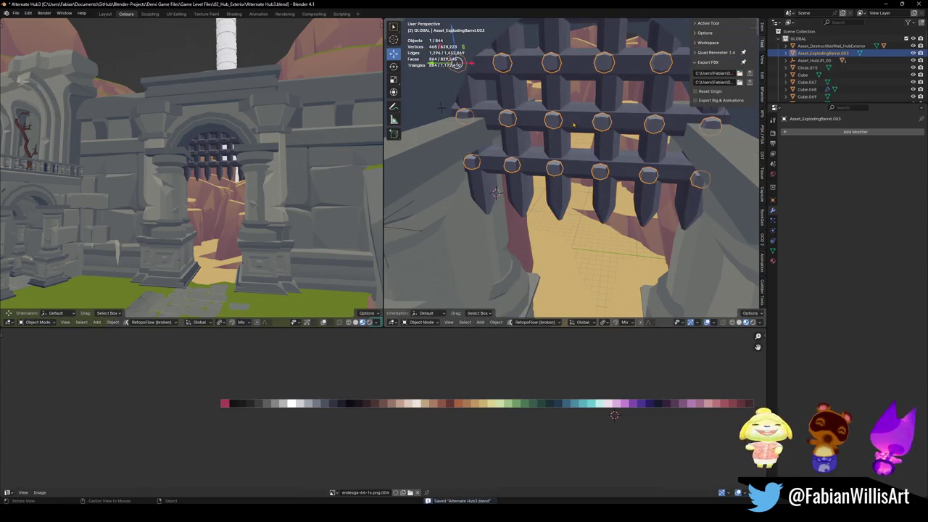
- Try duplicating the sphere object along X, then cancel and deselect everything
middle_drag(554, 125, 558, 136)
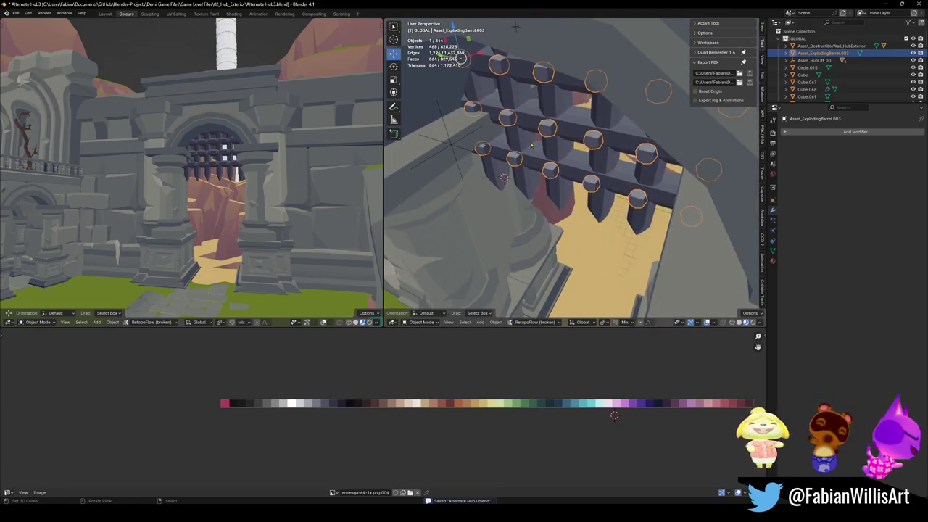
key(shift+d)
right_click(556, 147)
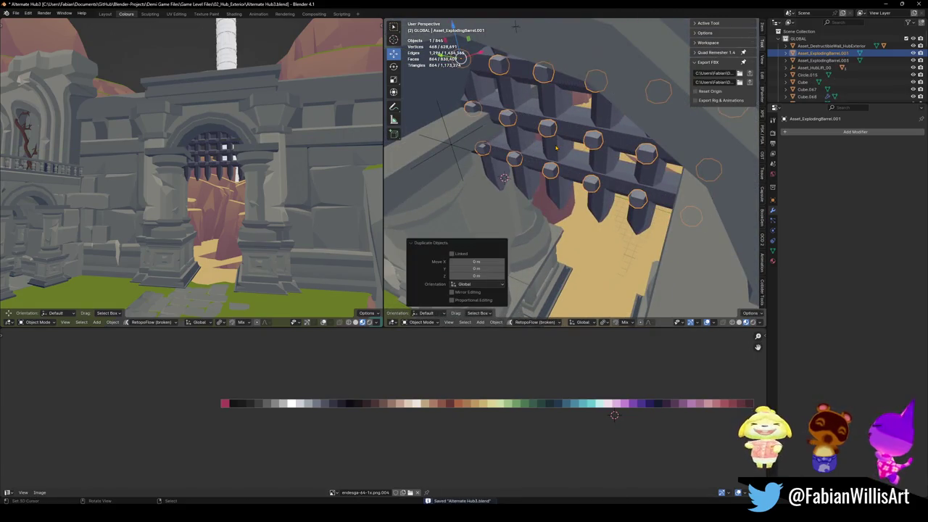
key(g)
middle_drag(556, 148, 547, 131)
key(x)
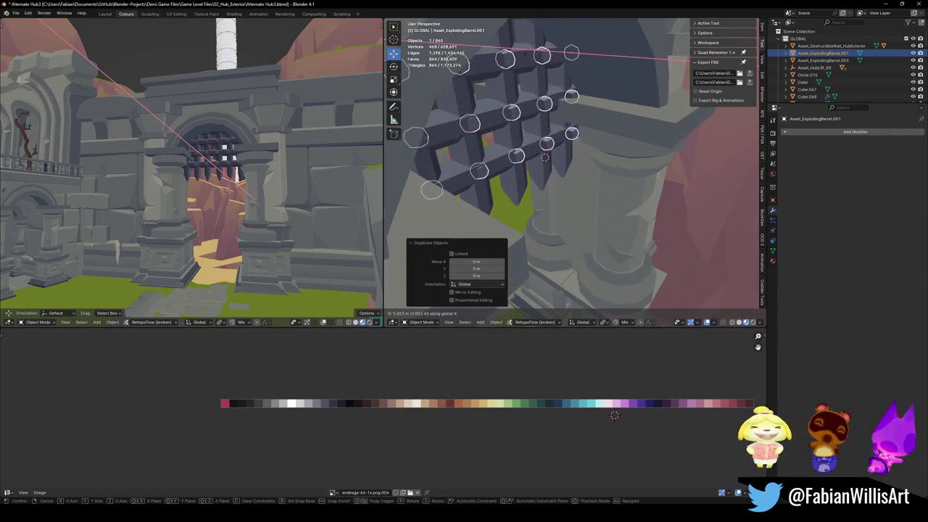
key(Escape)
key(alt+a)
- Delete the extra sphere objects and save the file
middle_drag(550, 144, 488, 122)
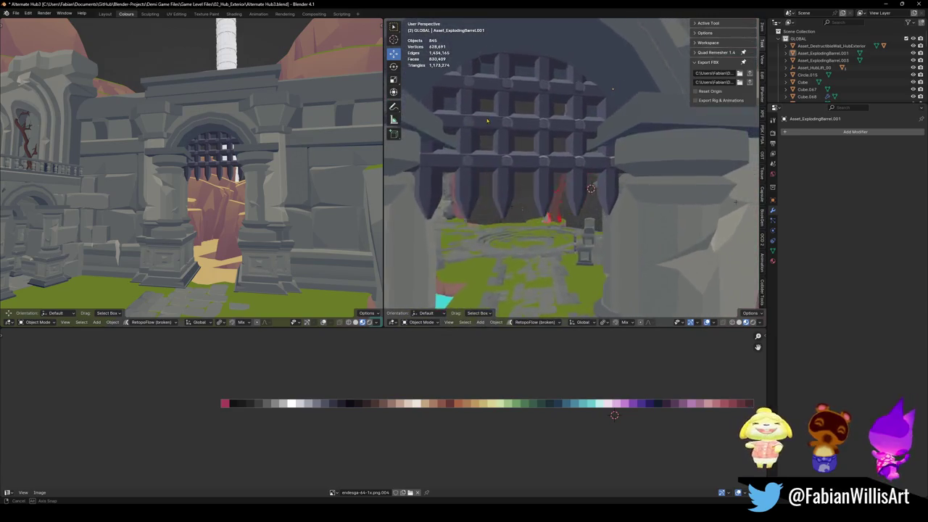
click(487, 121)
middle_drag(487, 121, 575, 142)
shift+click(575, 142)
scroll(575, 142, down, 3)
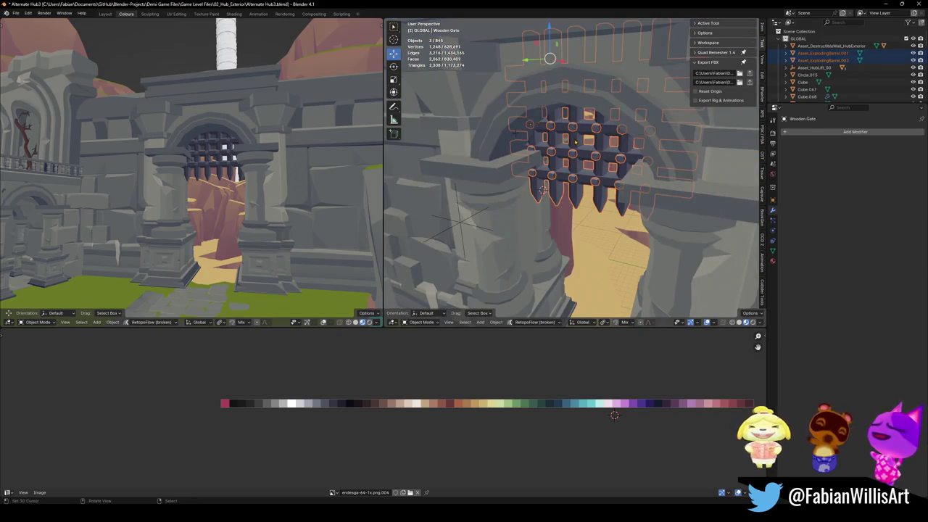
key(Delete)
key(ctrl+s)
- Select the wooden gate and frame it from a high side view
scroll(576, 143, up, 3)
middle_drag(576, 143, 580, 147)
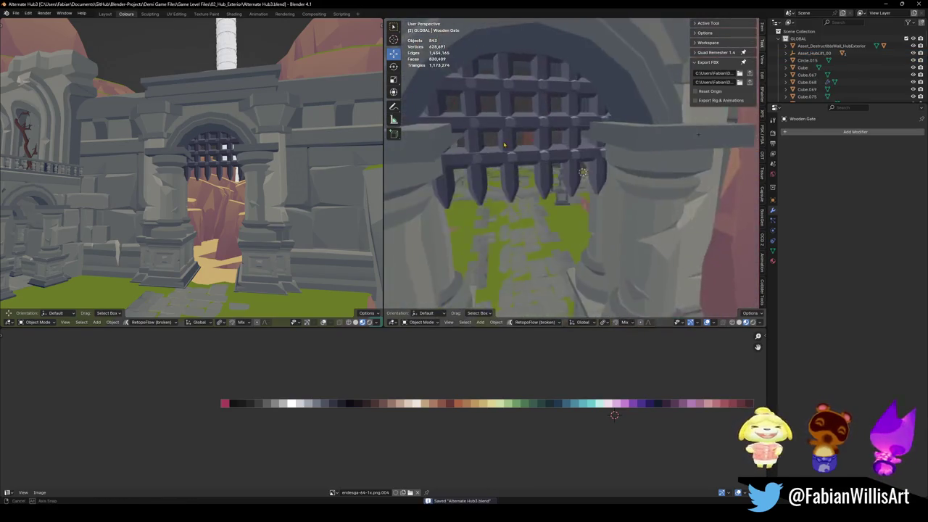
click(580, 146)
key(KP_Decimal)
scroll(591, 158, down, 3)
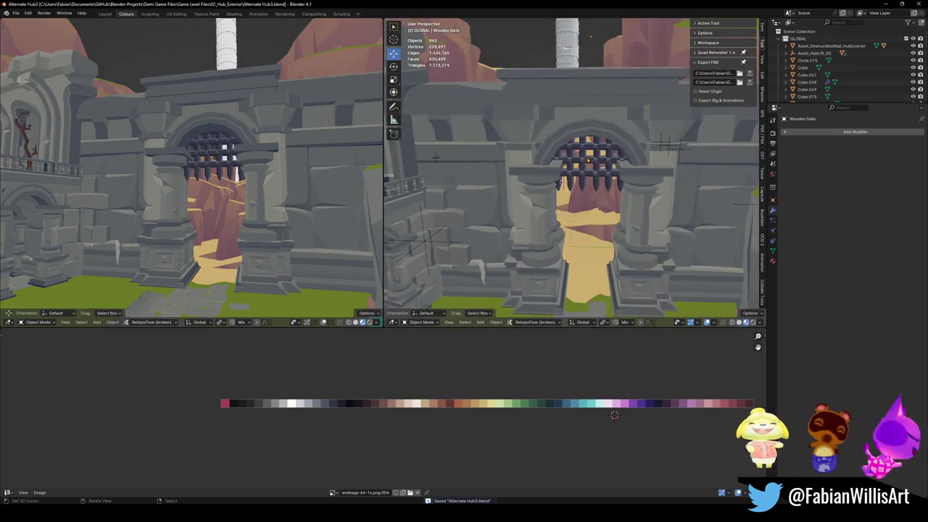
scroll(591, 158, down, 3)
middle_drag(591, 158, 562, 159)
- Move the wooden gate's origin to the 3D cursor and save the file
key(q)
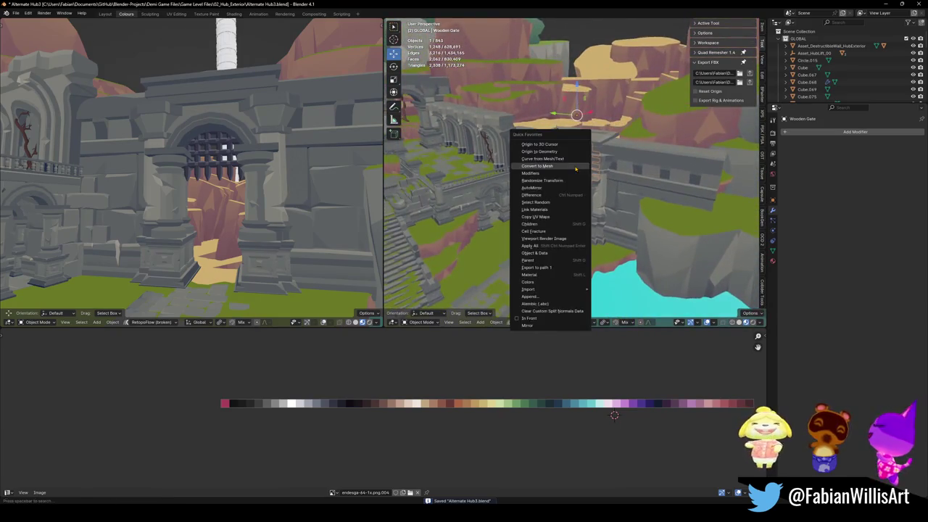
click(564, 158)
scroll(580, 182, up, 3)
mouse_move(580, 181)
middle_down()
mouse_move(614, 217)
mouse_move(573, 173)
middle_up()
click(614, 217)
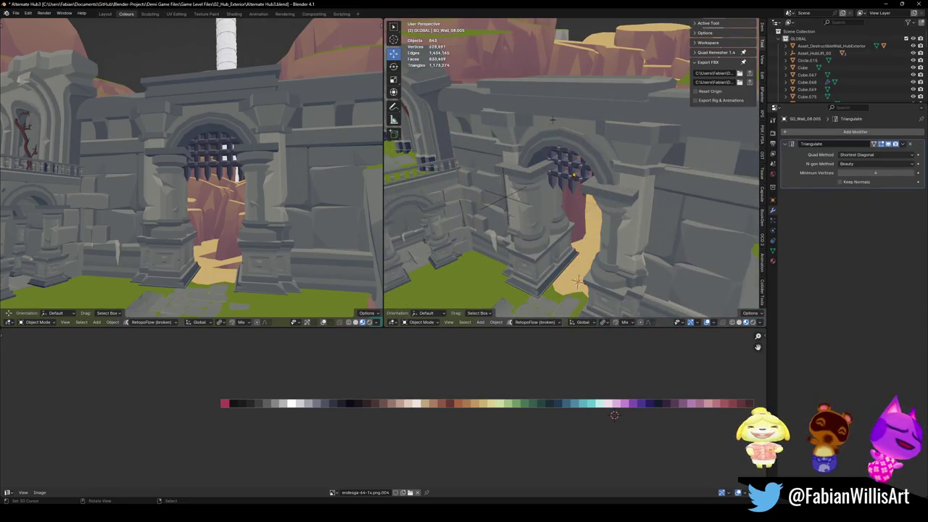
click(573, 173)
key(q)
click(573, 172)
key(ctrl+s)
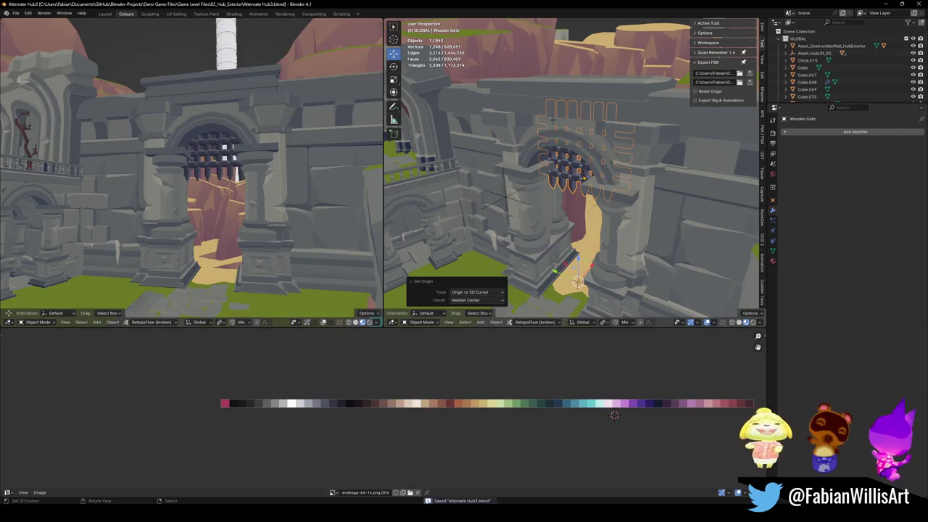
key(alt+a)
- Duplicate the gate in place and put the 3D cursor on the second archway's wall
click(569, 174)
key(shift+d)
key(Escape)
middle_drag(569, 174, 602, 139)
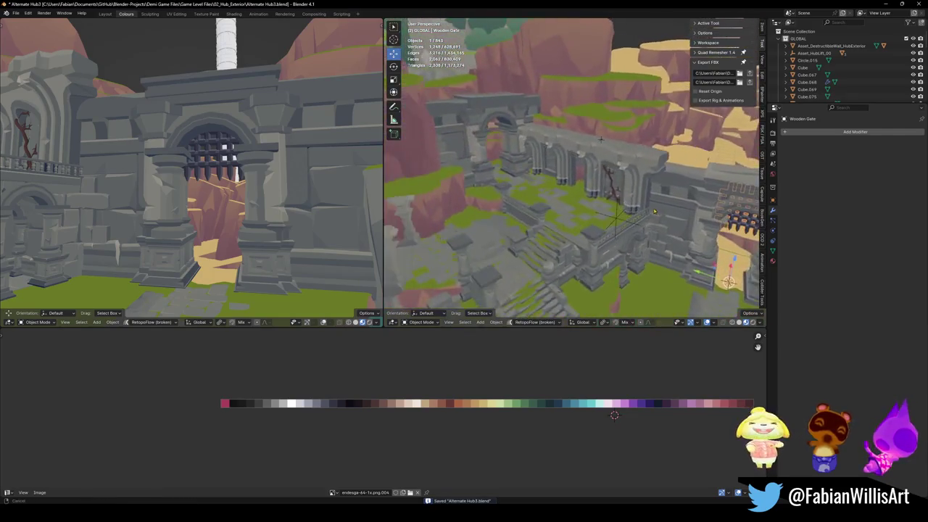
key(shift+s)
click(508, 190)
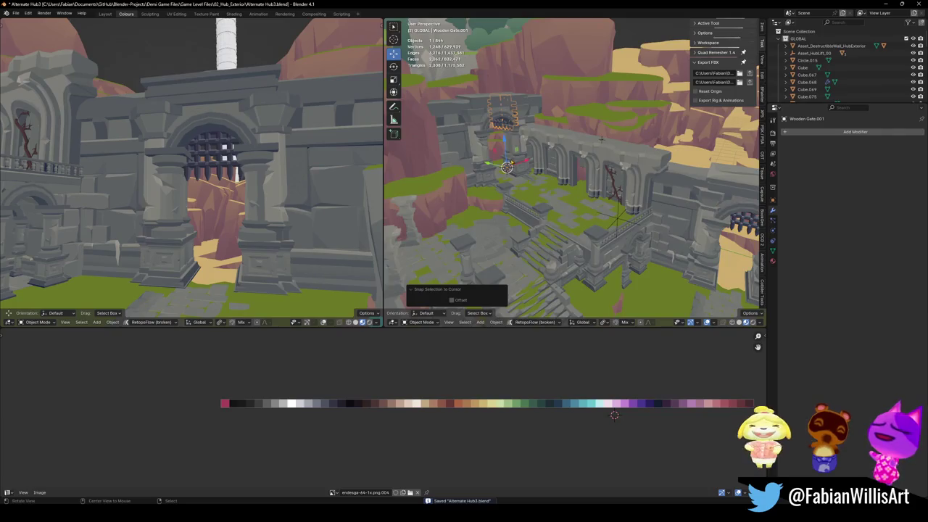
key(KP_Decimal)
click(574, 145)
- Snap the gate copy to the 3D cursor in the second archway
key(shift+s)
click(573, 178)
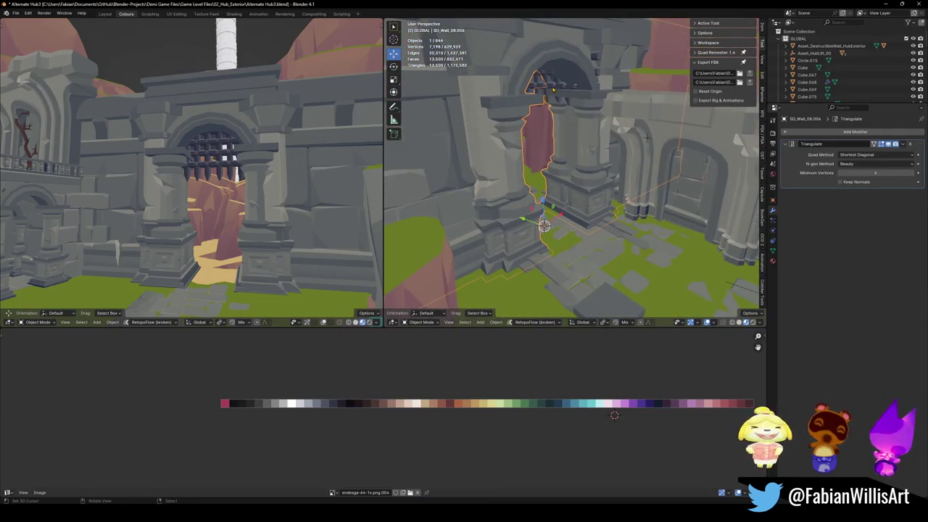
click(550, 145)
key(shift+s)
click(578, 136)
middle_drag(578, 136, 564, 135)
- Clear the copy's rotation and turn it 85° about Z to fit the opening
key(alt+r)
key(r)
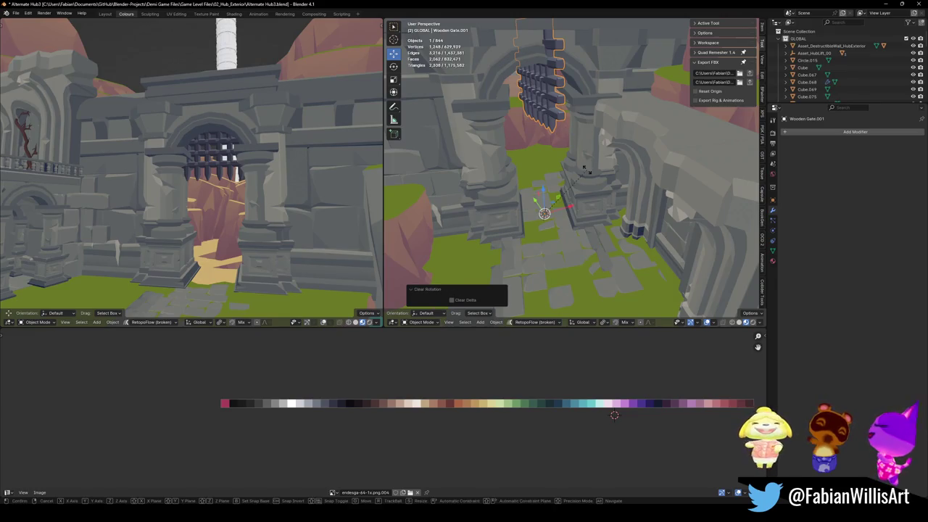
key(z)
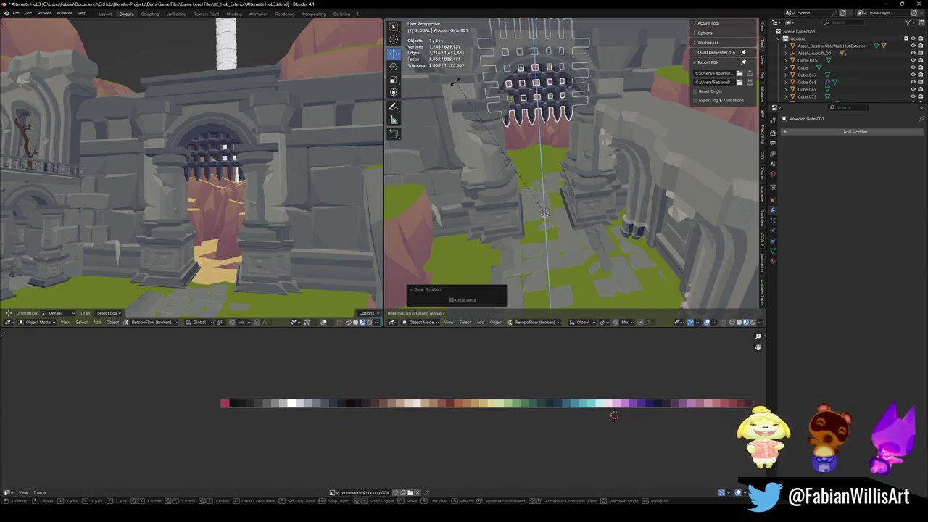
key(Return)
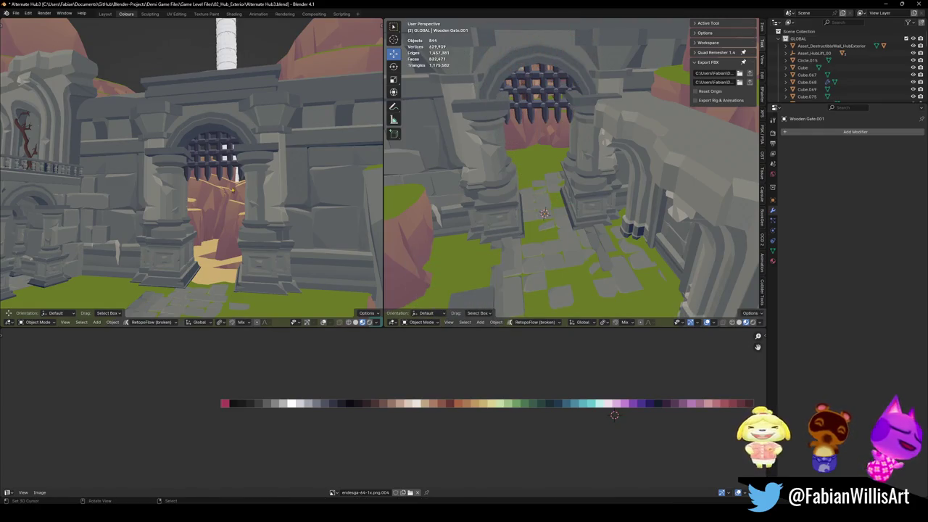
key(shift+grave)
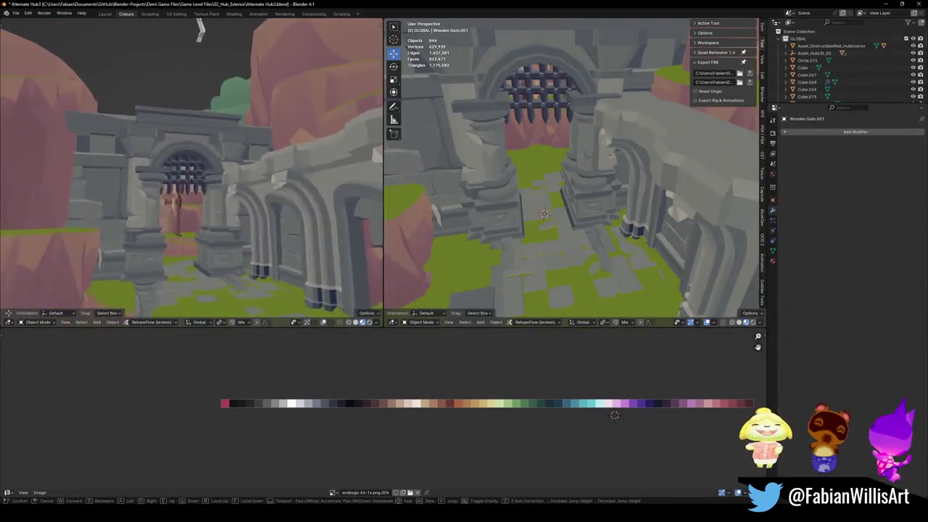
key(w)
click(255, 184)
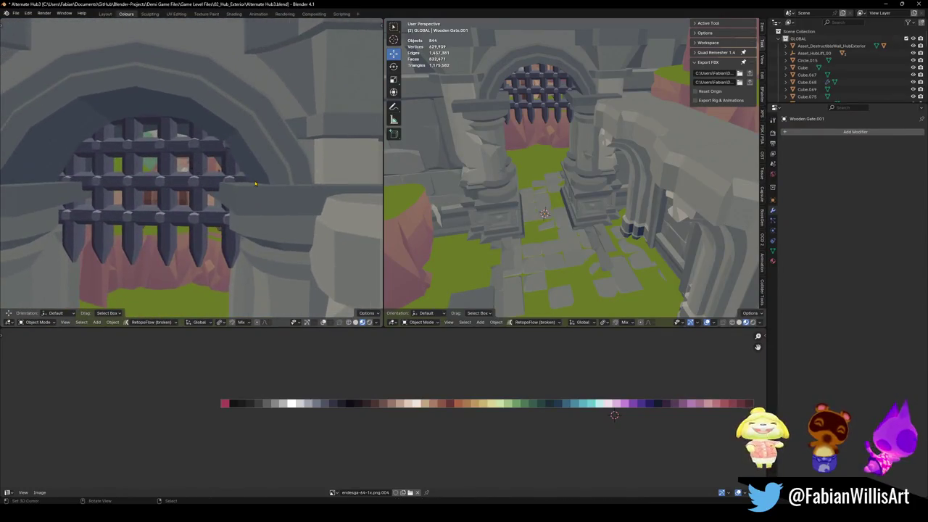
- Frame the wooden gate, try a Z rotation and cancel it, then save the file
click(182, 174)
key(KP_Decimal)
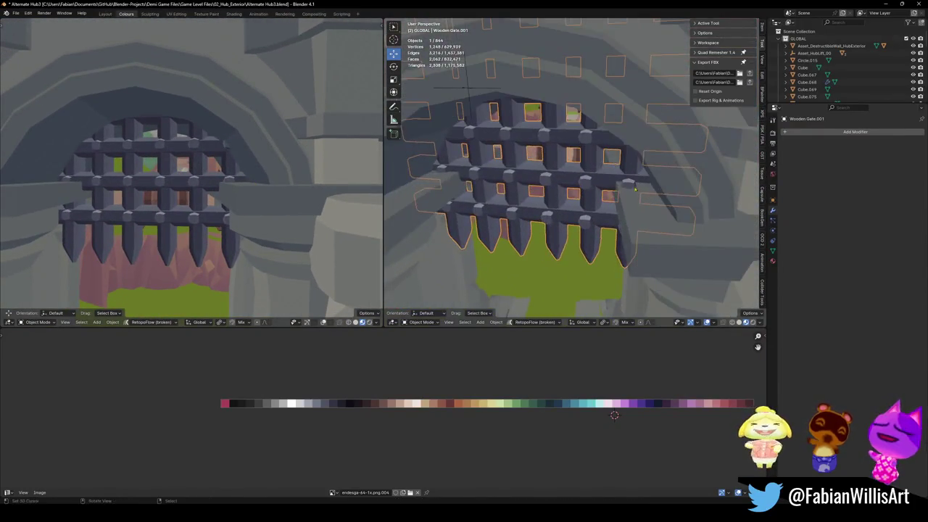
key(r)
key(z)
key(Escape)
key(alt+a)
mouse_move(651, 216)
middle_down()
mouse_move(622, 171)
mouse_move(674, 207)
mouse_move(584, 196)
mouse_move(532, 154)
middle_up()
scroll(584, 196, down, 5)
scroll(584, 196, down, 2)
scroll(584, 196, down, 1)
key(ctrl+s)
- Duplicate the wooden gate in place beside the empty stone archway
middle_drag(621, 165, 578, 120)
shift+click(472, 130)
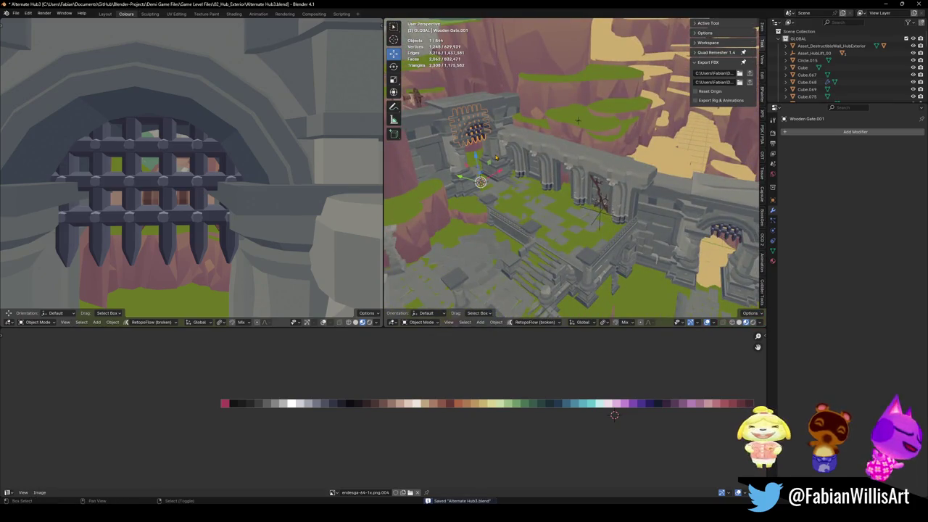
key(KP_Decimal)
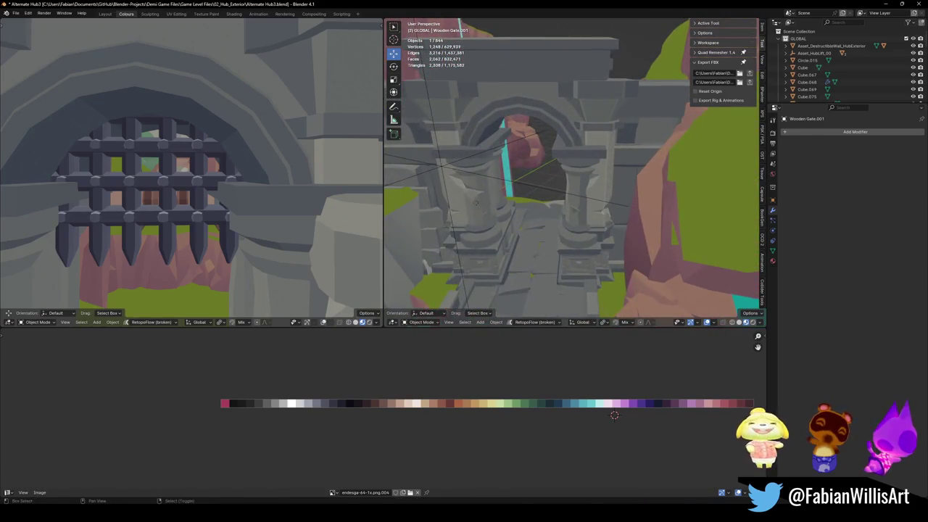
key(shift+d)
right_click(572, 236)
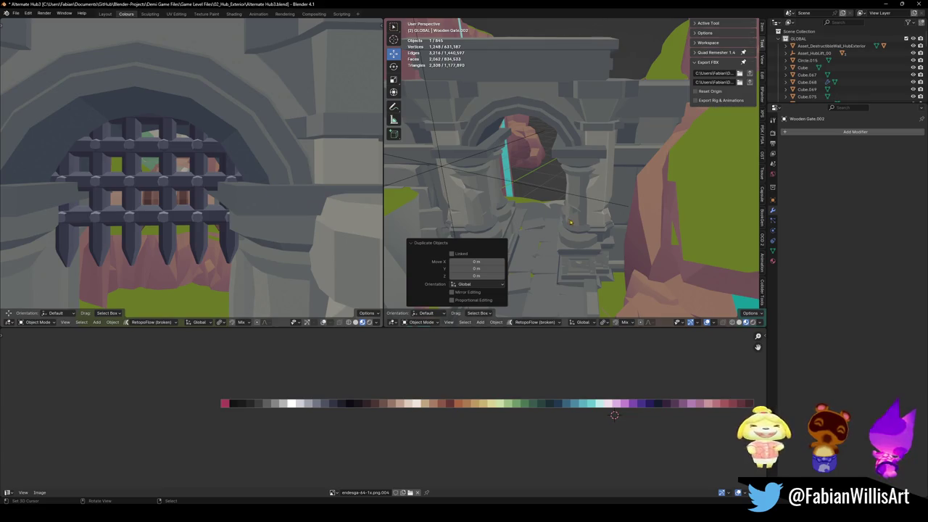
- Snap the duplicate gate to the cursor on the archway floor and rotate it 40° about Z
click(534, 262)
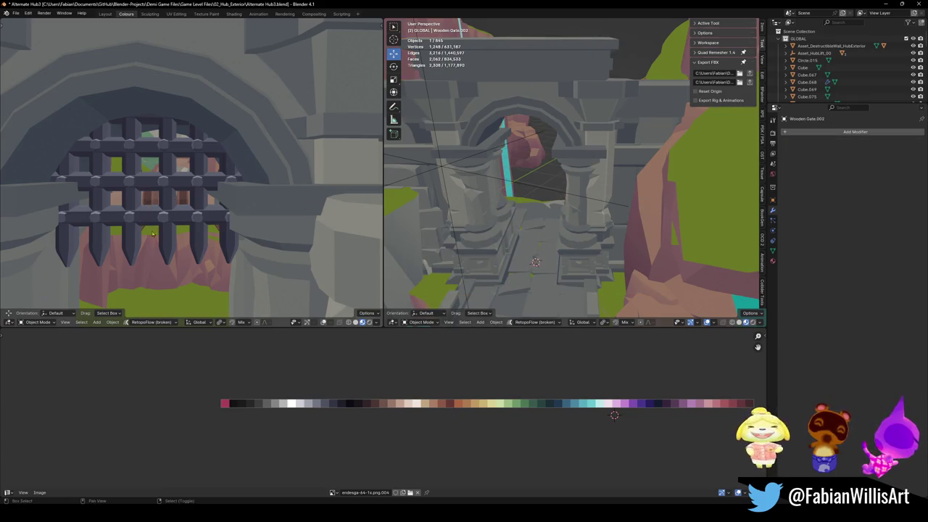
key(shift+s)
click(255, 129)
text(rz40)
key(Return)
key(alt+a)
mouse_move(578, 135)
middle_down()
mouse_move(560, 178)
mouse_move(693, 194)
mouse_move(600, 155)
middle_up()
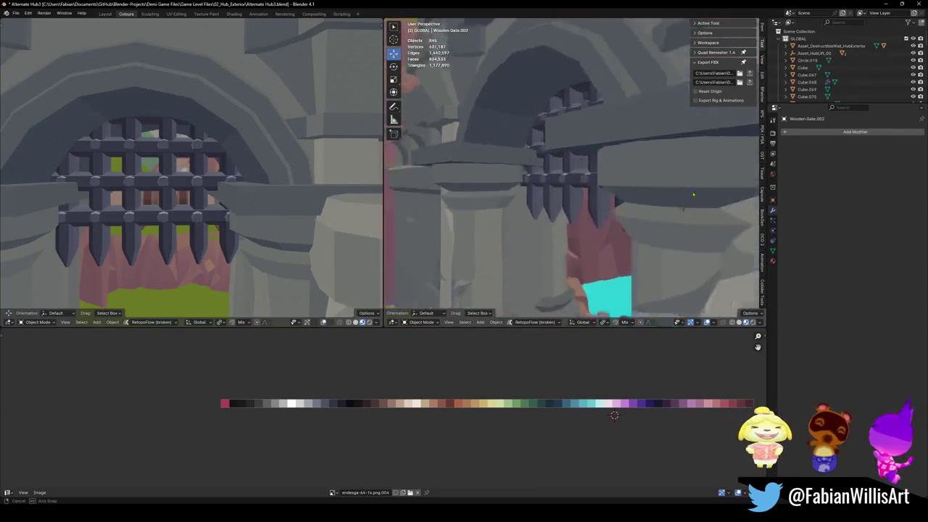
mouse_move(600, 155)
middle_down()
mouse_move(557, 197)
mouse_move(557, 164)
middle_up()
- Parent both wooden gates to the MESH object using Object (Keep Transform)
key(ctrl+s)
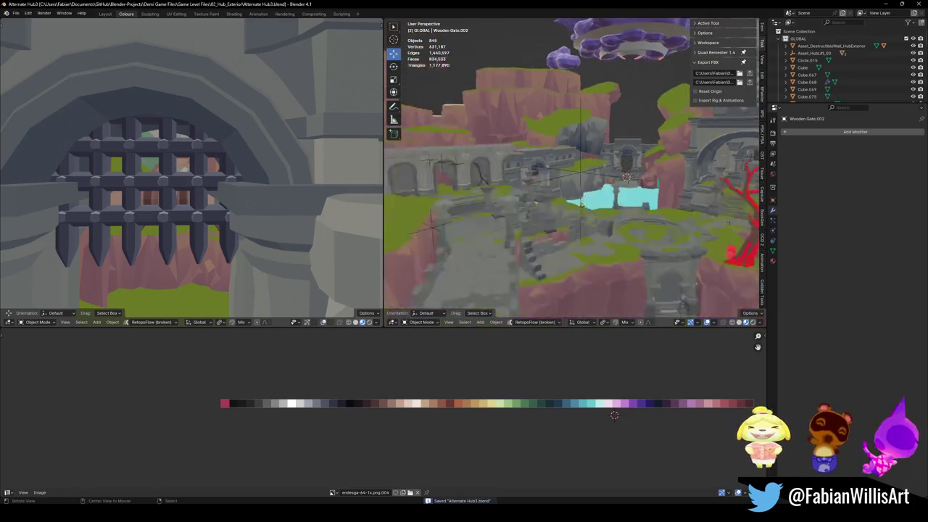
click(673, 147)
mouse_move(673, 148)
middle_down()
mouse_move(652, 174)
mouse_move(623, 181)
mouse_move(594, 261)
middle_up()
shift+click(623, 181)
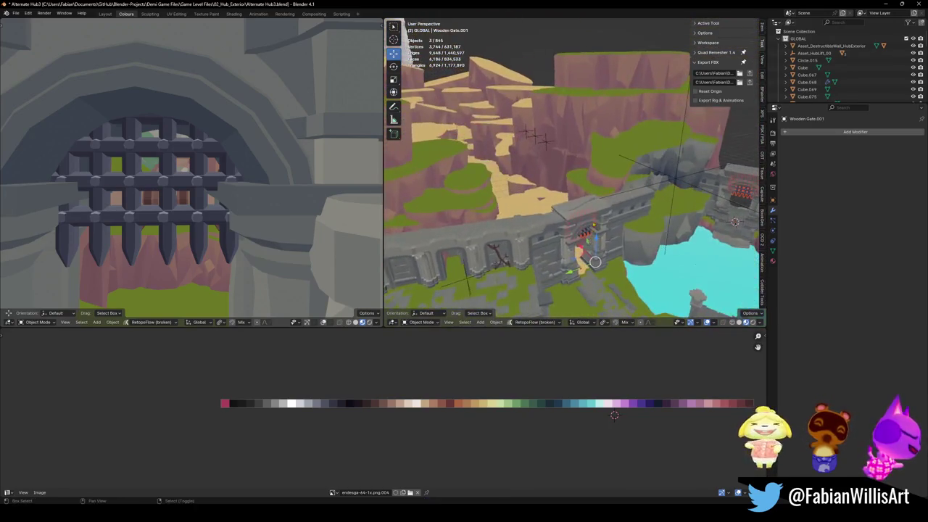
click(594, 261)
key(ctrl+p)
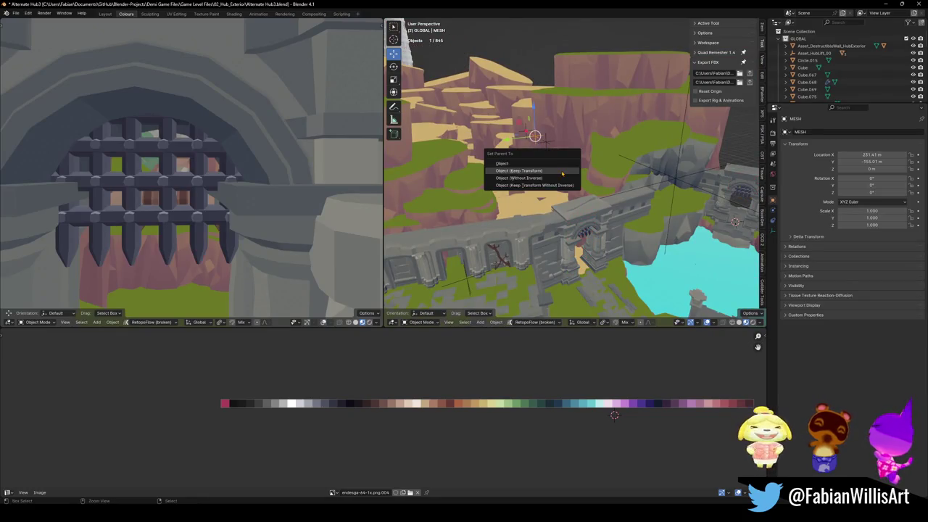
click(562, 173)
- Save the file, zoom in on the castle wall gate and deselect the portcullis
key(alt+a)
key(ctrl+s)
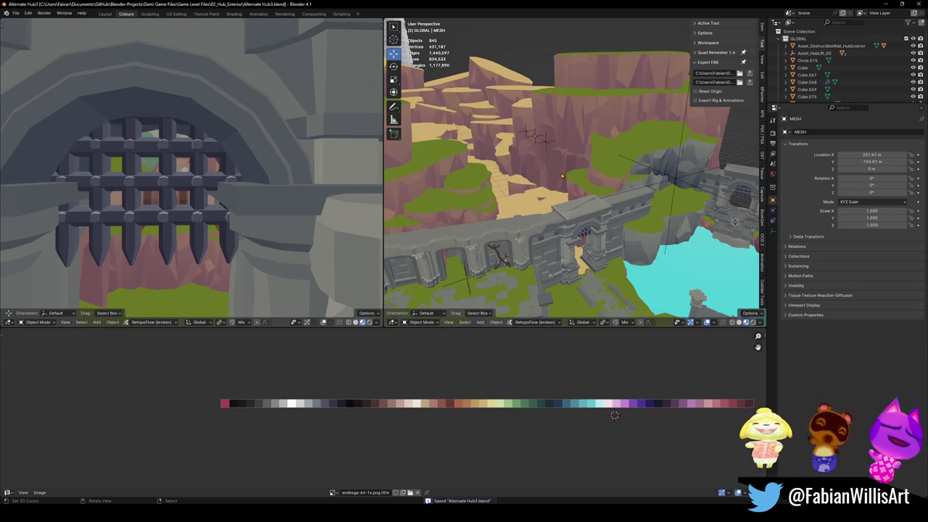
middle_drag(606, 224, 585, 176)
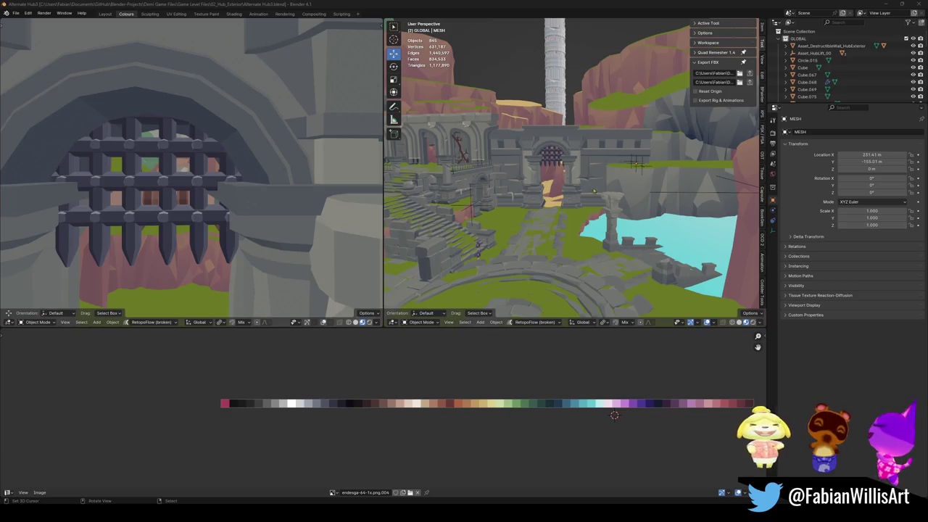
key(ctrl+s)
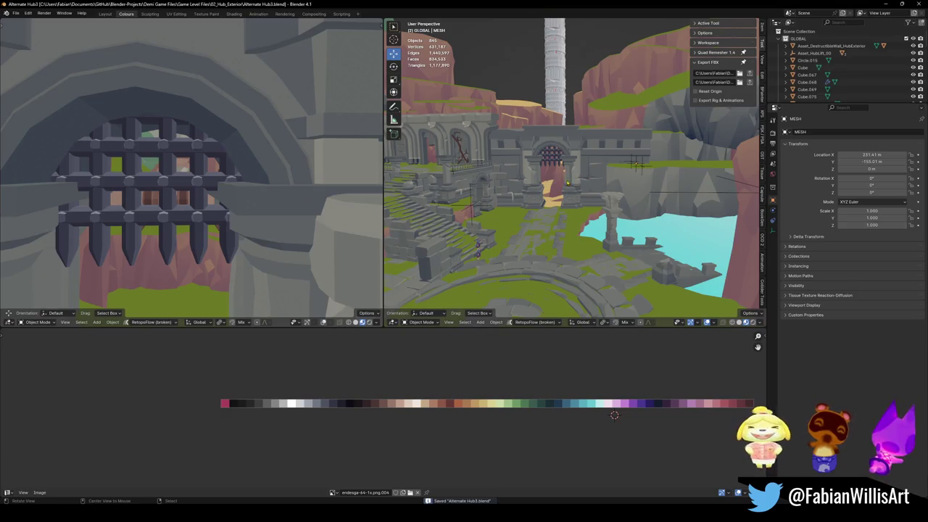
scroll(572, 178, up, 1)
scroll(573, 181, up, 2)
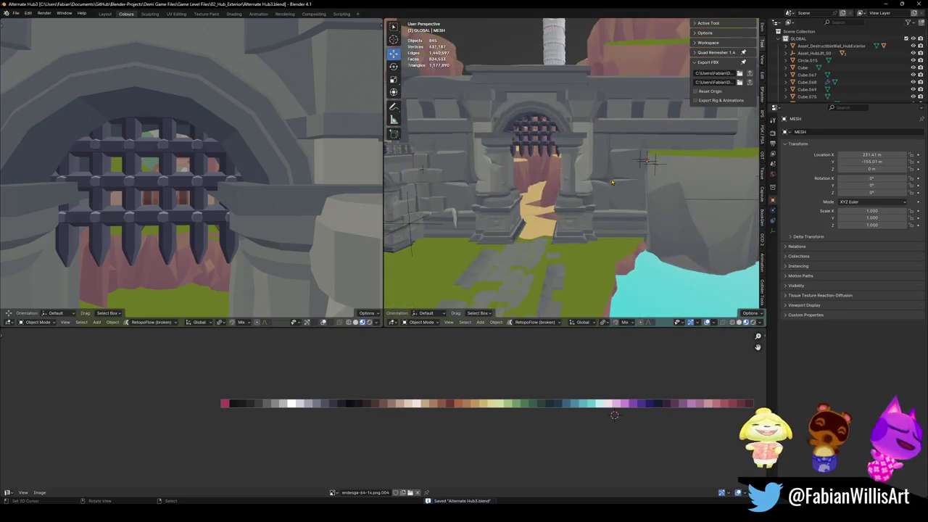
scroll(576, 192, up, 1)
scroll(580, 201, up, 1)
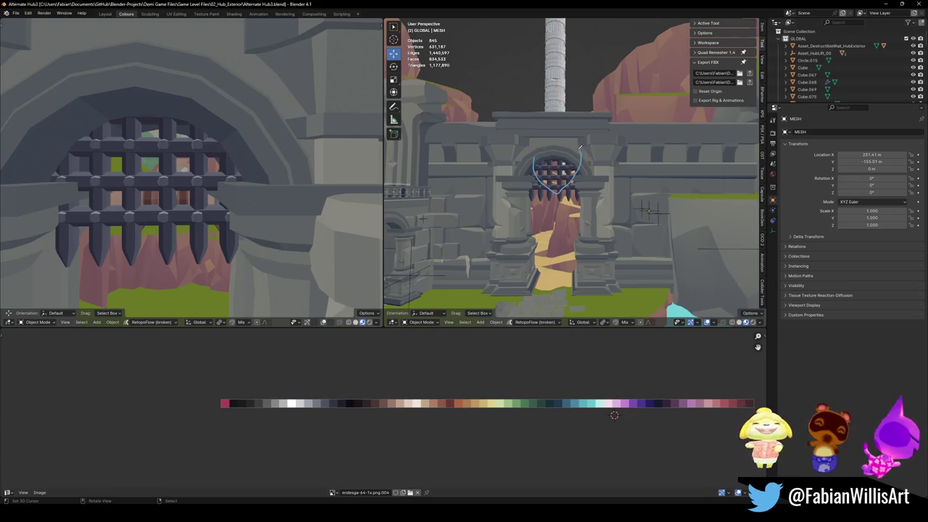
click(532, 166)
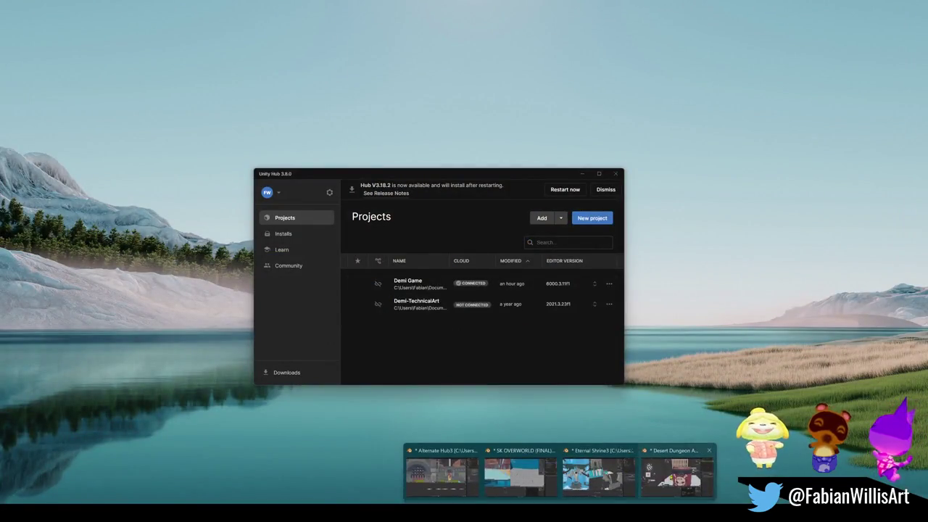
- Switch to the Desert Dungeon Assets1 file and select the front plank crate
click(601, 472)
middle_drag(588, 266, 667, 225)
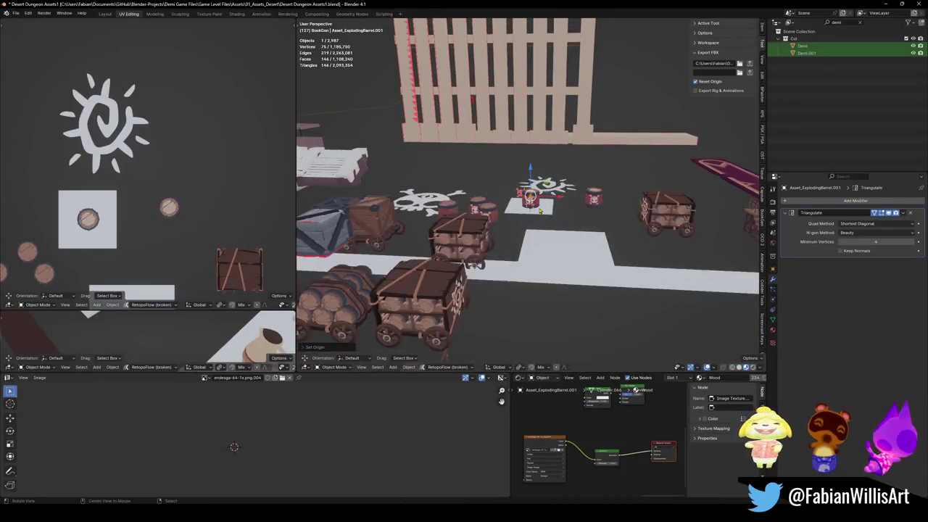
click(662, 240)
click(662, 239)
click(662, 240)
click(471, 294)
click(488, 302)
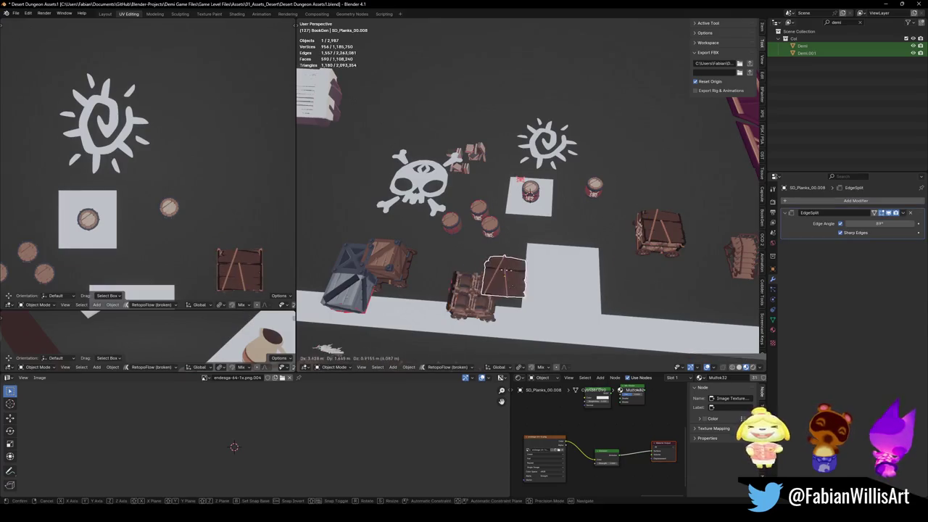
- Duplicate the plank crate beside the sun emblem and view it from the top
key(shift+d)
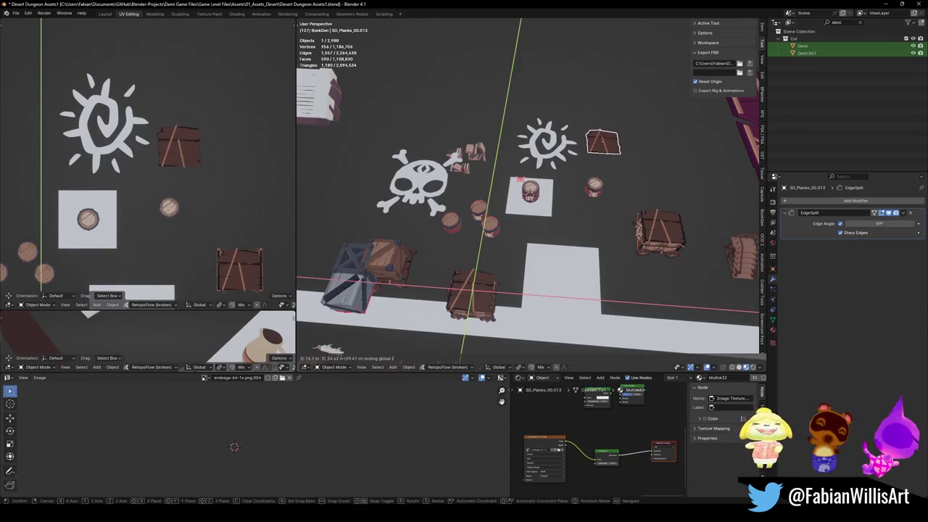
click(619, 141)
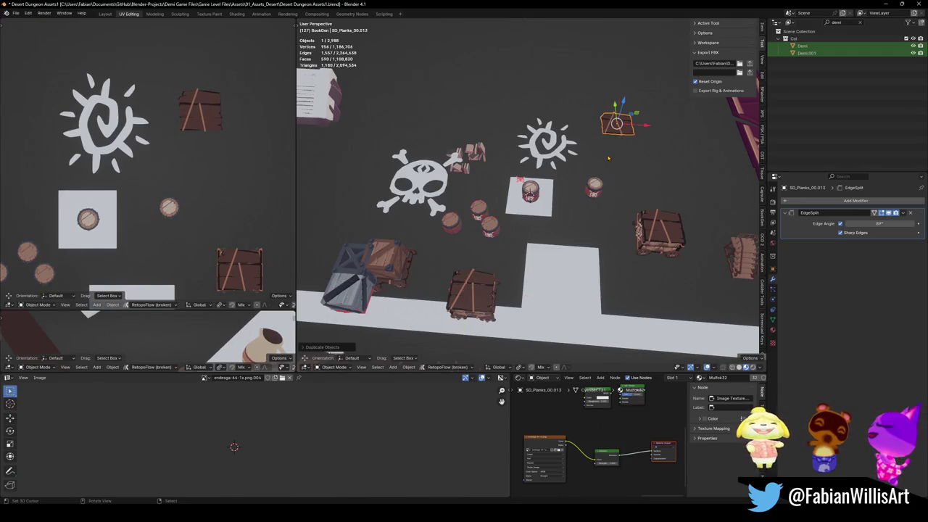
key(KP_Decimal)
key(KP_7)
scroll(567, 205, down, 3)
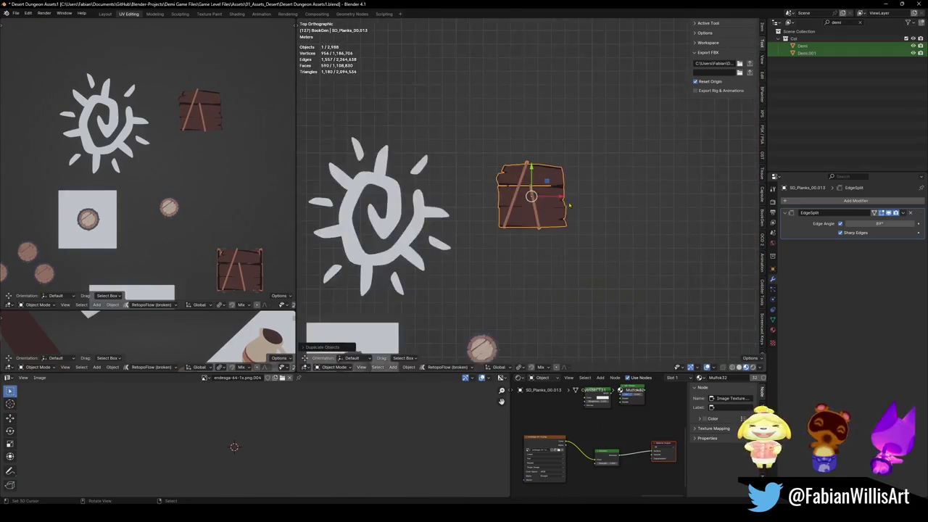
scroll(567, 205, down, 3)
scroll(562, 203, up, 3)
scroll(555, 200, up, 4)
- Delete the plank board's two diagonal battens in Edit Mode
key(Tab)
scroll(538, 229, up, 2)
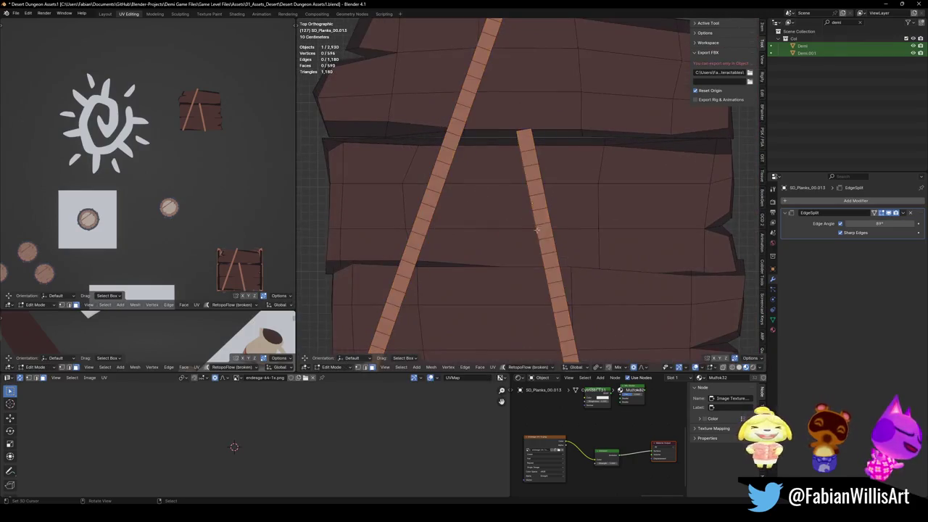
key(l)
key(l)
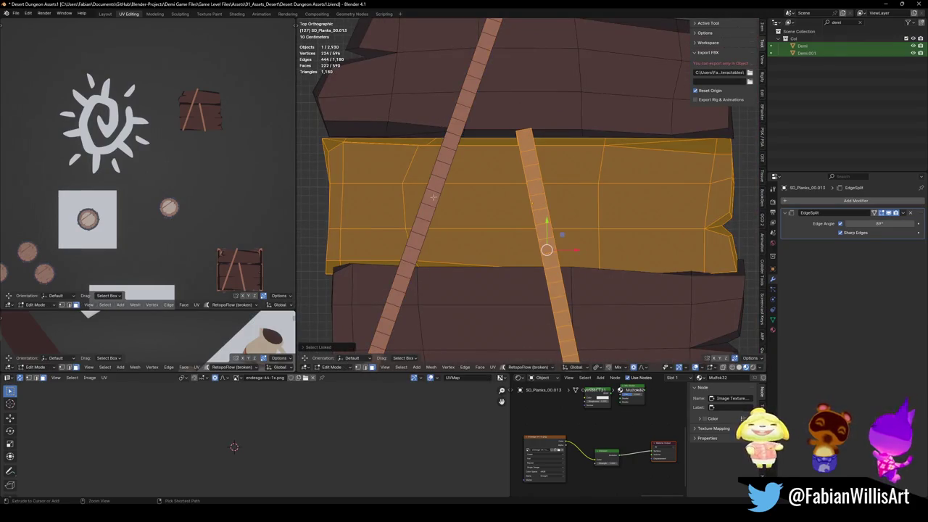
key(ctrl+z)
key(l)
key(x)
click(428, 190)
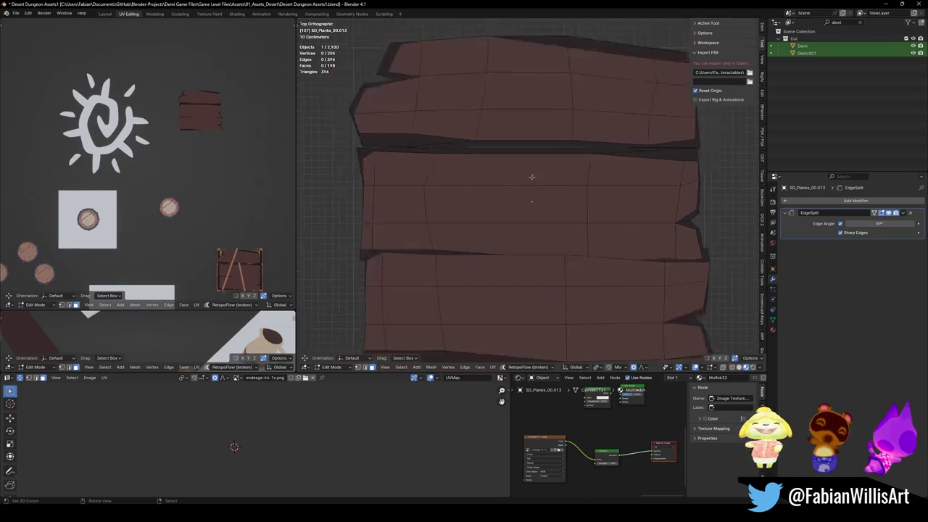
scroll(545, 182, down, 5)
key(Tab)
scroll(545, 182, up, 3)
scroll(536, 178, up, 3)
- Look over the scene and select the brown crate SD_Crate_00.005
key(alt+a)
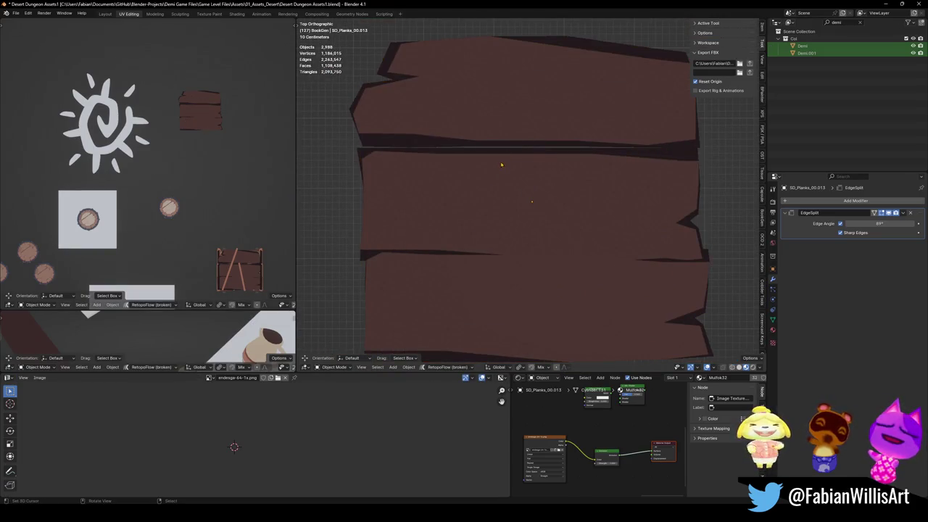
scroll(517, 174, down, 5)
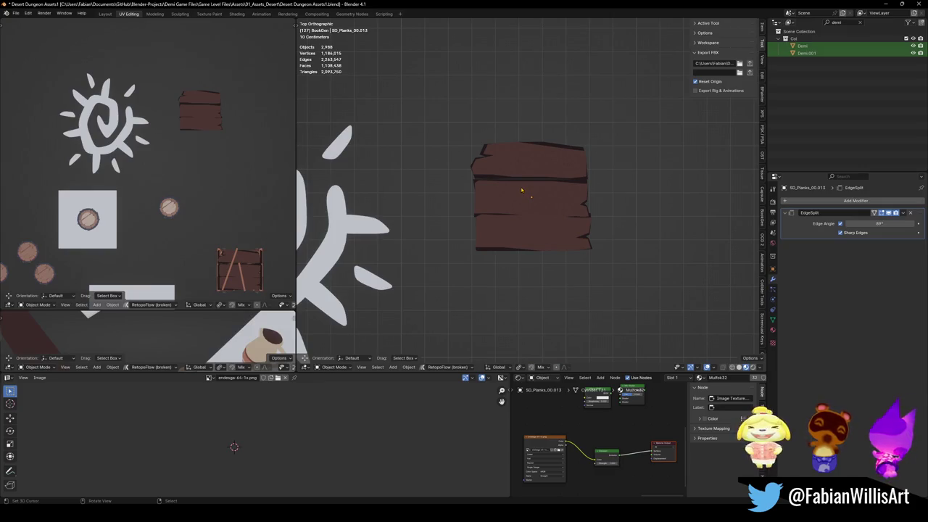
scroll(521, 188, down, 4)
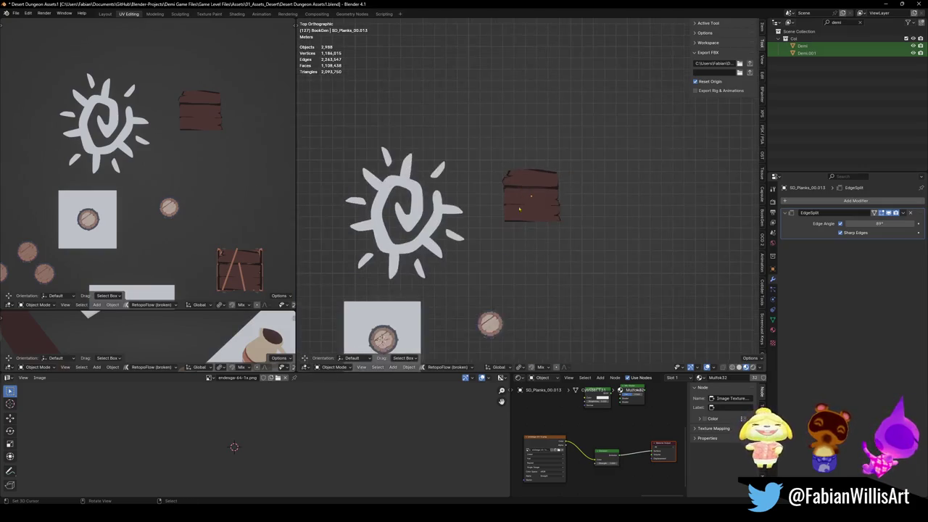
shift+middle_drag(521, 188, 506, 178)
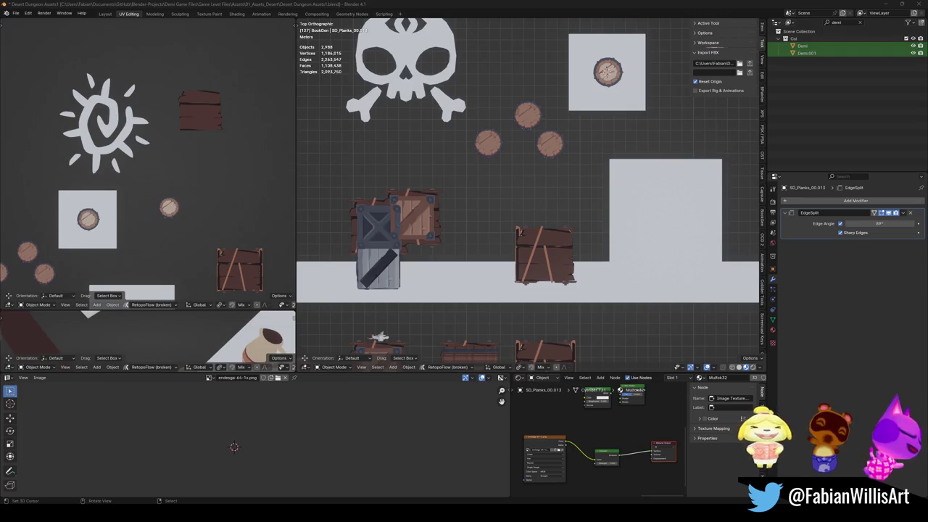
scroll(479, 197, up, 2)
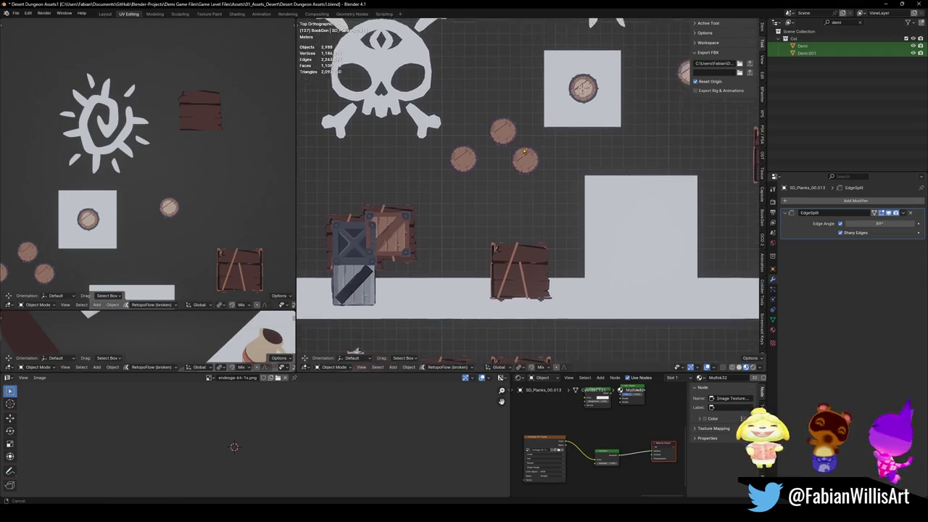
scroll(479, 197, up, 2)
scroll(532, 228, up, 4)
scroll(531, 229, down, 2)
mouse_move(531, 228)
middle_down()
mouse_move(504, 244)
mouse_move(529, 218)
middle_up()
click(503, 244)
click(530, 211)
- Move the brown crate beside the barrels, then delete it and save the file
key(g)
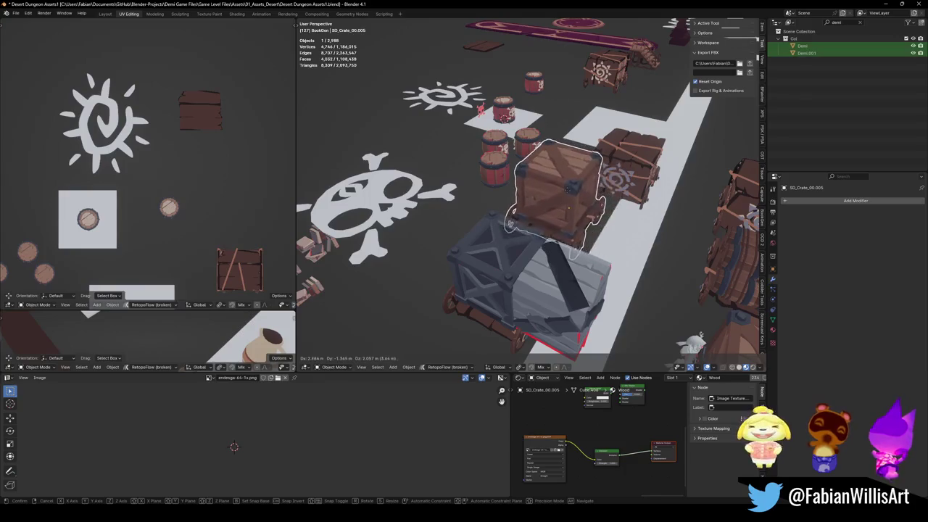
click(569, 293)
key(Delete)
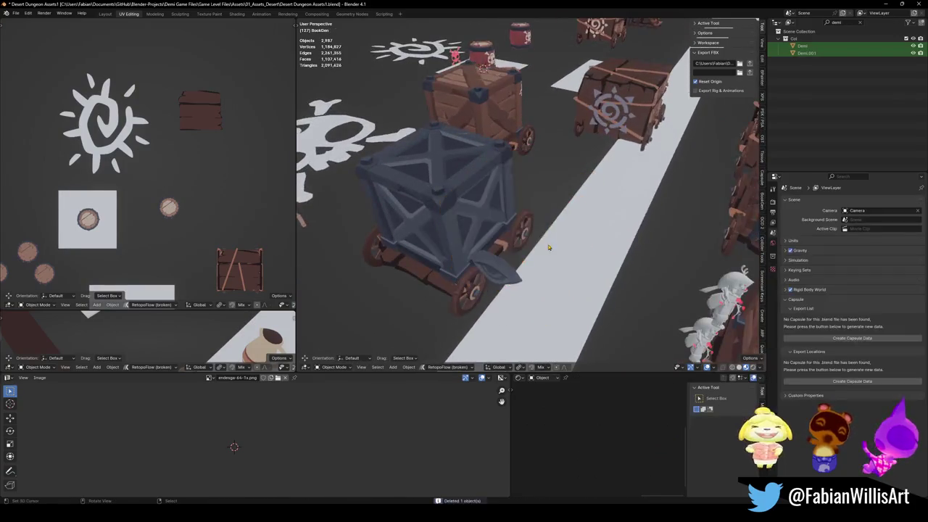
mouse_move(574, 247)
middle_down()
mouse_move(500, 268)
mouse_move(297, 250)
mouse_move(406, 239)
middle_up()
key(ctrl+s)
- Centre the view on the wooden plank and look straight down on it from the top
scroll(464, 217, up, 5)
mouse_move(464, 217)
middle_down()
mouse_move(522, 215)
mouse_move(559, 246)
middle_up()
scroll(523, 215, down, 5)
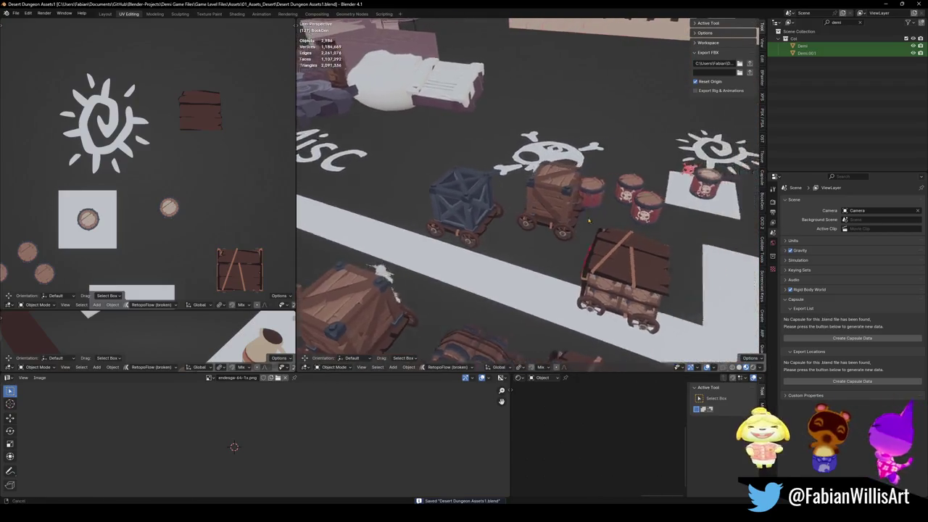
shift+middle_drag(634, 191, 580, 251)
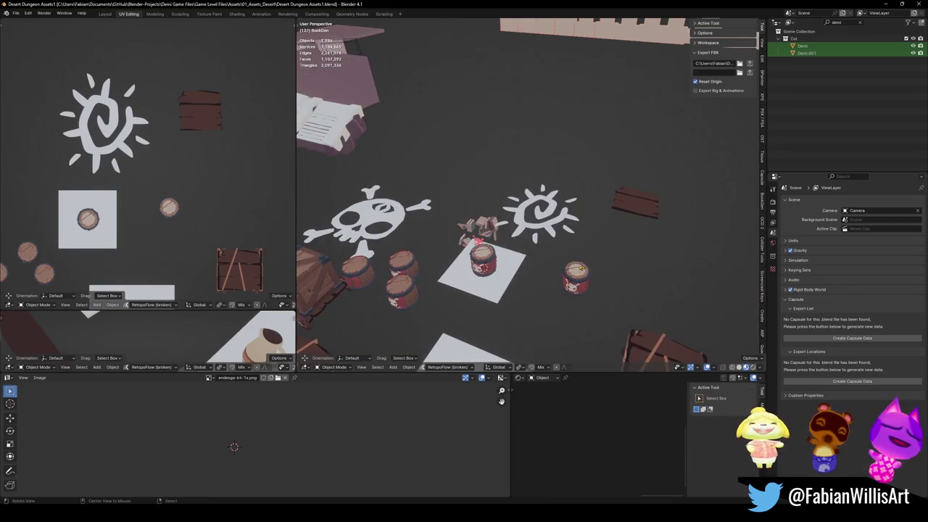
alt+middle_click(630, 202)
scroll(551, 210, up, 3)
scroll(549, 216, up, 2)
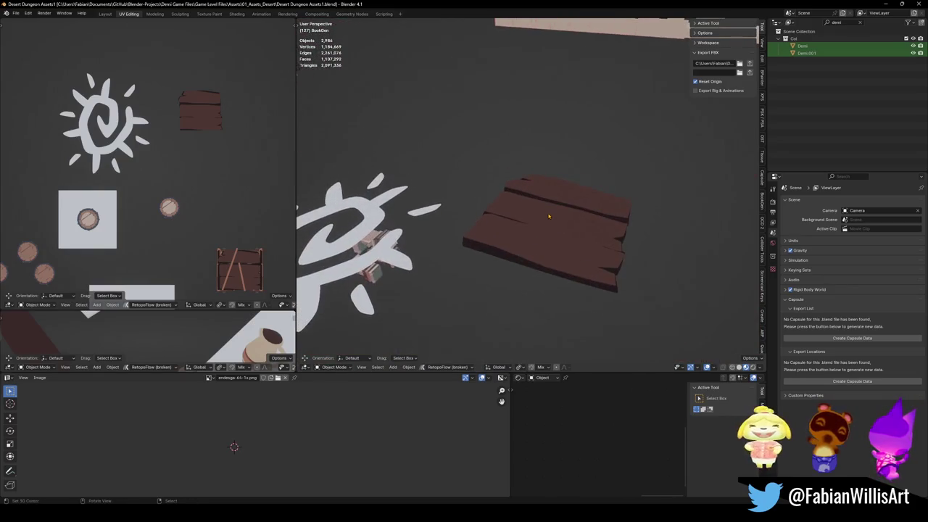
key(KP_7)
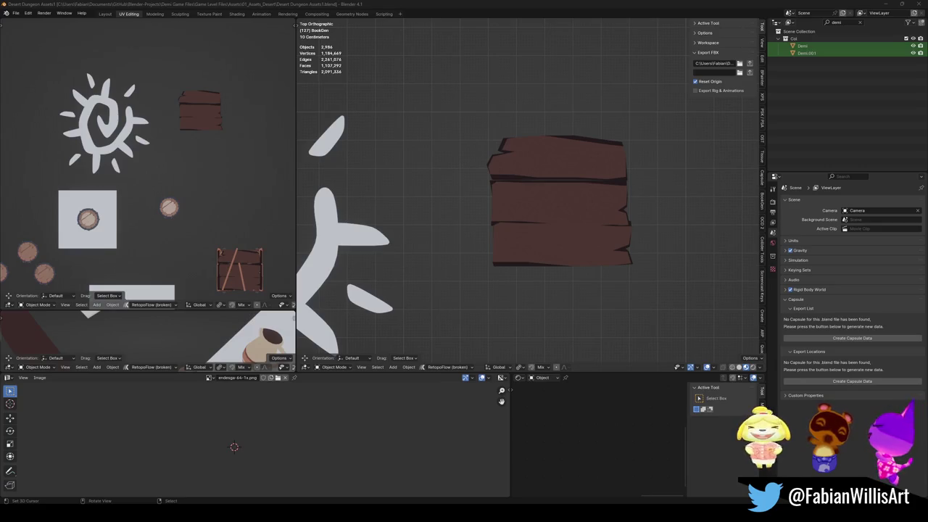
scroll(411, 193, down, 6)
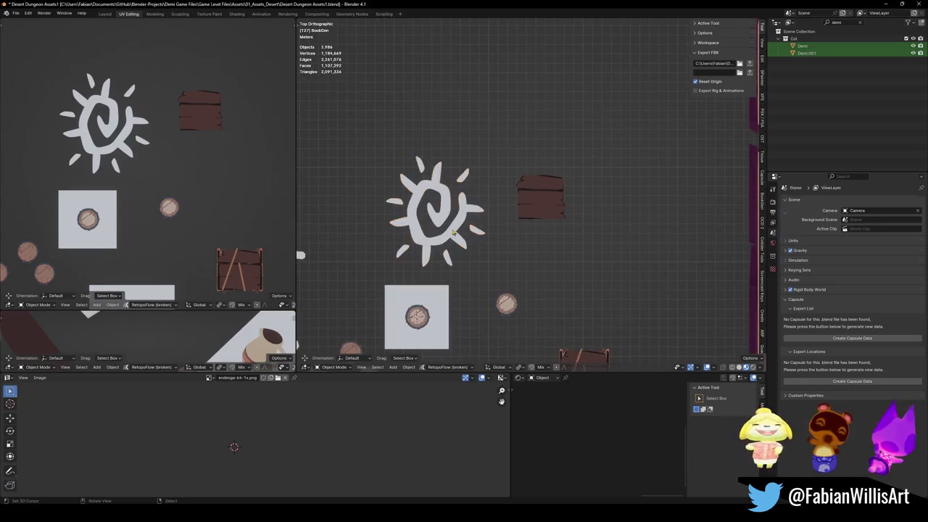
- Shrink the sun emblem, place it on the wooden plank and raise it along Z
click(460, 241)
key(s)
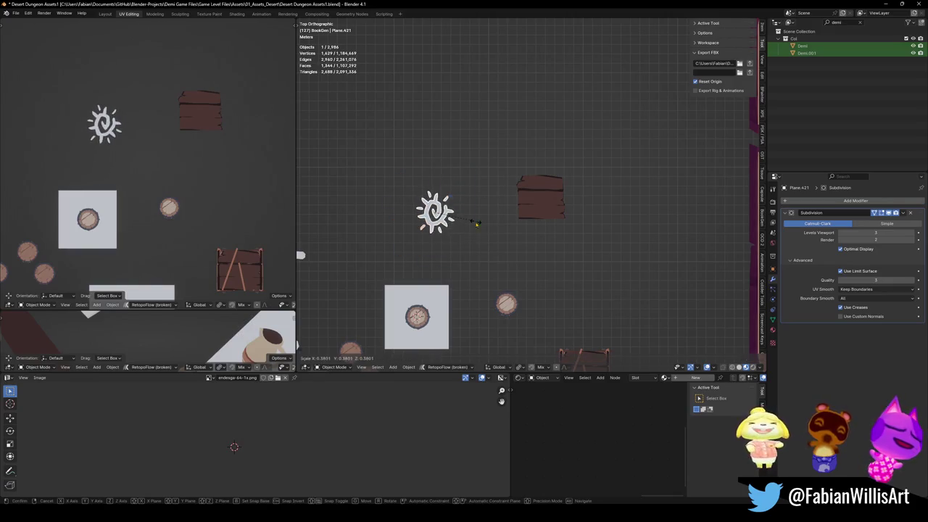
click(446, 221)
key(g)
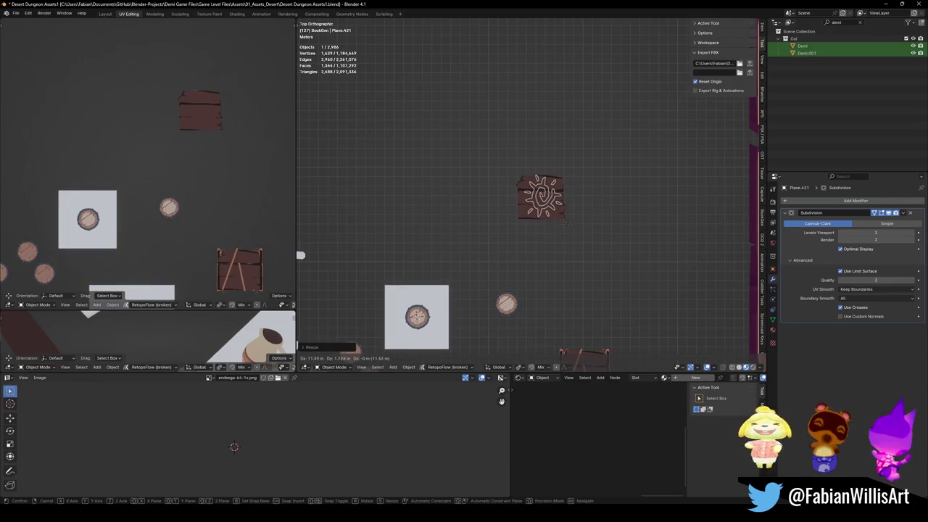
click(561, 222)
middle_drag(561, 221, 551, 203)
key(g)
key(z)
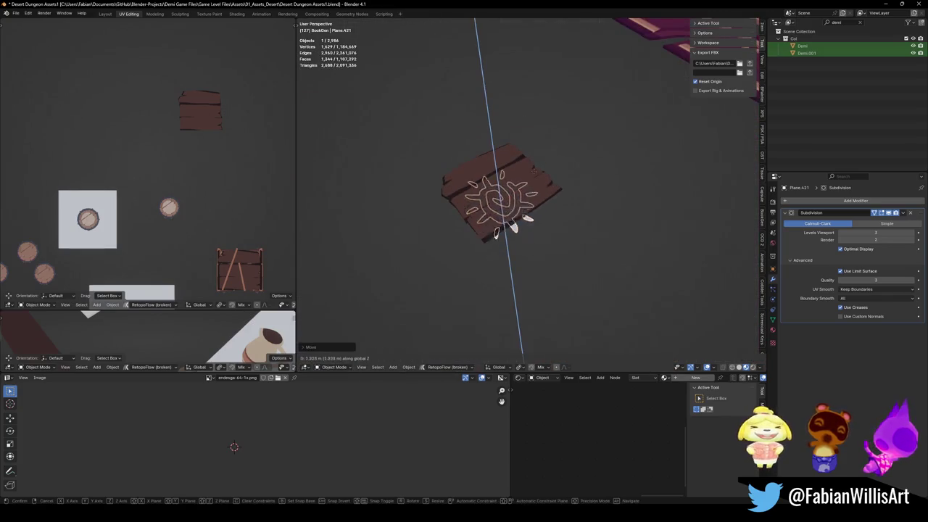
click(540, 156)
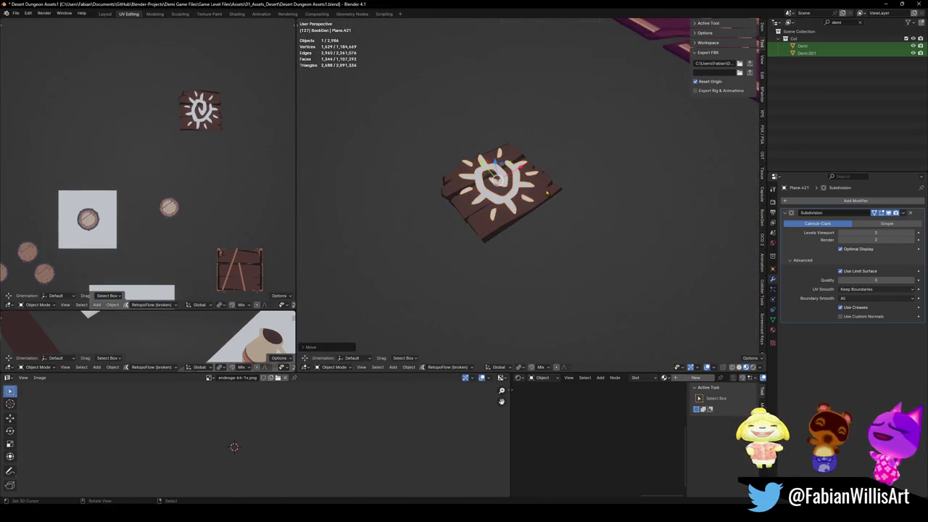
- Scale the plank up about 1.3 times, view it from above, and reselect it
click(547, 191)
key(s)
click(560, 184)
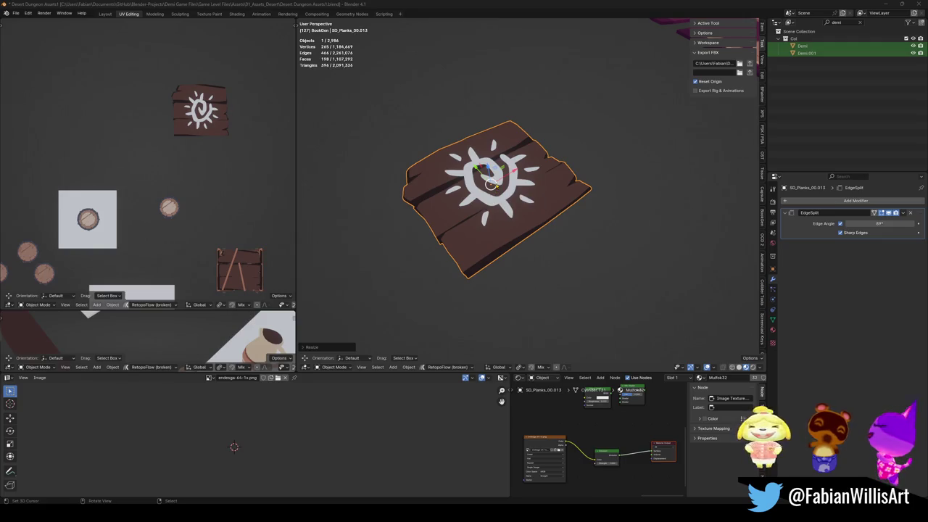
scroll(492, 184, up, 1)
scroll(534, 198, up, 3)
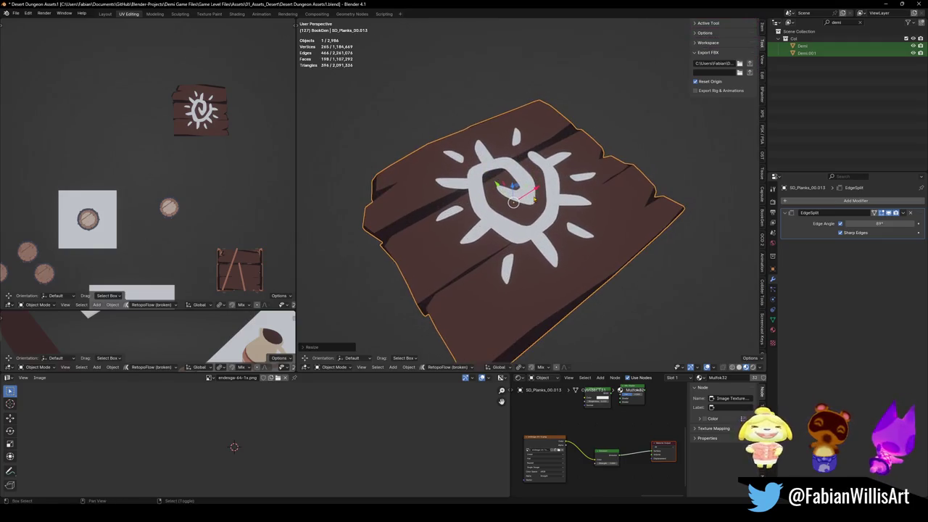
key(KP_7)
scroll(624, 192, down, 5)
key(alt+a)
click(562, 208)
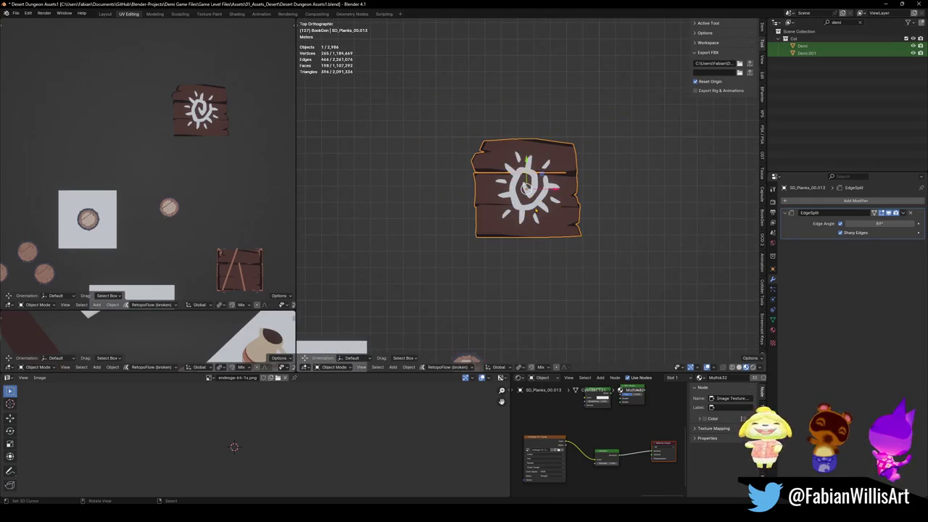
- Add a plane over the sign and scale it up
key(shift+a)
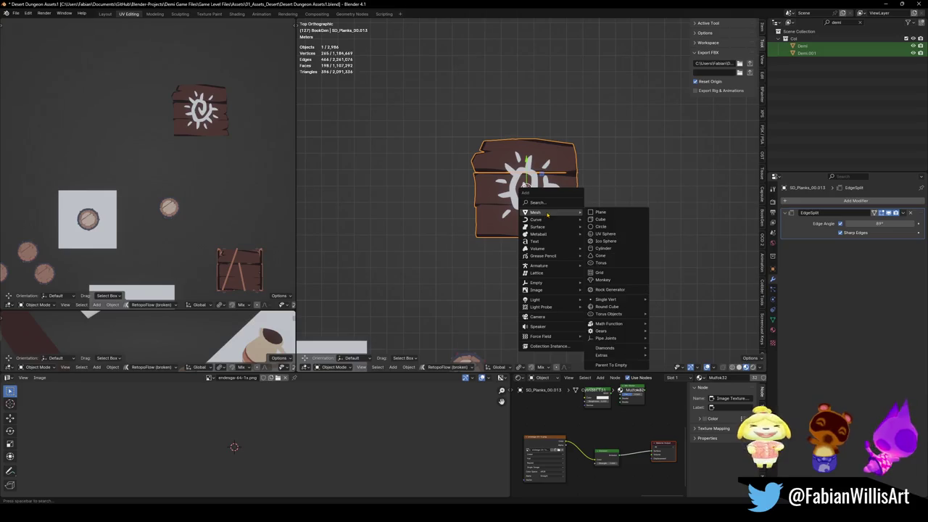
click(609, 216)
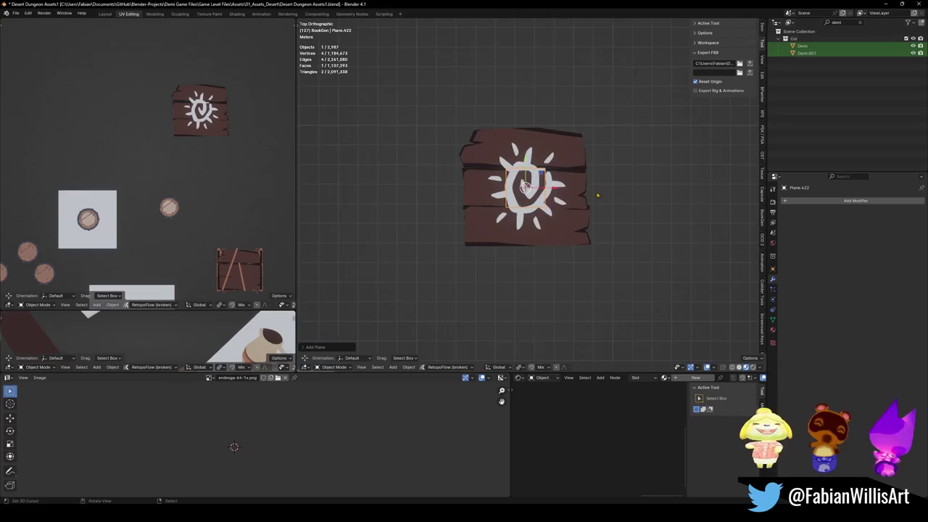
key(s)
click(682, 196)
scroll(638, 196, down, 3)
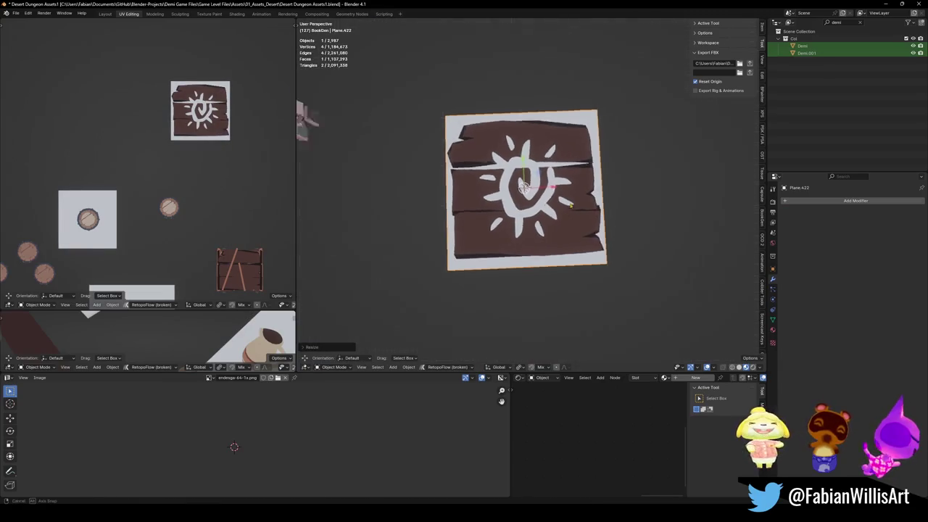
middle_drag(638, 195, 591, 196)
- Raise the plane along Z and give it a Mirror modifier for symmetric shaping
key(g)
key(z)
click(591, 197)
key(q)
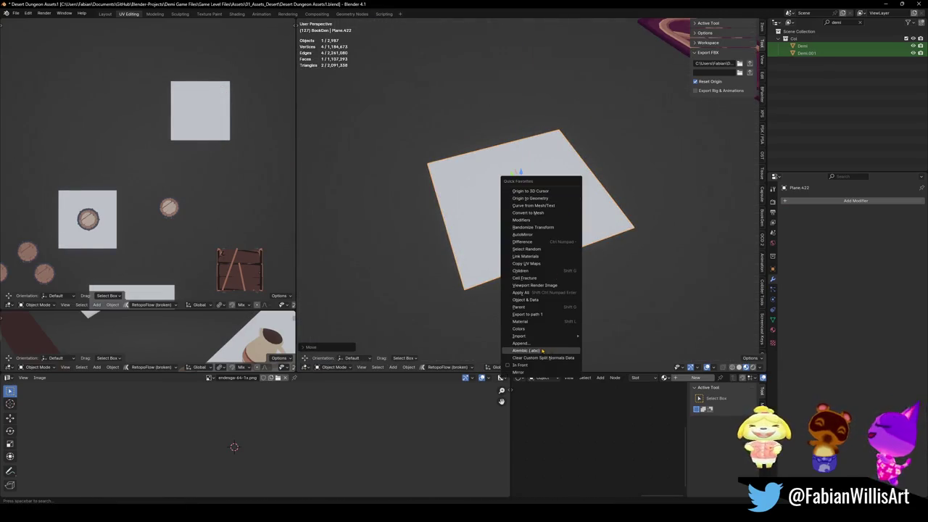
click(523, 235)
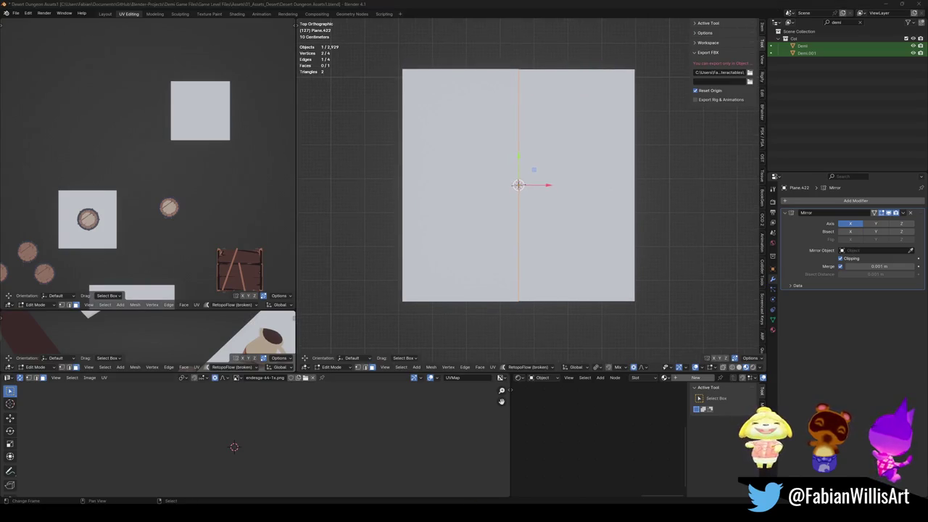
- Shift the top-right corner and pull the bottom-right corner into a shield point
shift+middle_drag(640, 72, 615, 149)
click(613, 147)
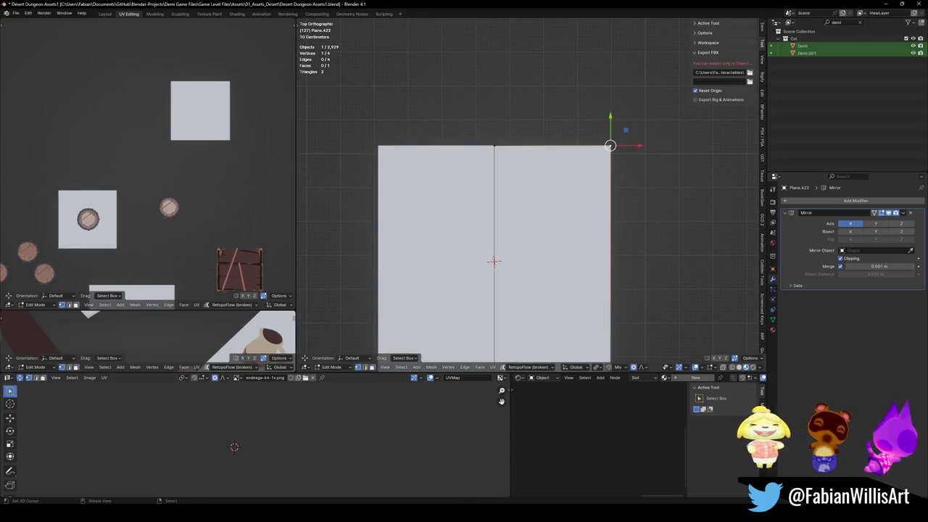
key(g)
click(623, 182)
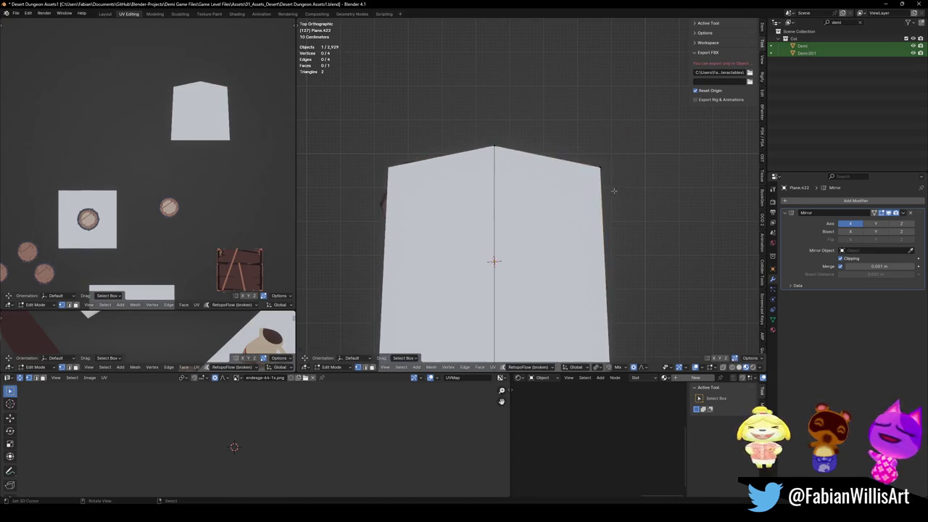
scroll(623, 181, down, 2)
click(586, 288)
key(g)
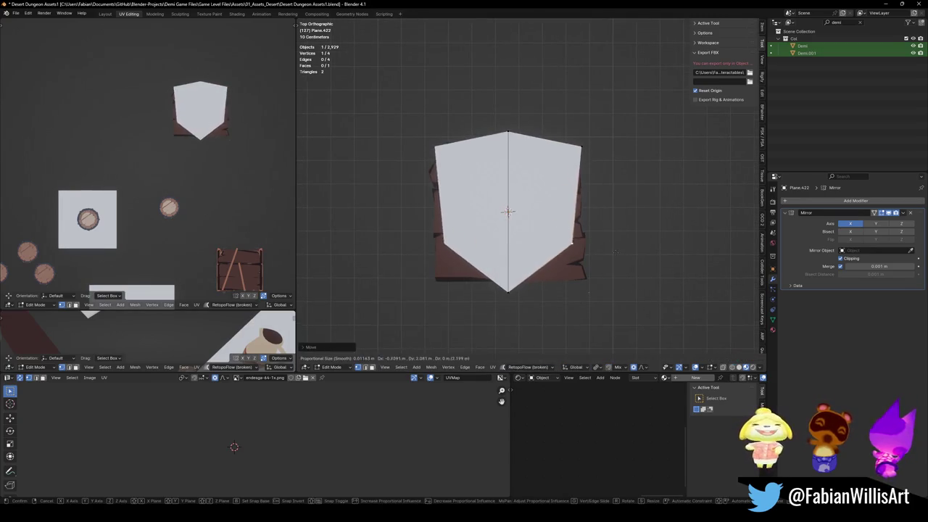
click(611, 253)
click(610, 251)
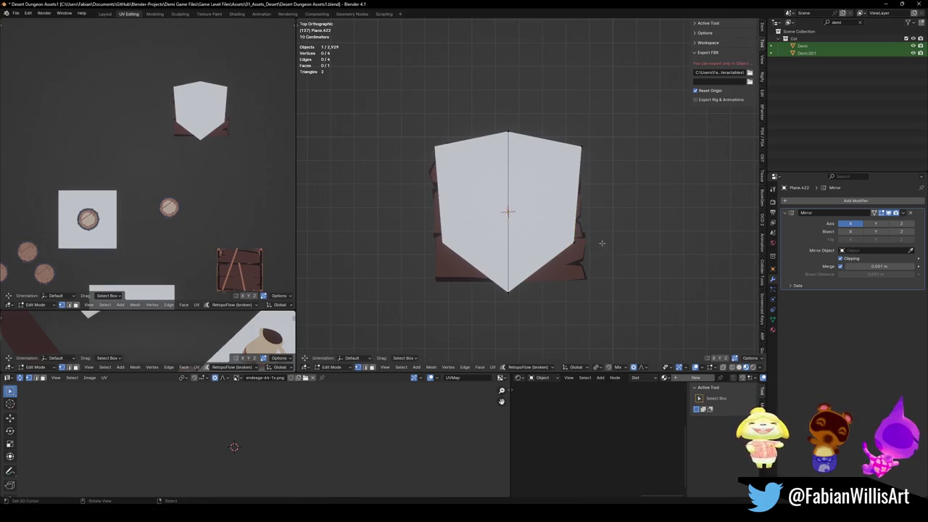
- Knife a horizontal cut from the centre line to the right edge and adjust its new point
key(k)
click(507, 212)
click(581, 206)
key(Return)
key(g)
click(603, 195)
- Knife a vertical cut through the shield half and reposition its top and bottom points
key(k)
click(545, 133)
click(542, 270)
key(Return)
key(g)
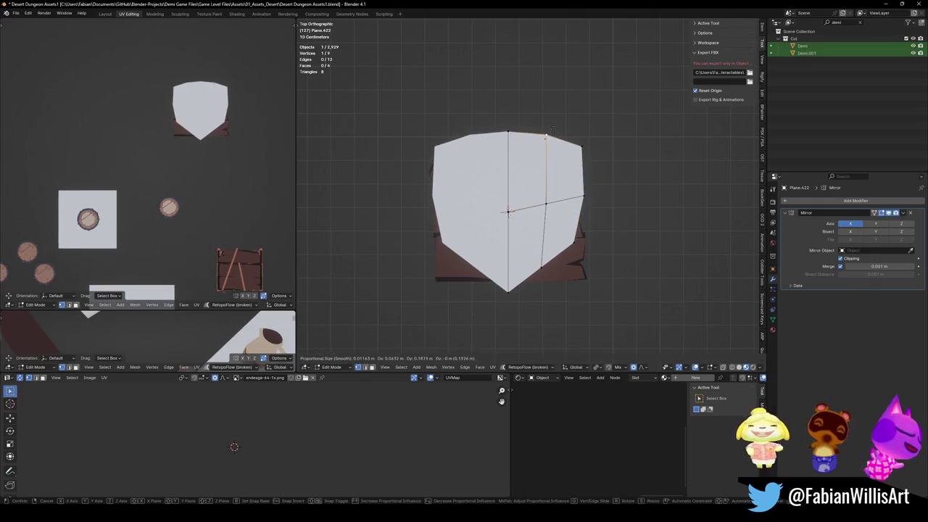
click(546, 133)
click(541, 268)
key(g)
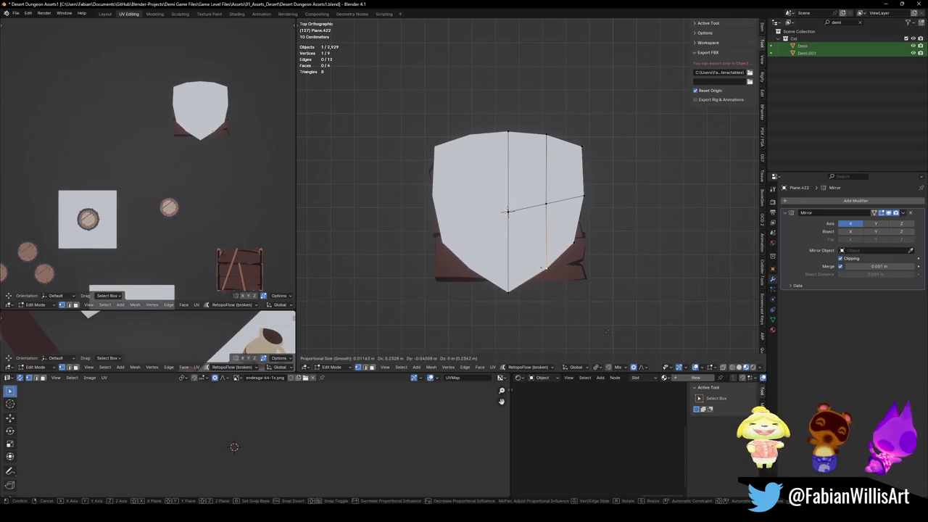
click(560, 317)
- Relax the lower-right outline edges and move the bottom tip along Y
key(2)
click(525, 285)
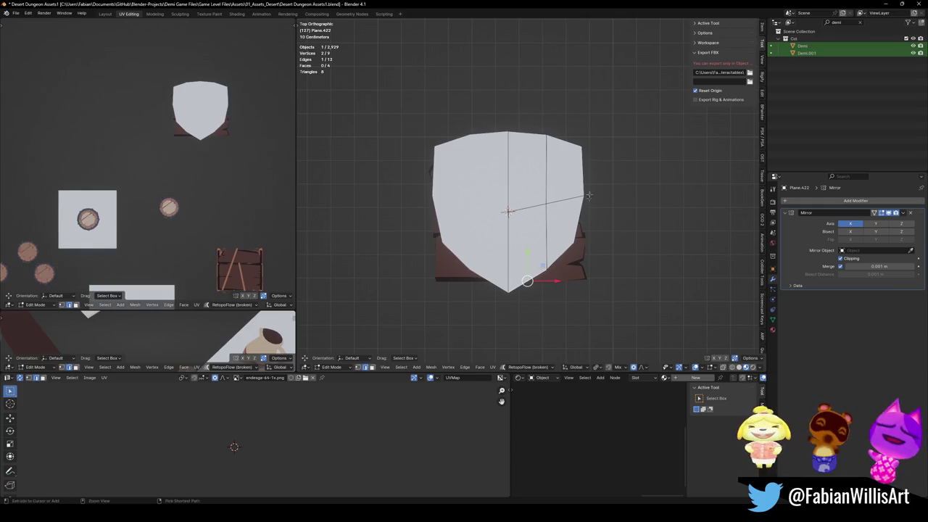
right_click(590, 198)
click(569, 188)
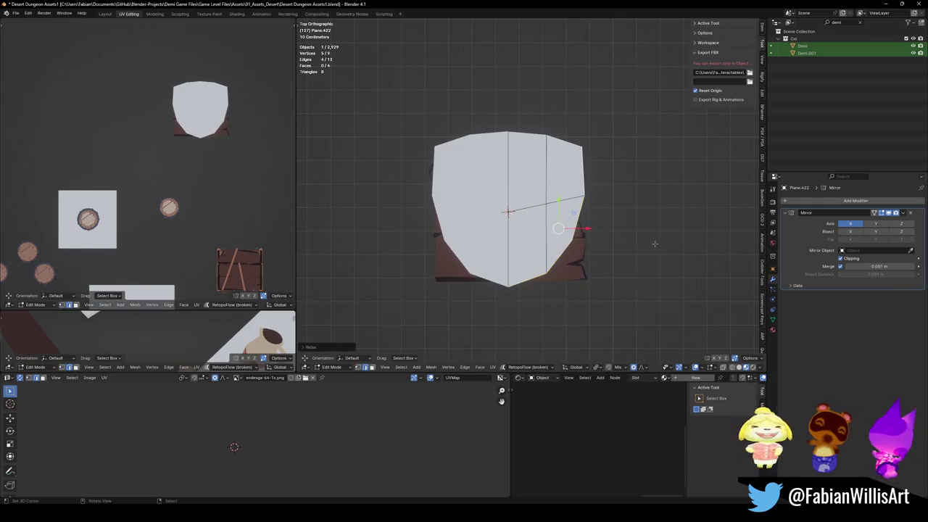
key(1)
click(509, 288)
key(g)
key(y)
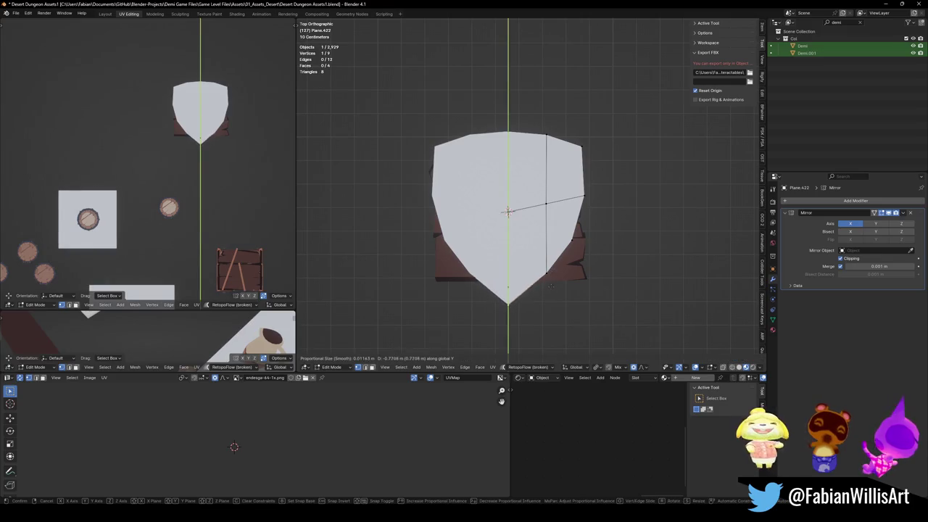
click(551, 288)
- Add a vertical edge loop right of centre and relax the right-side edges
key(ctrl+r)
click(571, 255)
key(alt+a)
shift+click(564, 139)
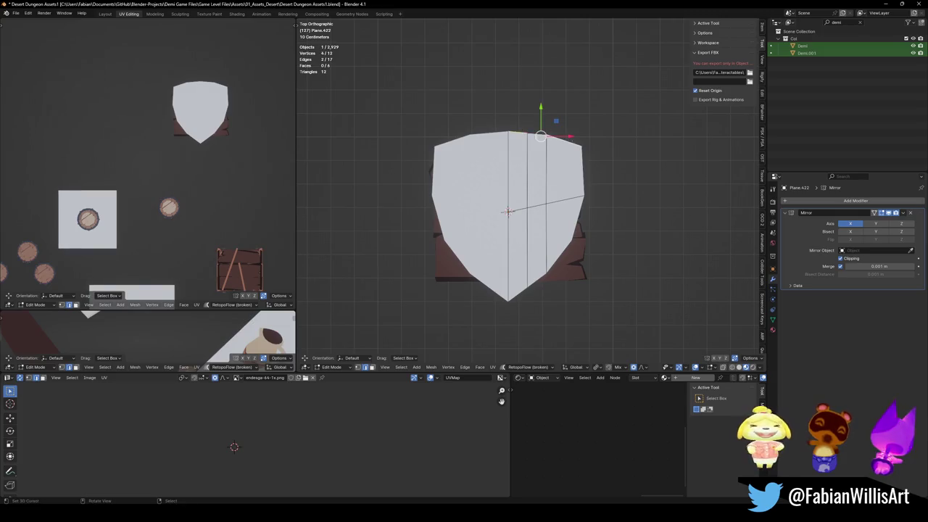
key(q)
click(570, 173)
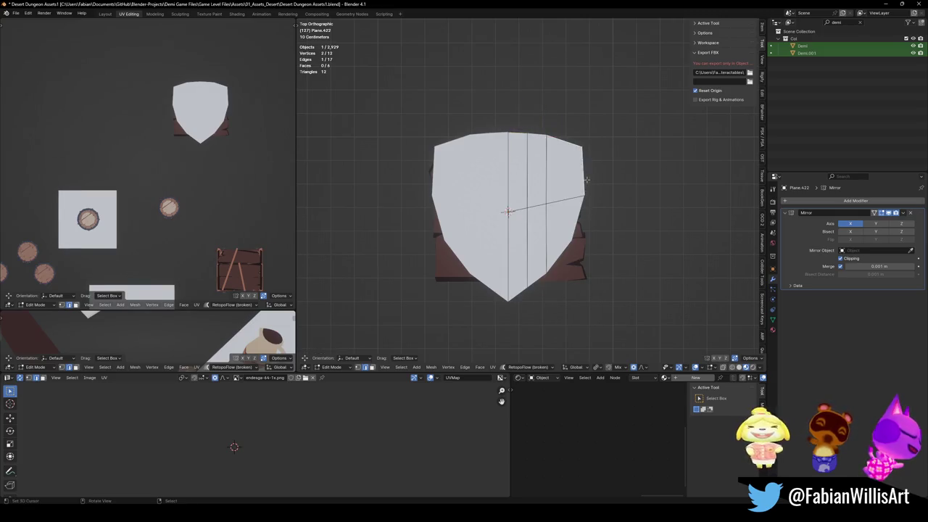
shift+click(584, 156)
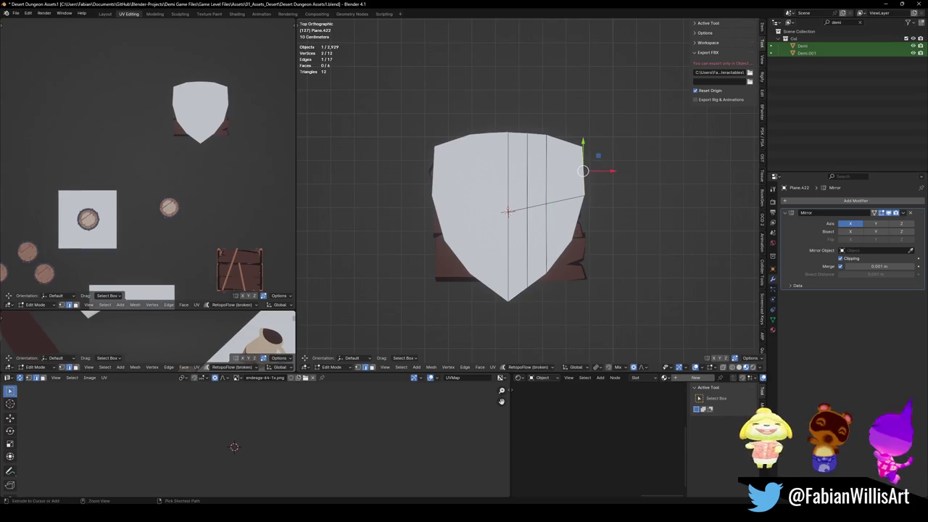
key(q)
click(522, 294)
- Reposition the bottom tip along Y and shift the top corner points inward
click(508, 289)
key(g)
key(y)
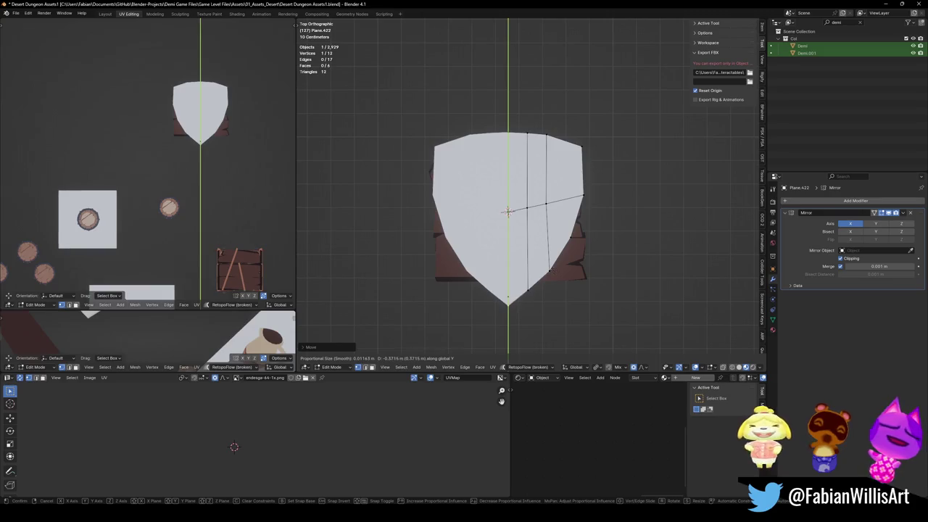
click(508, 211)
key(g)
key(x)
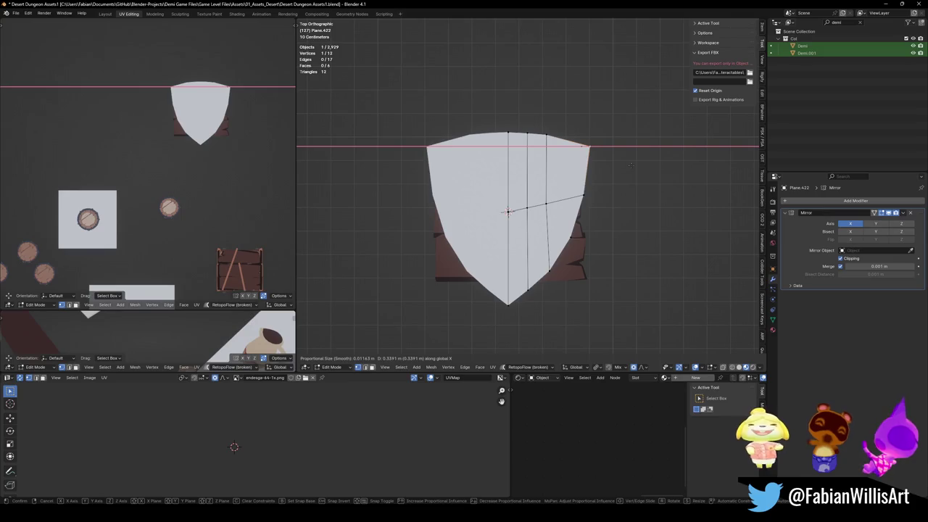
key(x)
key(x)
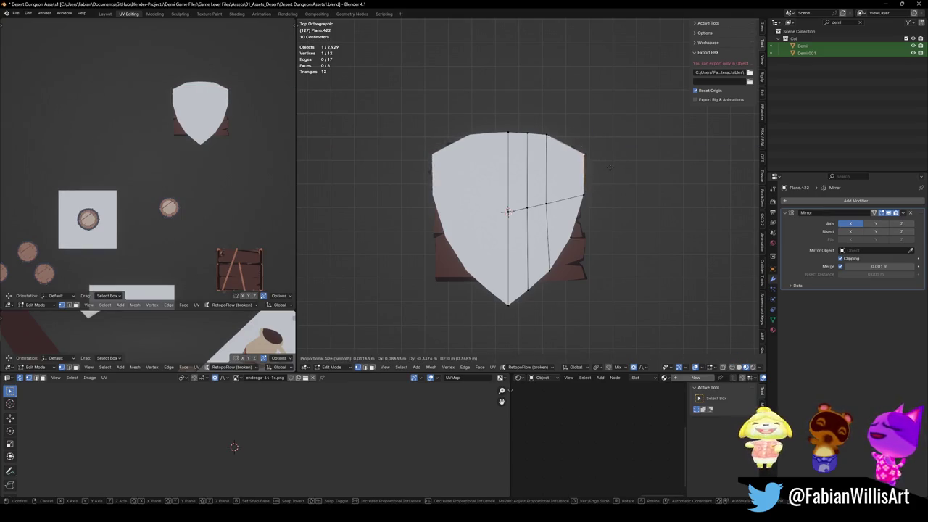
click(571, 149)
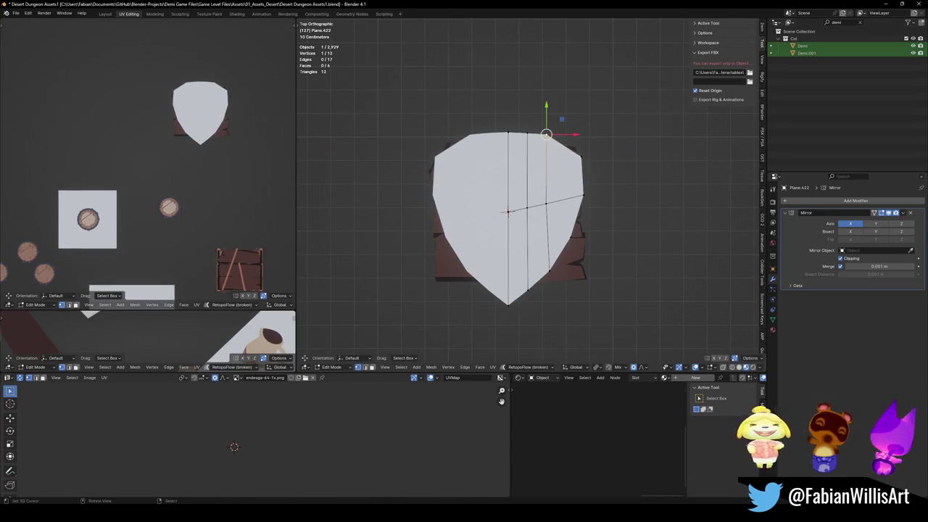
- Select the shortest path along the right edge and relax its vertices
alt+click(548, 138)
right_click(521, 127)
click(508, 218)
click(581, 204)
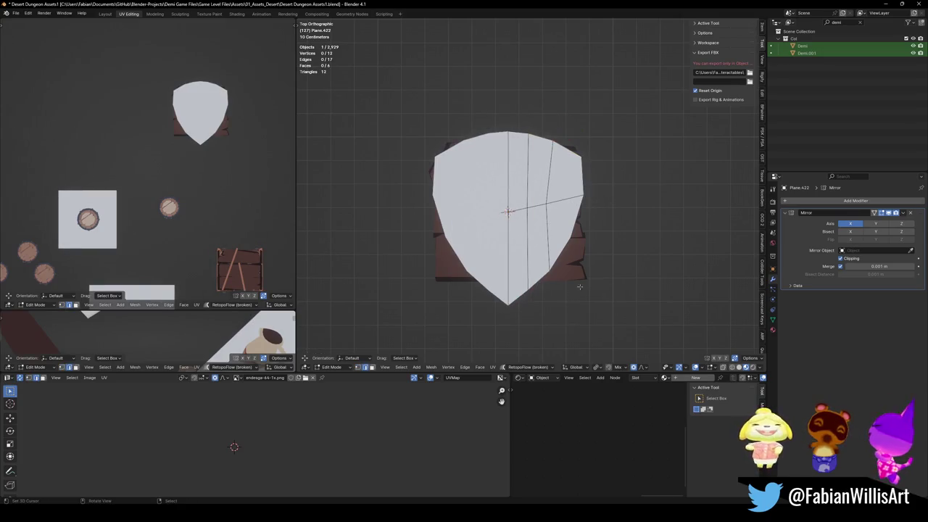
click(582, 153)
ctrl+click(508, 303)
key(q)
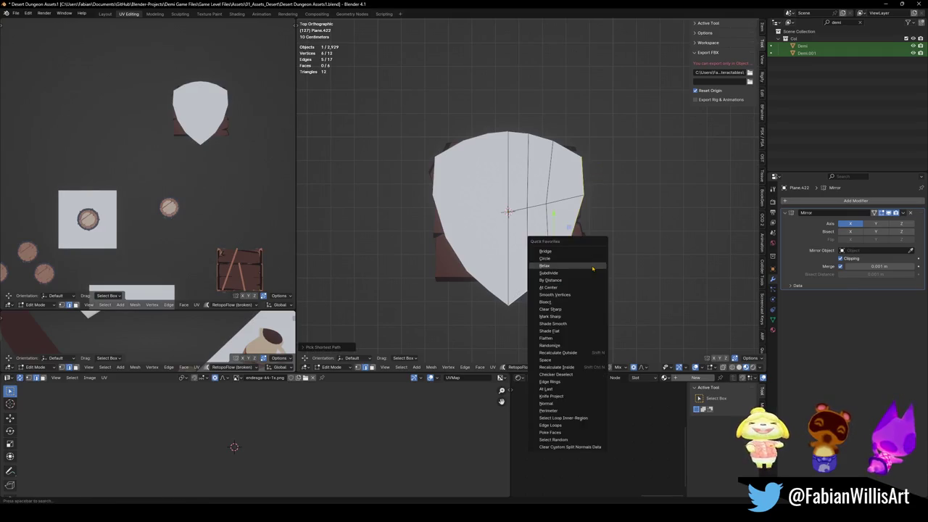
click(593, 268)
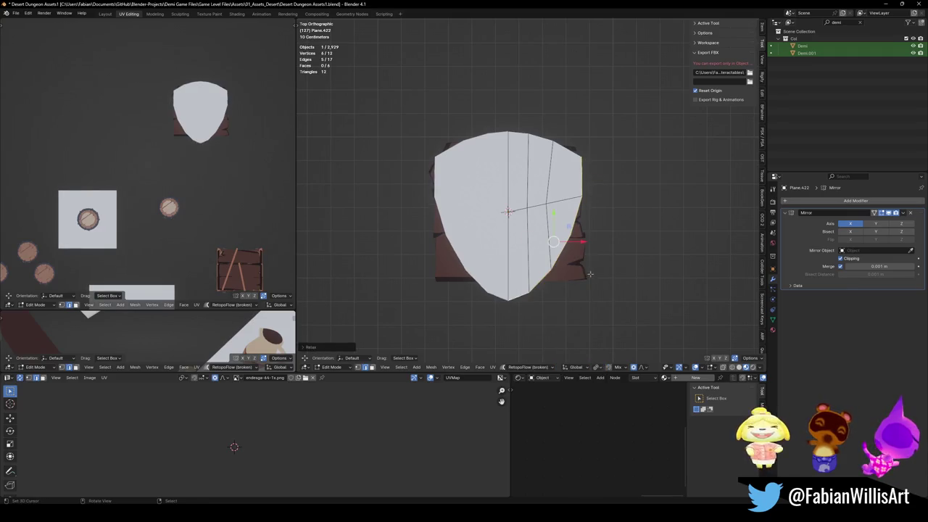
- Move the bottom tip vertex along Y and save the file
click(508, 302)
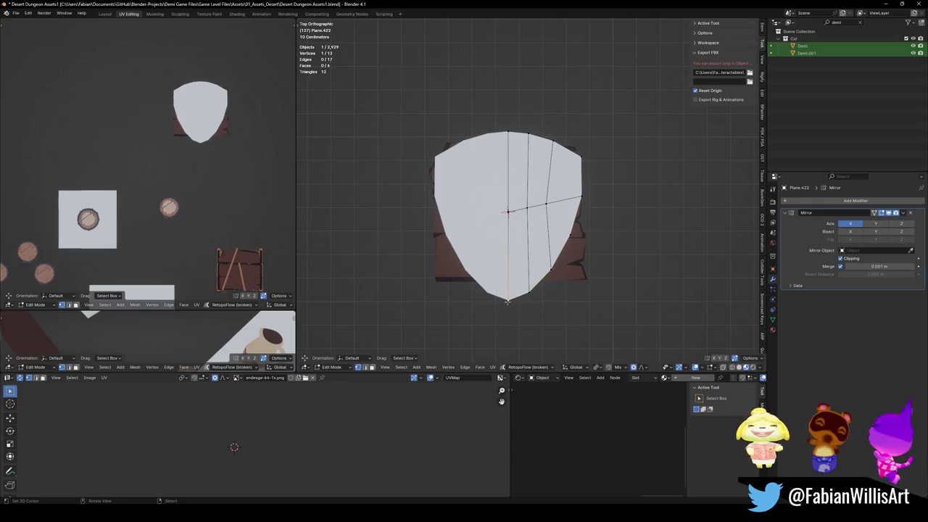
key(g)
key(y)
click(546, 292)
click(546, 292)
key(ctrl+s)
- Dissolve all of the shield half's faces into one, undoing and redoing to compare
key(a)
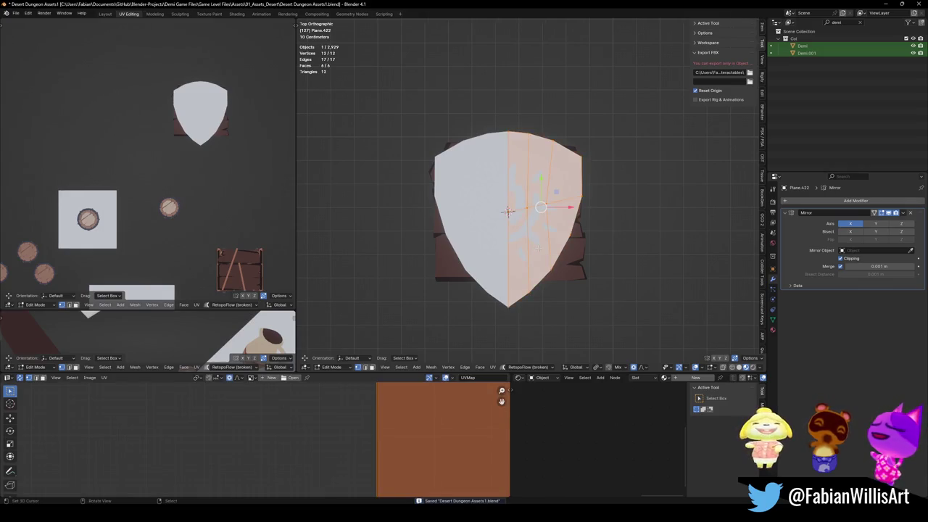
key(ctrl+x)
scroll(611, 227, up, 3)
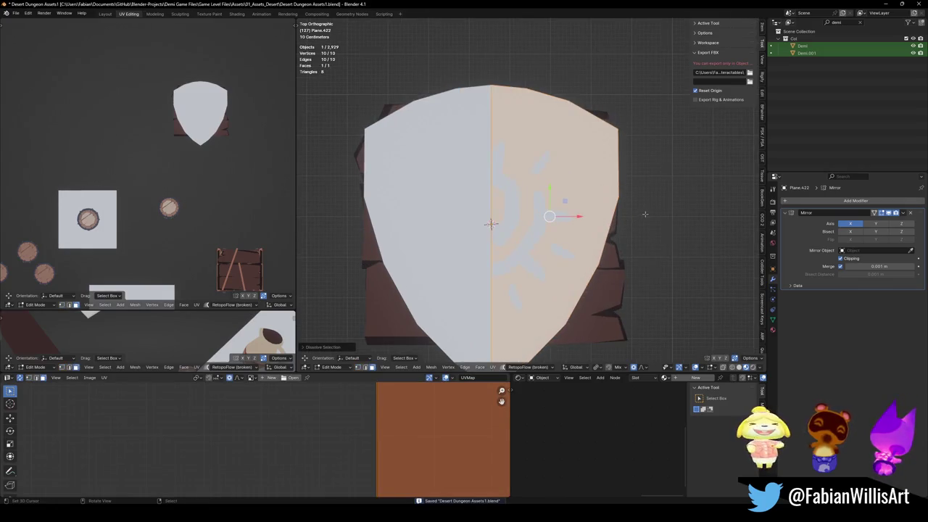
key(i)
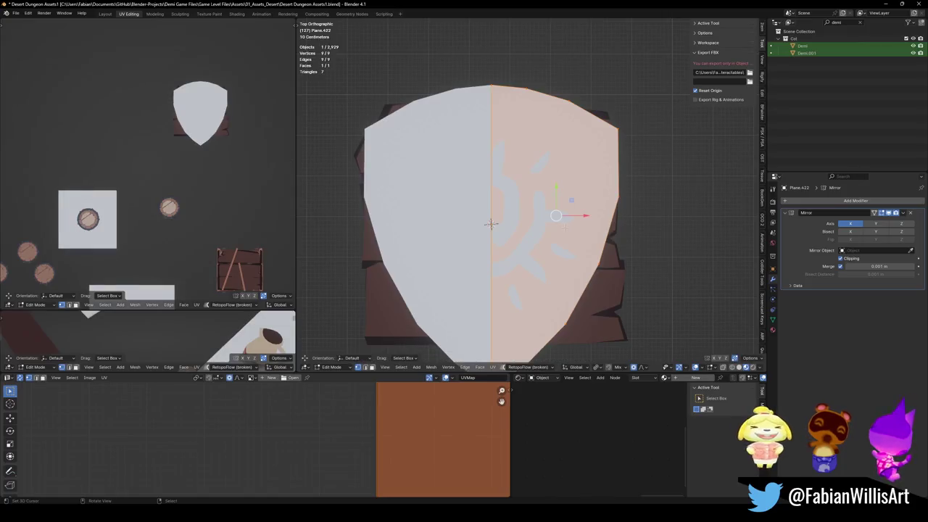
key(Escape)
key(ctrl+z)
key(ctrl+shift+z)
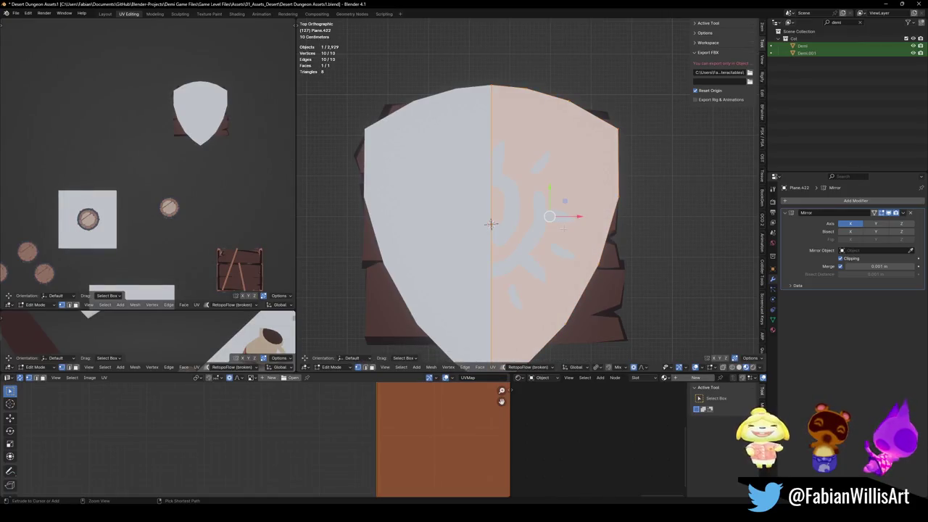
key(ctrl+z)
key(ctrl+shift+z)
key(ctrl+shift+z)
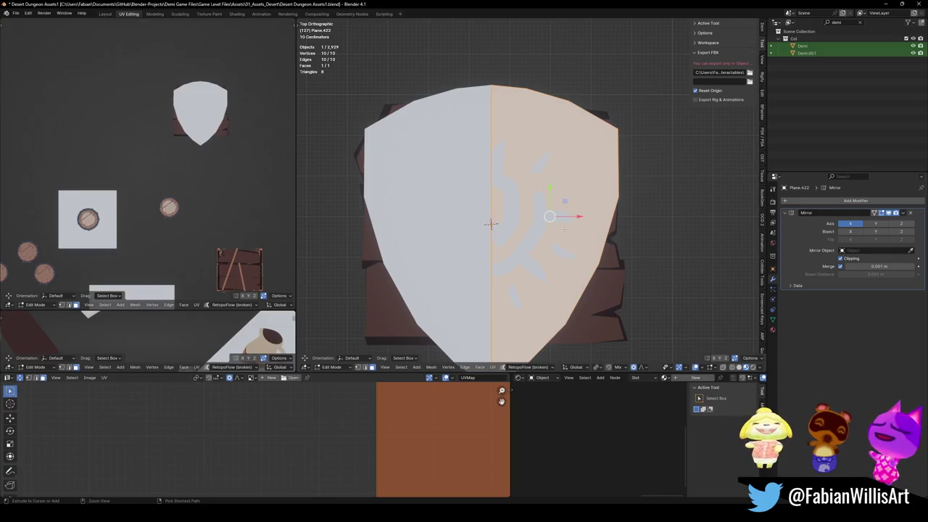
key(ctrl+z)
key(ctrl+shift+z)
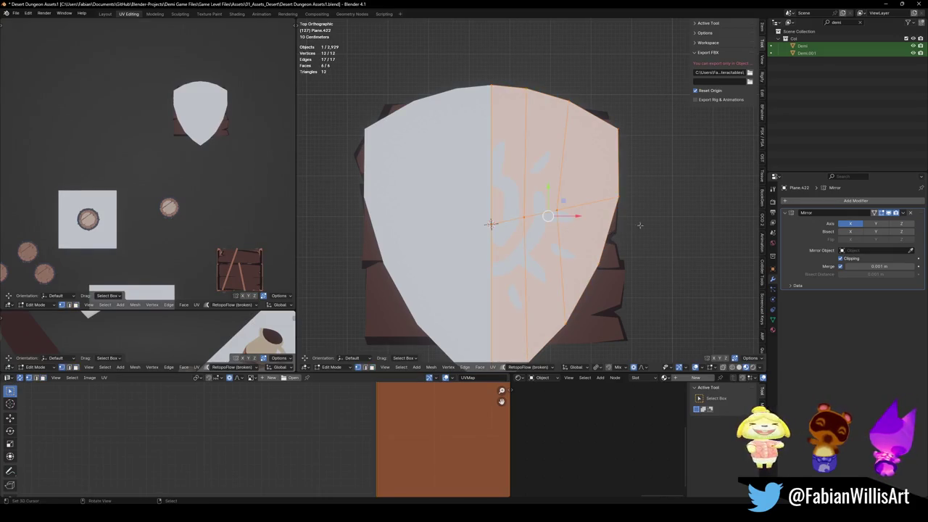
- Triangulate the faces and try an inset, cancelling it
key(i)
key(Escape)
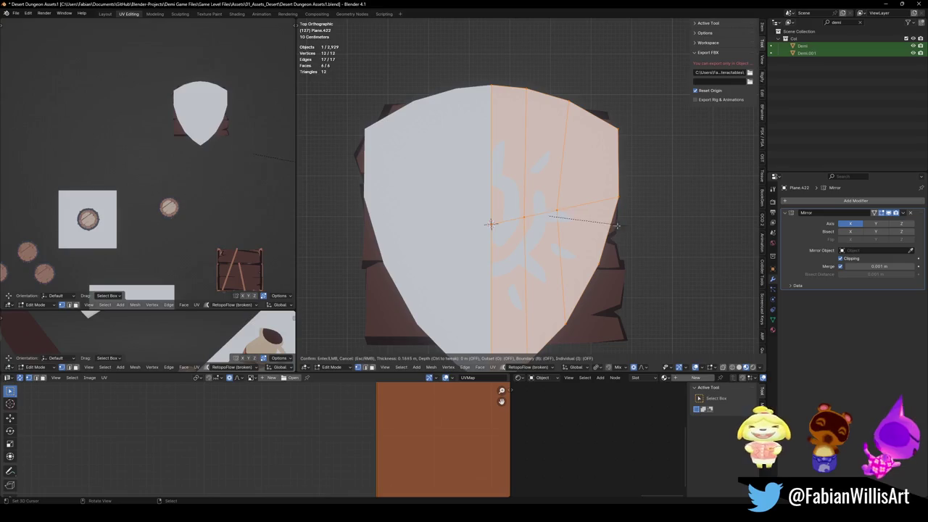
scroll(491, 224, down, 2)
key(ctrl+t)
key(i)
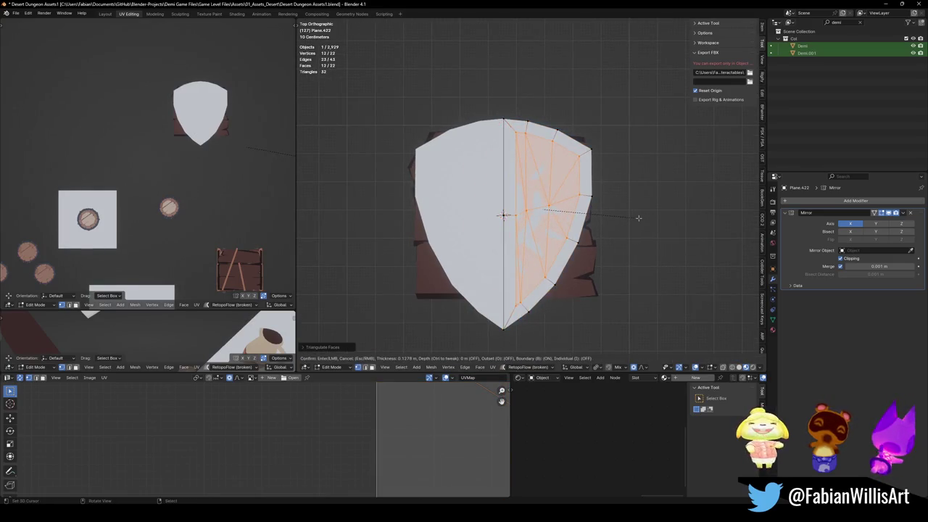
key(Escape)
- Dissolve the faces into a single face again and return to Object Mode
key(Tab)
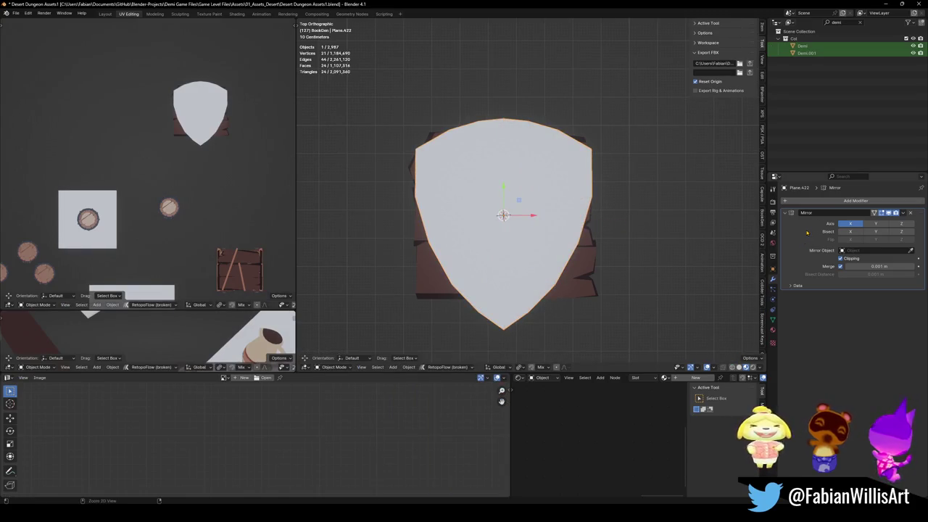
key(Tab)
key(ctrl+x)
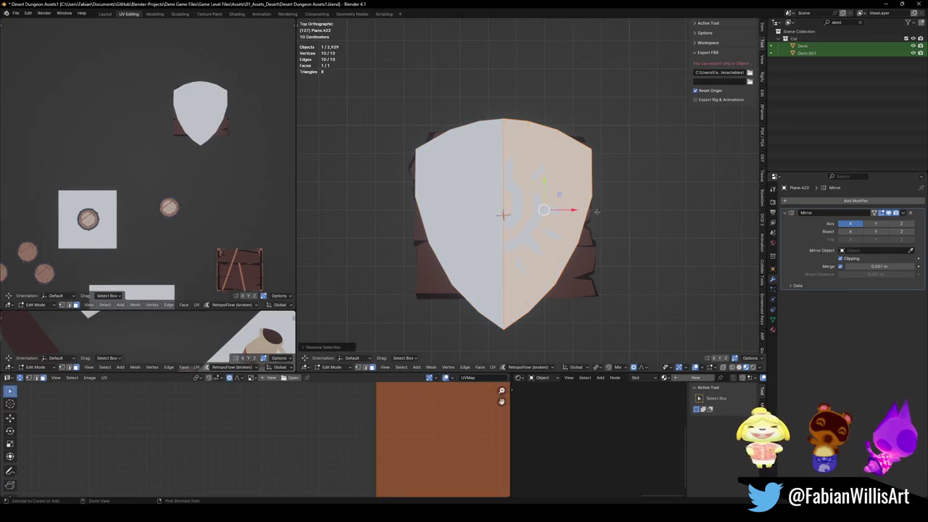
key(Tab)
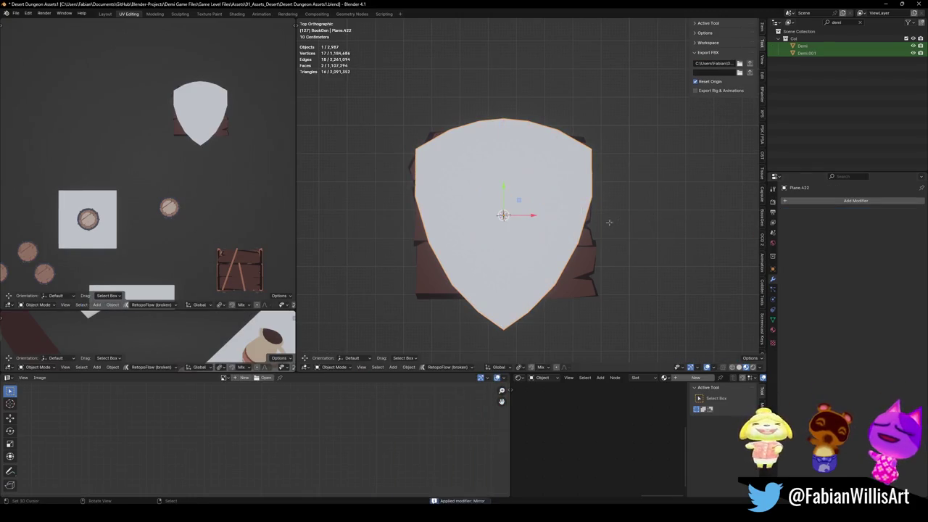
- Apply the Mirror modifier and dissolve the centre seam into one shield face
key(ctrl+a)
key(Tab)
key(alt+a)
key(a)
key(alt+a)
key(3)
key(a)
key(ctrl+x)
key(alt+a)
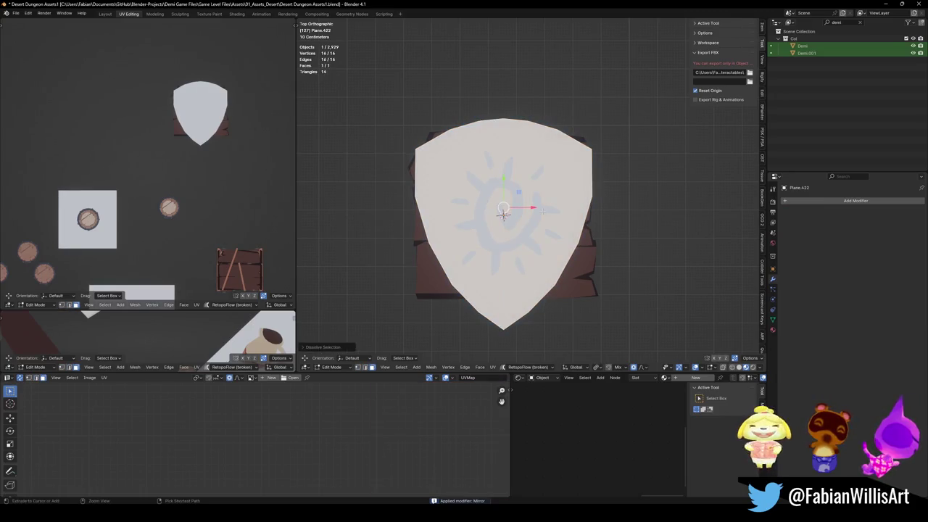
key(a)
- Inset the shield face to form the light rim
key(i)
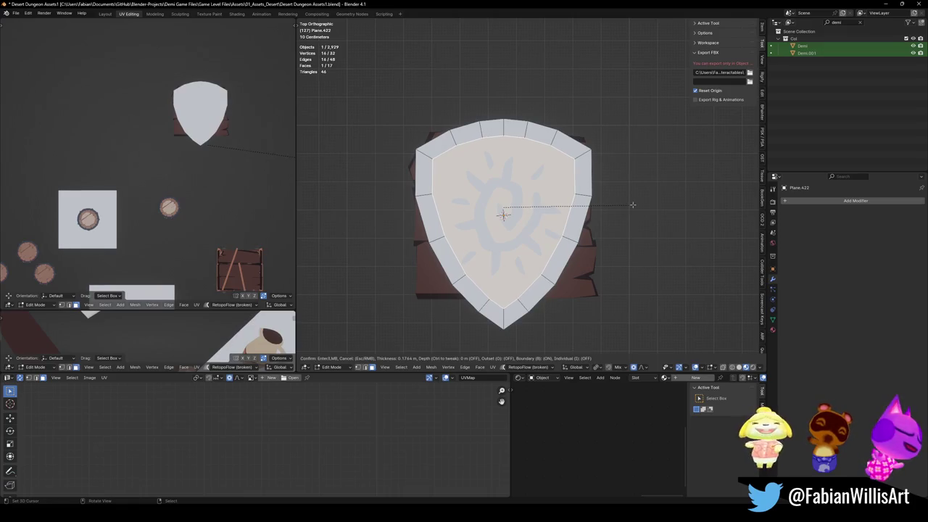
click(632, 206)
scroll(500, 214, up, 2)
key(x)
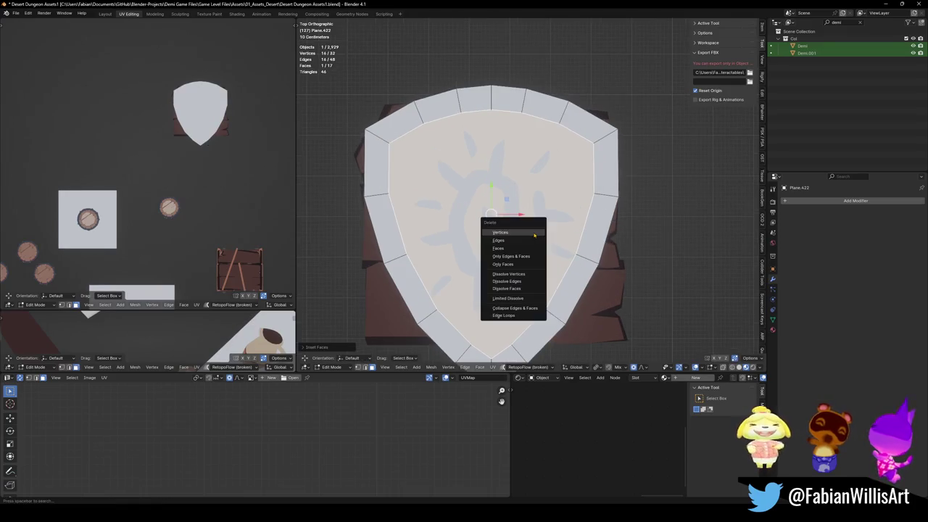
key(Escape)
middle_drag(497, 208, 485, 207)
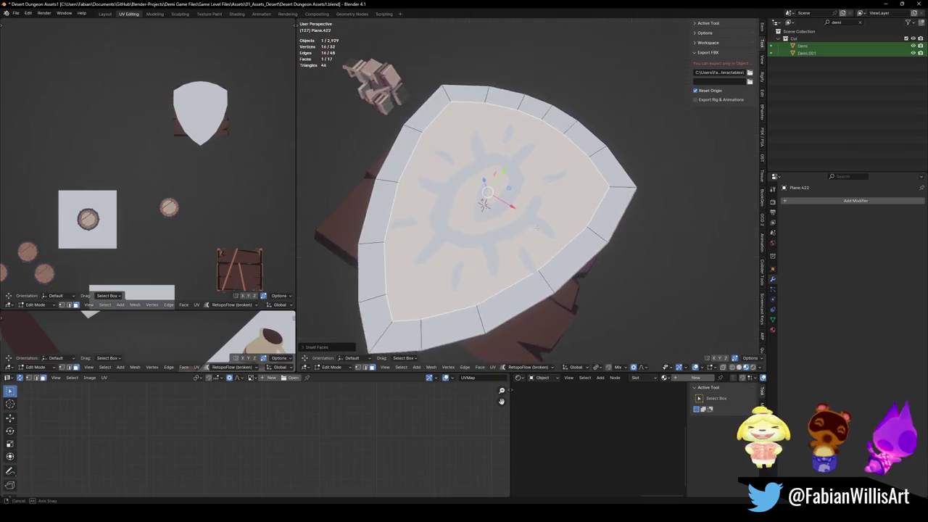
- Recess the inner face with an inward extrude and scale-down, then switch to the planks object
key(e)
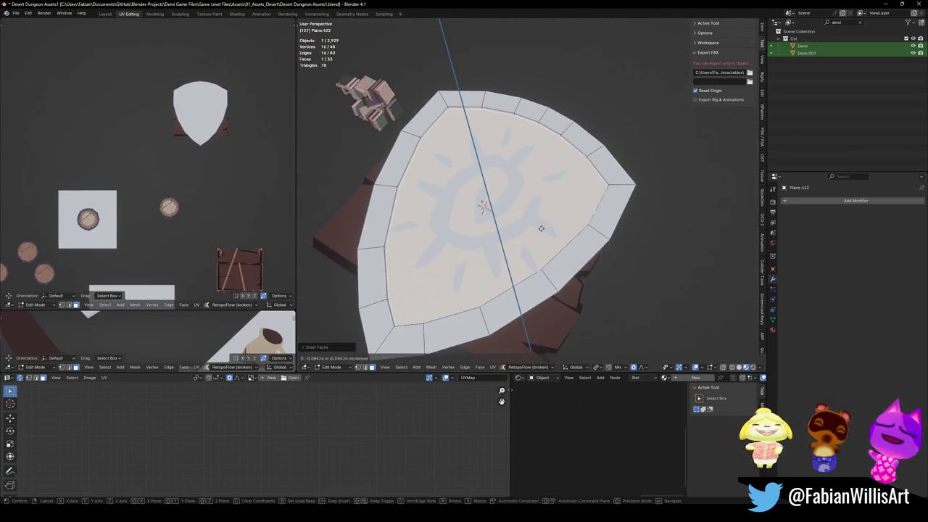
click(545, 231)
key(s)
click(569, 226)
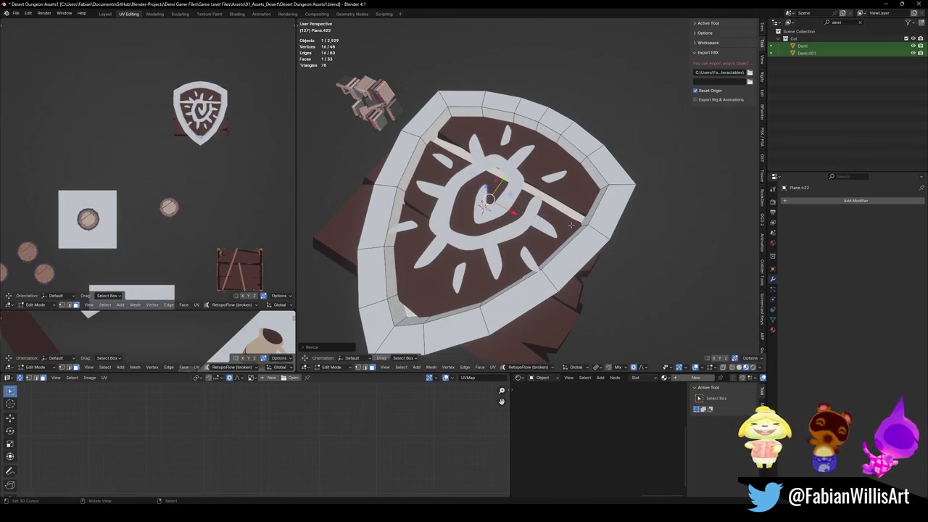
key(KP_7)
scroll(584, 268, down, 3)
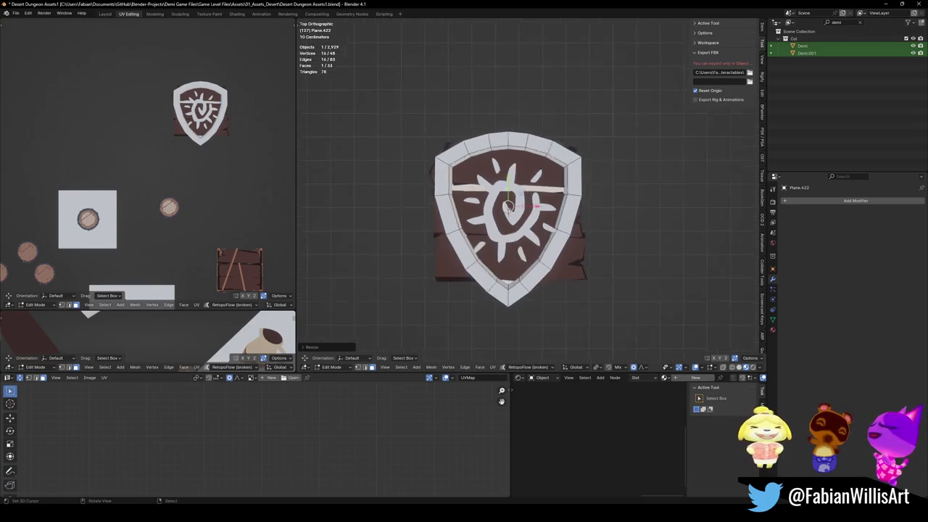
key(alt+q)
scroll(611, 285, up, 3)
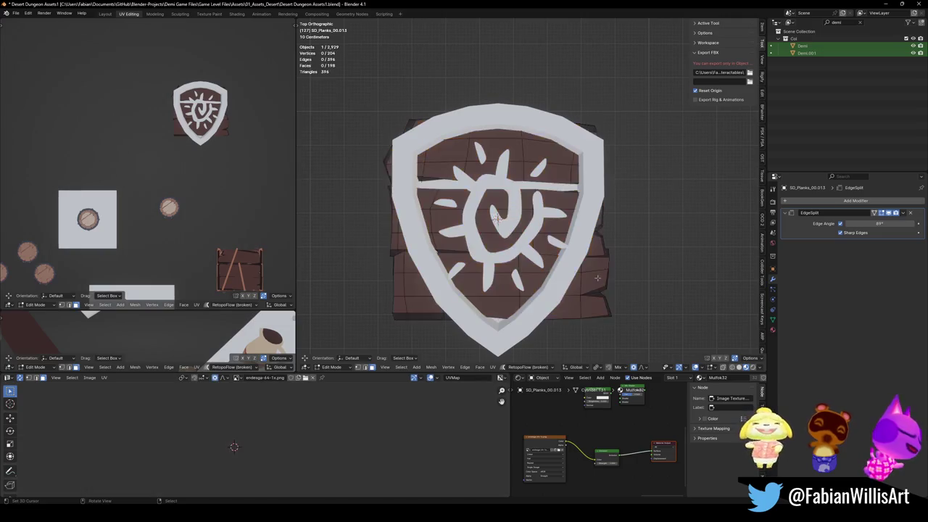
- Select the whole planks mesh and bisect it with cuts across the upper-right planks
key(ctrl+s)
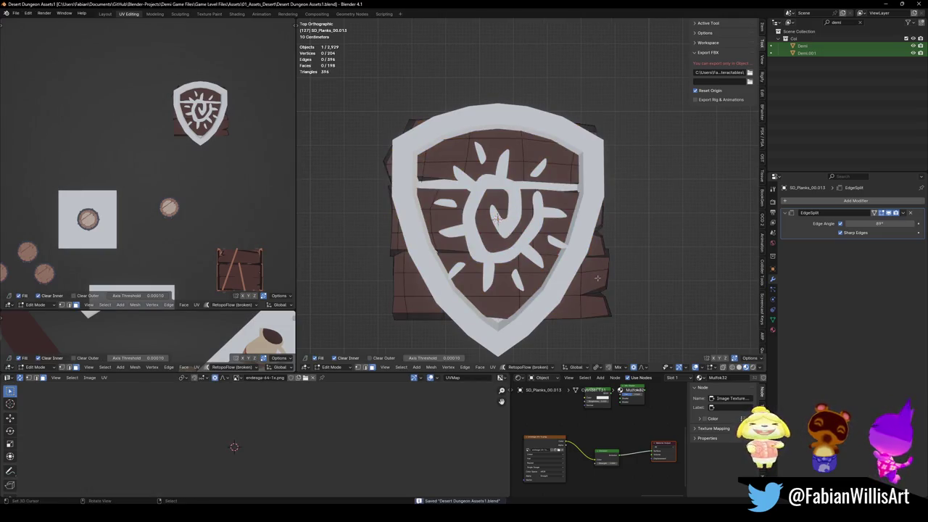
key(a)
key(h)
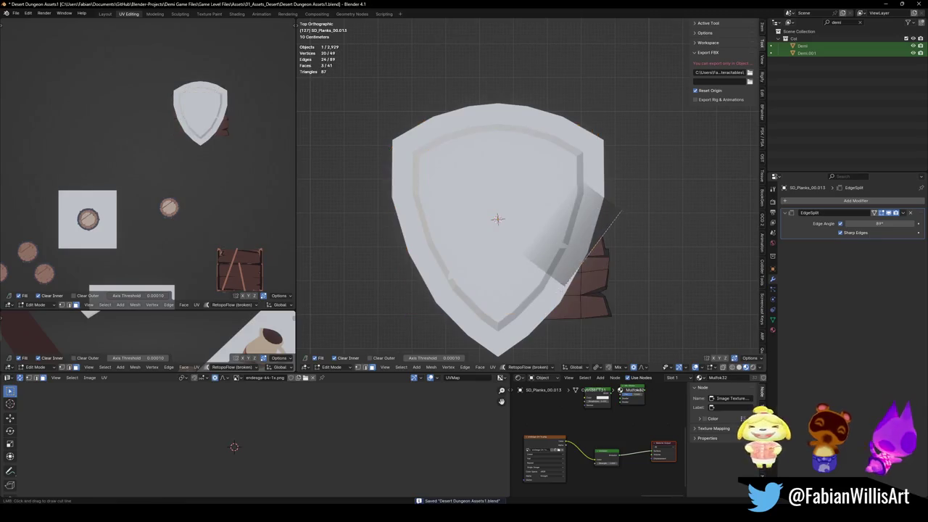
key(alt+h)
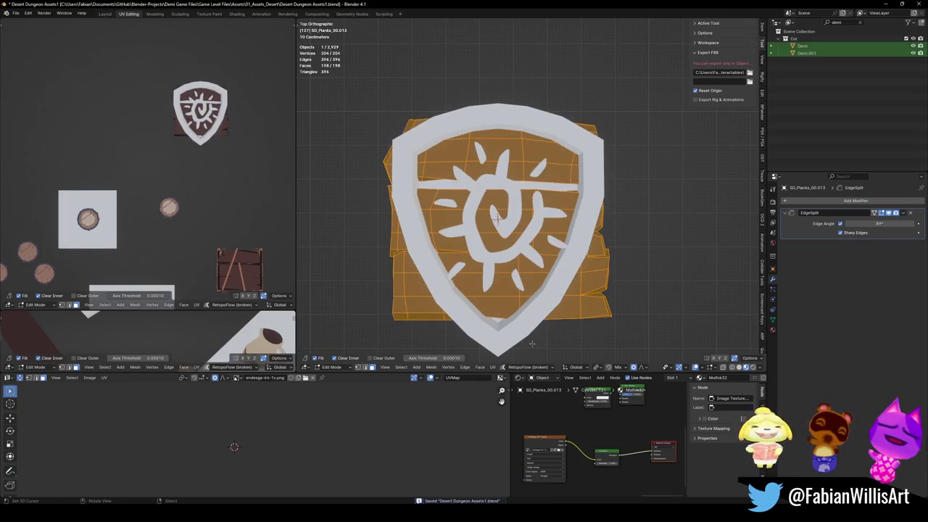
mouse_move(532, 344)
mouse_down()
mouse_move(652, 154)
mouse_move(656, 81)
mouse_up()
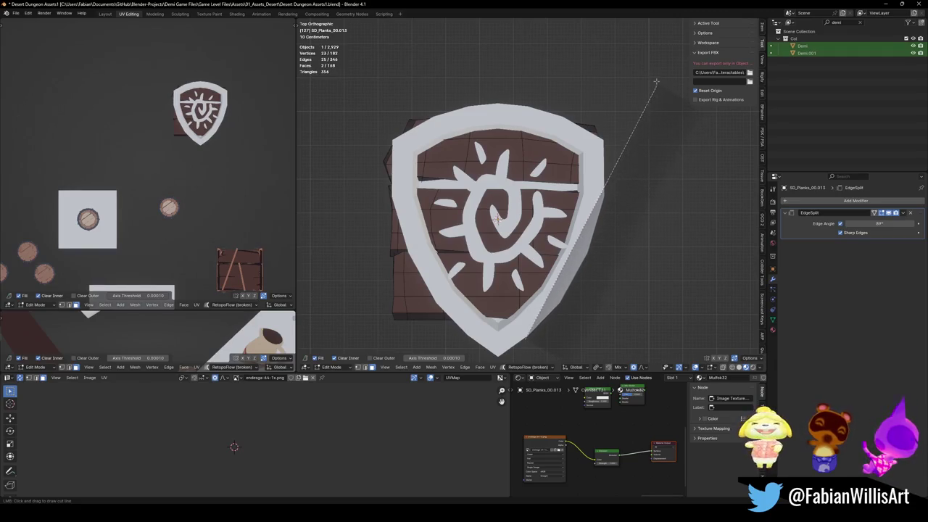
key(a)
drag(626, 190, 534, 69)
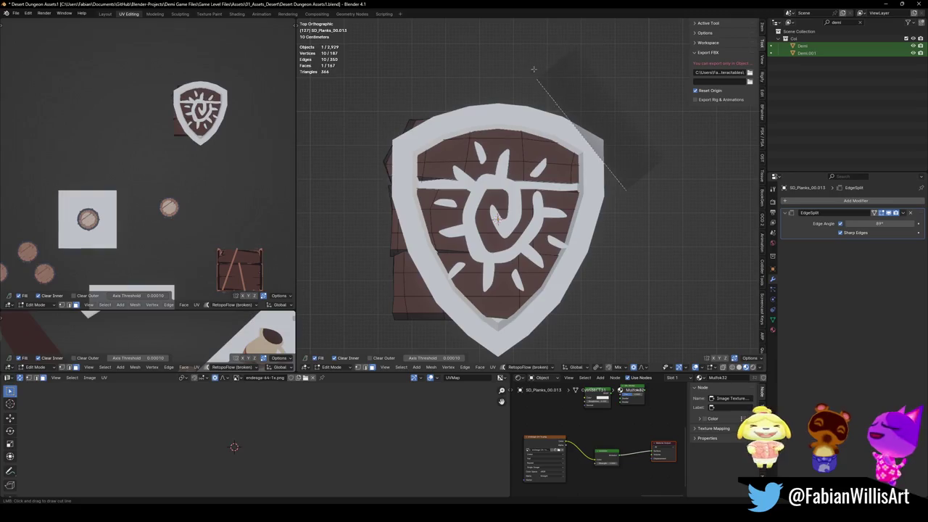
- Undo and bisect the planks along their left side, trimming the overhang at the rim
key(a)
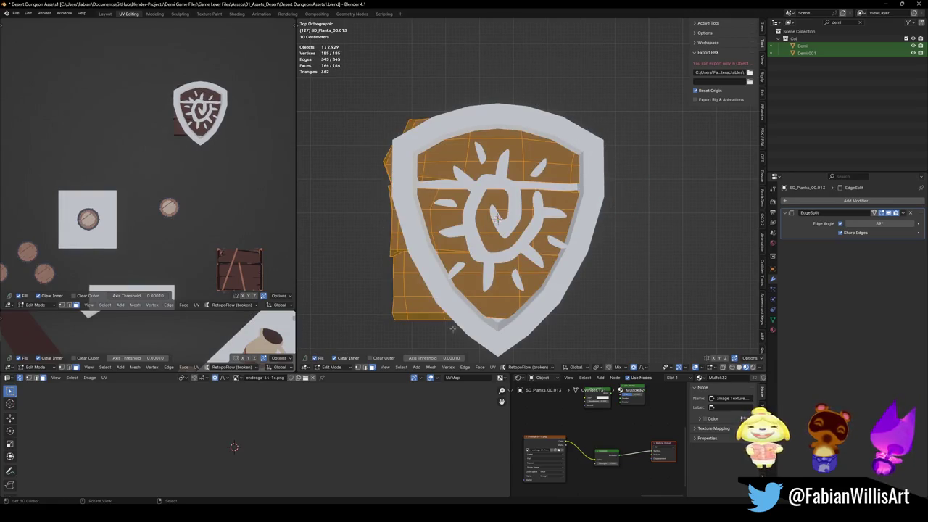
key(h)
key(alt+h)
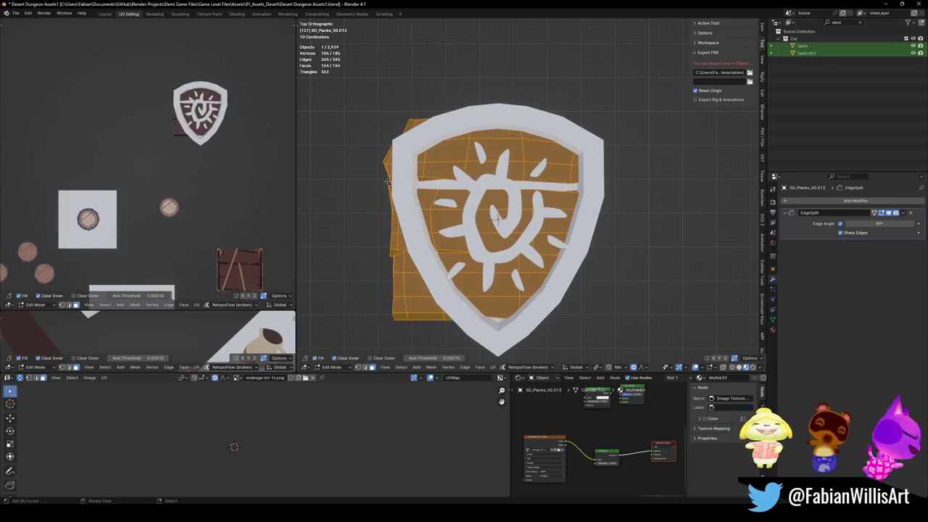
key(ctrl+z)
drag(375, 115, 455, 323)
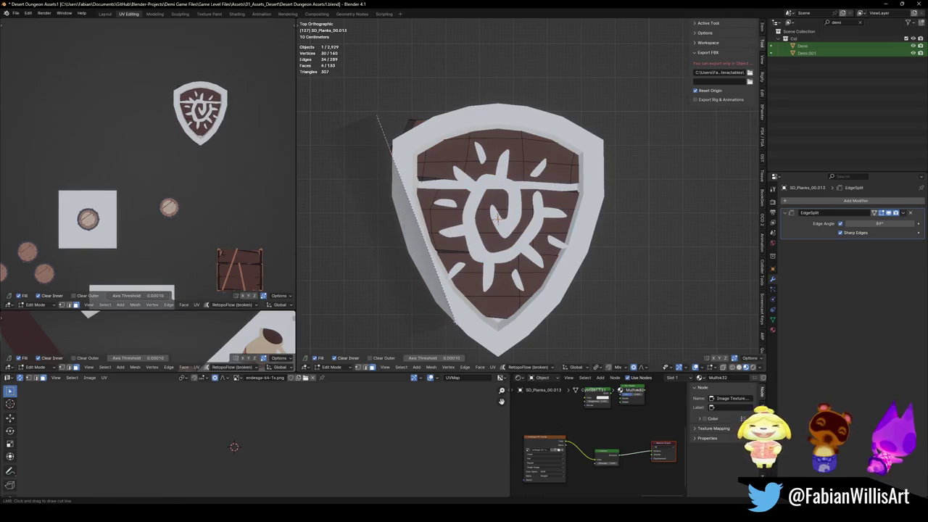
key(a)
- Delete the stray top-left flap vertex left over from the cut
key(alt+a)
click(406, 124)
key(x)
key(a)
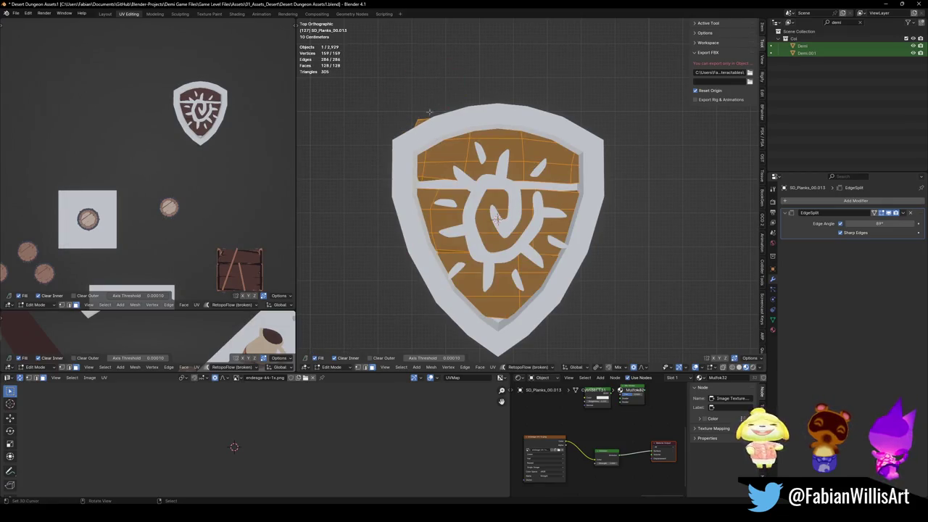
key(ctrl+z)
key(ctrl+z)
click(424, 119)
key(x)
key(a)
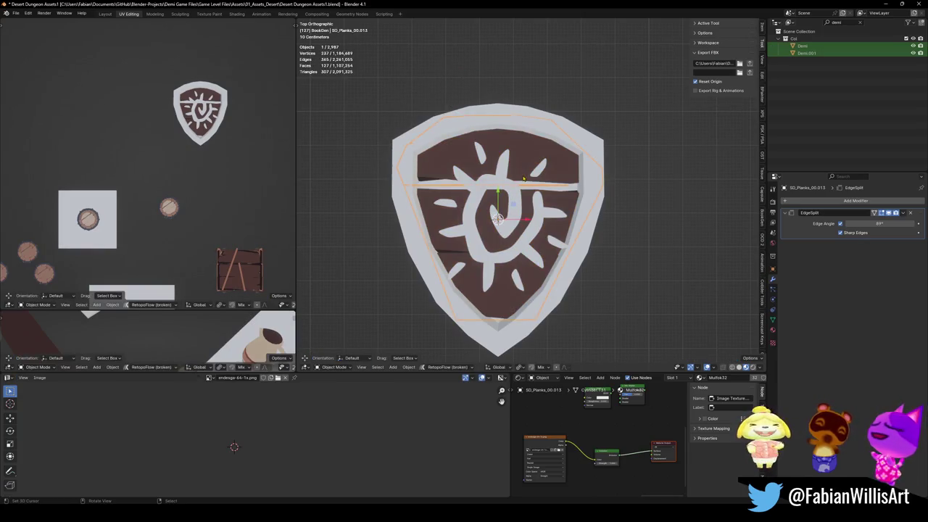
- In Edit Mode, scale the plank mesh along Y to stretch it vertically
key(Tab)
key(s)
key(y)
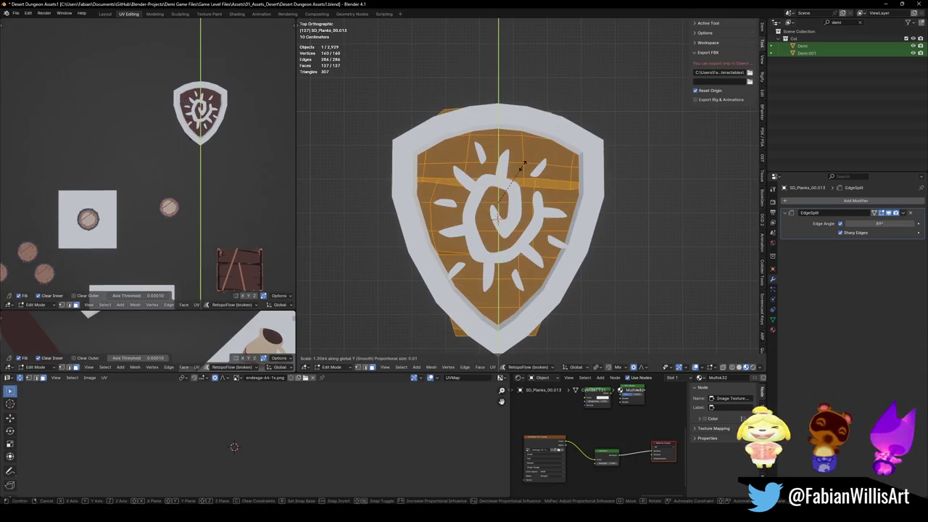
click(498, 190)
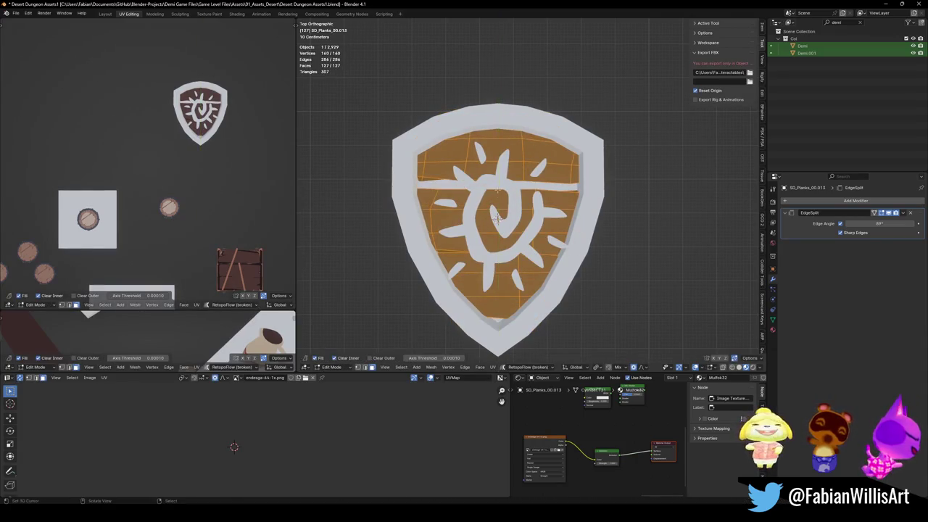
- Shift the planks vertically along Y with proportional editing enabled
key(ctrl+Tab)
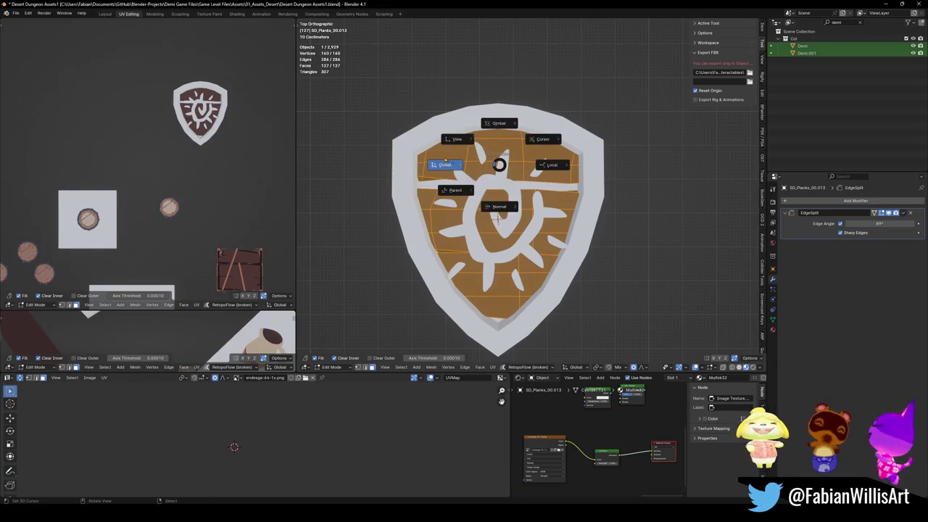
key(alt+a)
key(a)
key(g)
key(y)
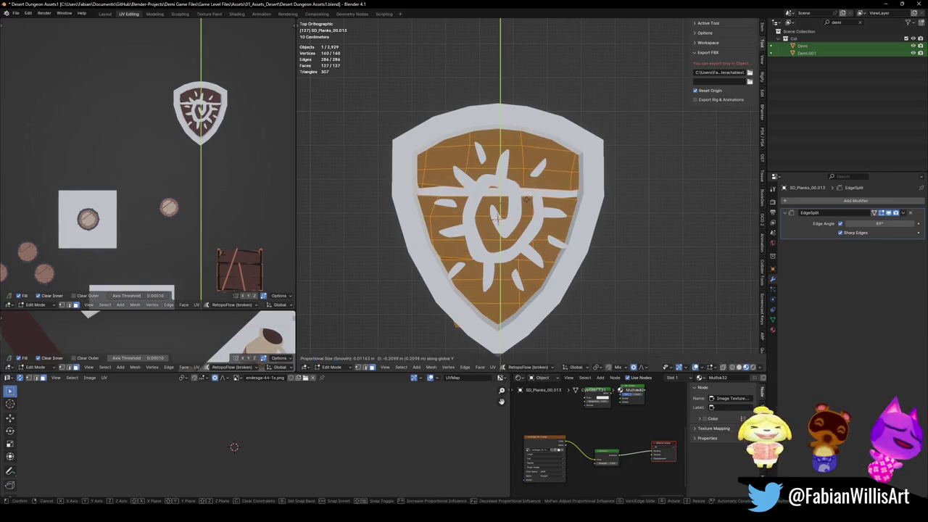
click(461, 336)
- Move a lower plank vertex with adjusted proportional falloff, then return to Object Mode
key(alt+a)
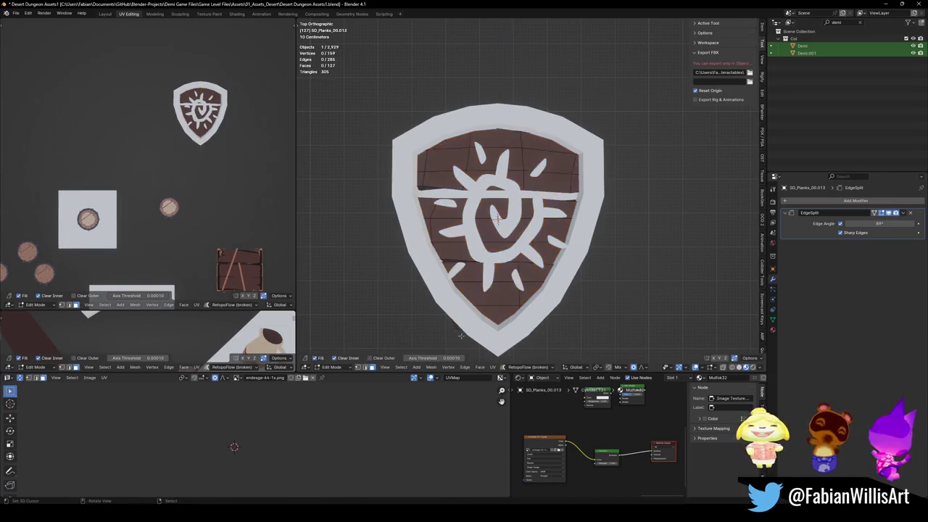
click(486, 312)
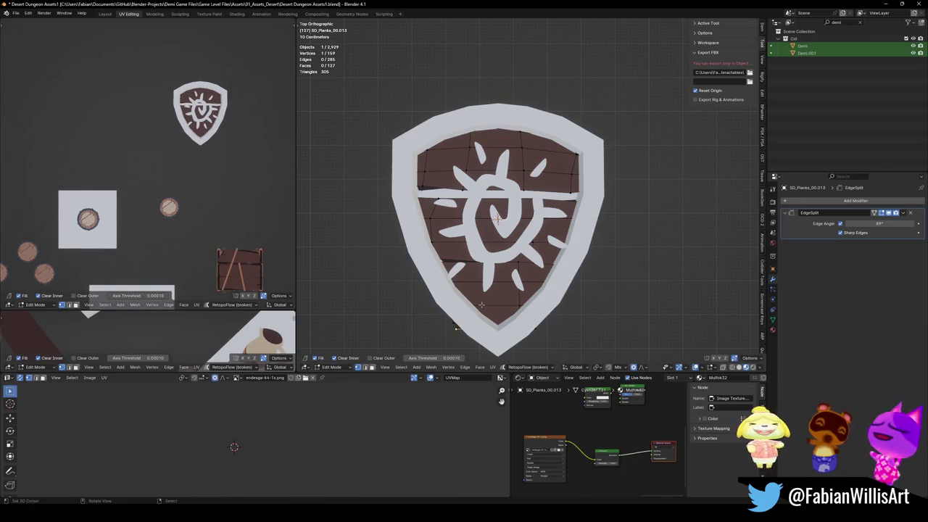
key(g)
scroll(487, 296, down, 10)
scroll(489, 293, down, 10)
scroll(490, 292, down, 10)
click(490, 292)
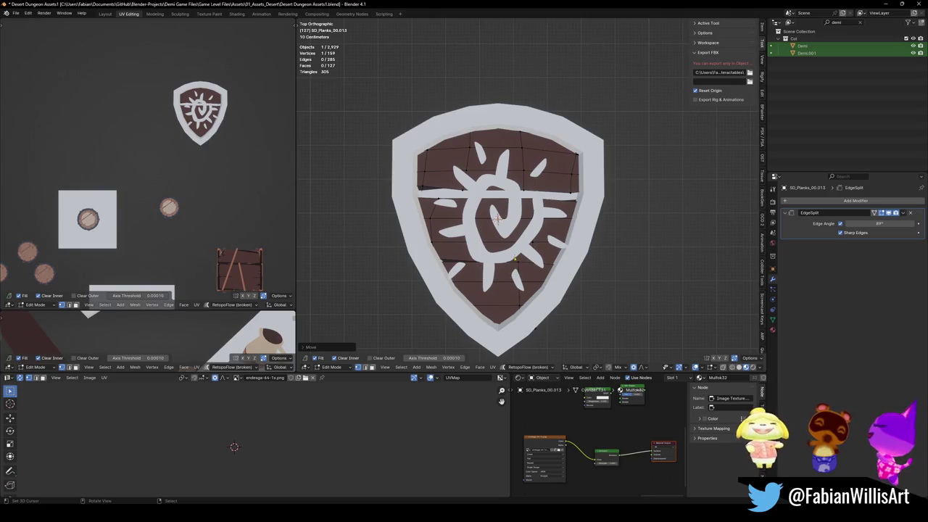
key(Tab)
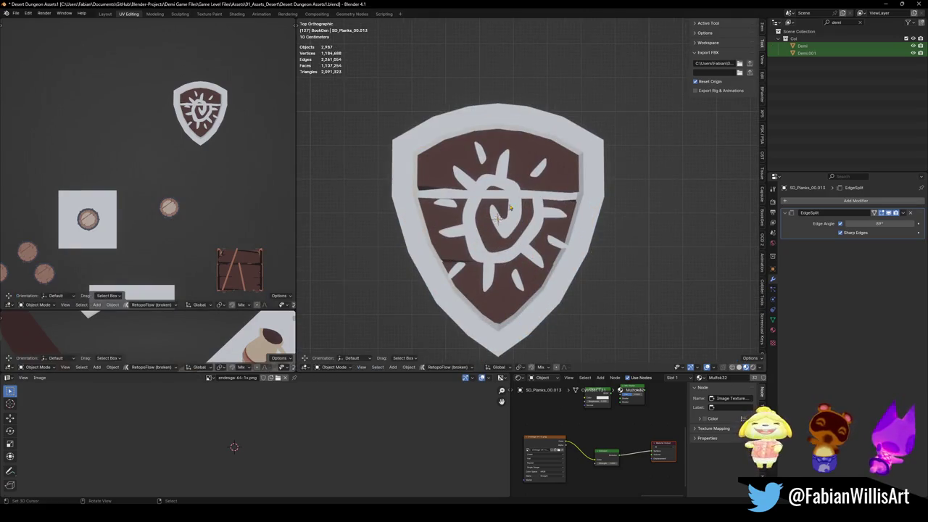
- Deselect the sun emblem and frame the barrel top in the side viewport
click(500, 187)
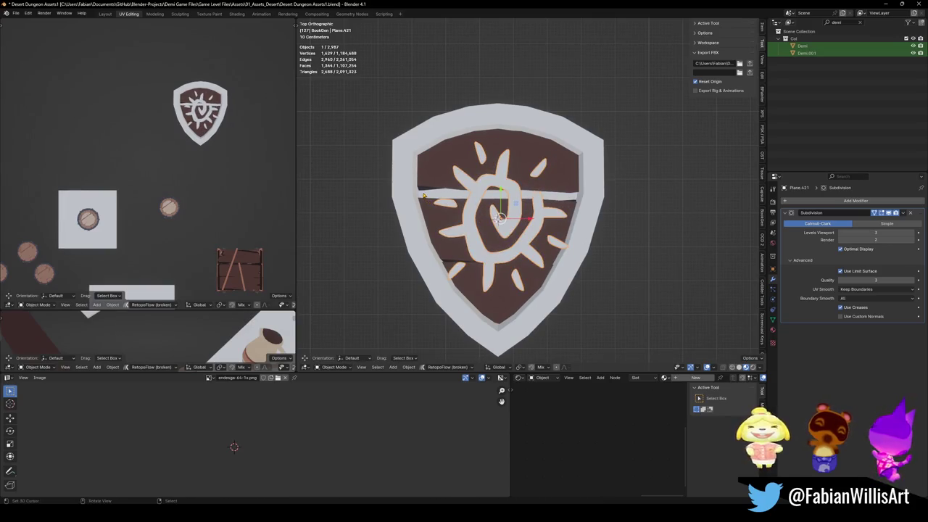
key(alt+a)
scroll(427, 194, up, 5)
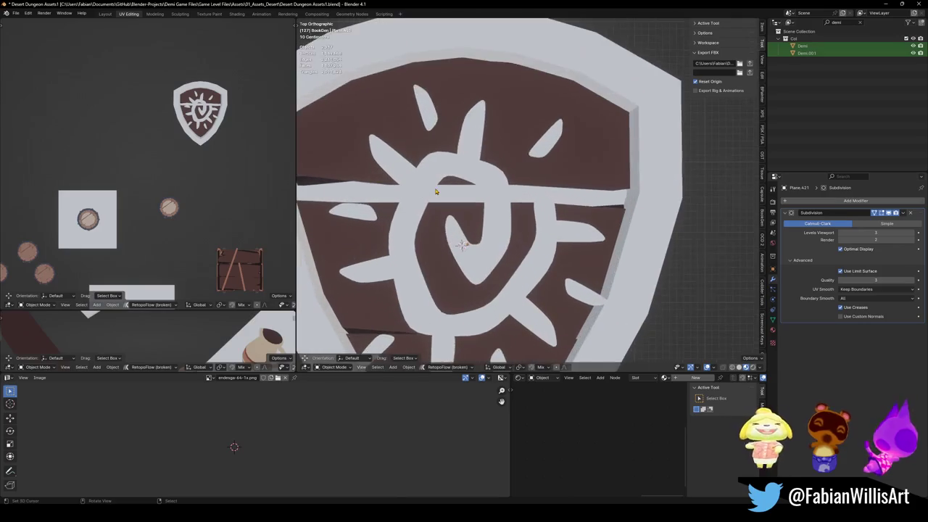
scroll(419, 193, down, 4)
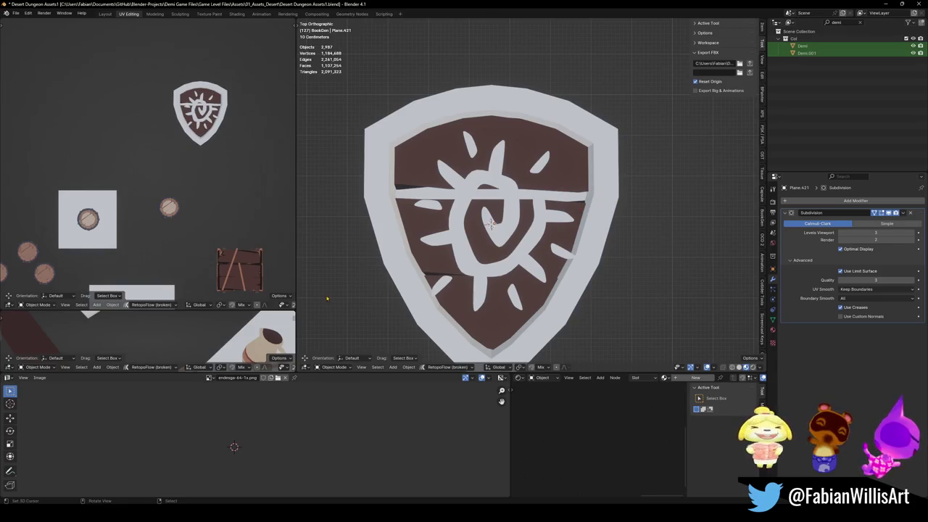
click(168, 208)
key(KP_Decimal)
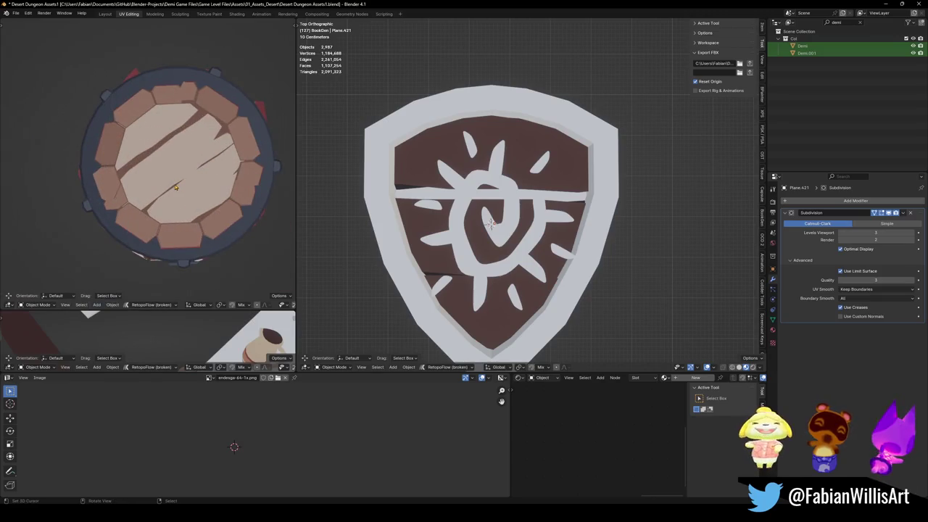
- Select the planks, orbit in close, and enter Edit Mode in local view
click(476, 170)
mouse_move(475, 169)
middle_down()
mouse_move(543, 216)
mouse_move(536, 198)
mouse_move(530, 256)
mouse_move(420, 280)
middle_up()
key(Tab)
key(KP_Divide)
- Move a vertex path along the plank seam, then leave local view
scroll(529, 256, up, 4)
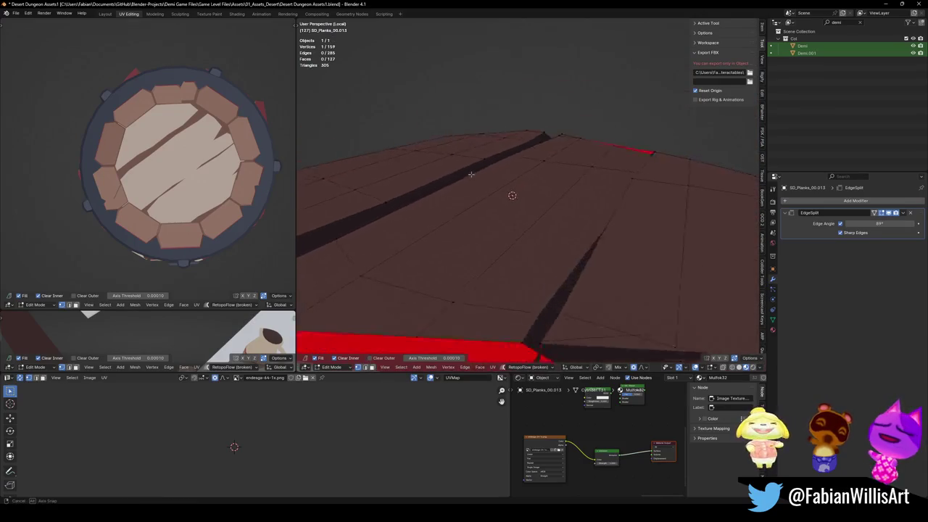
ctrl+click(440, 181)
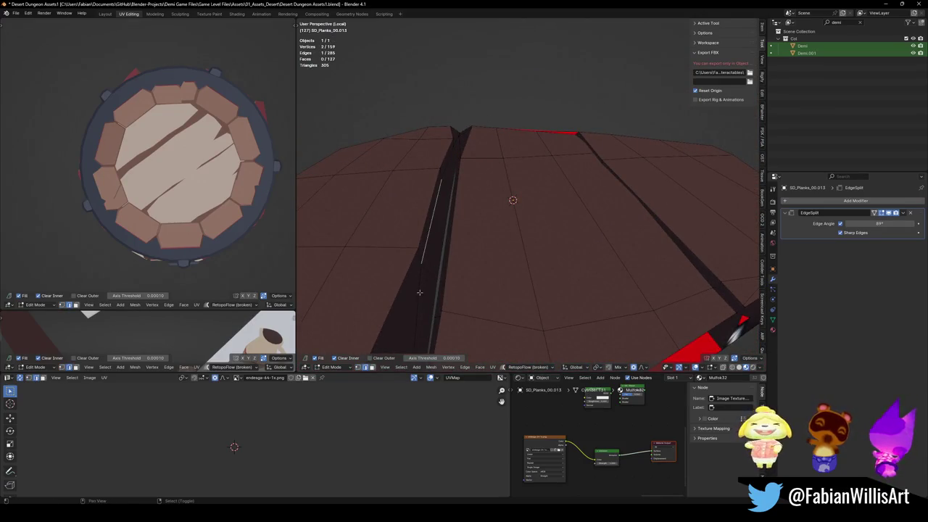
middle_drag(448, 196, 459, 184)
key(g)
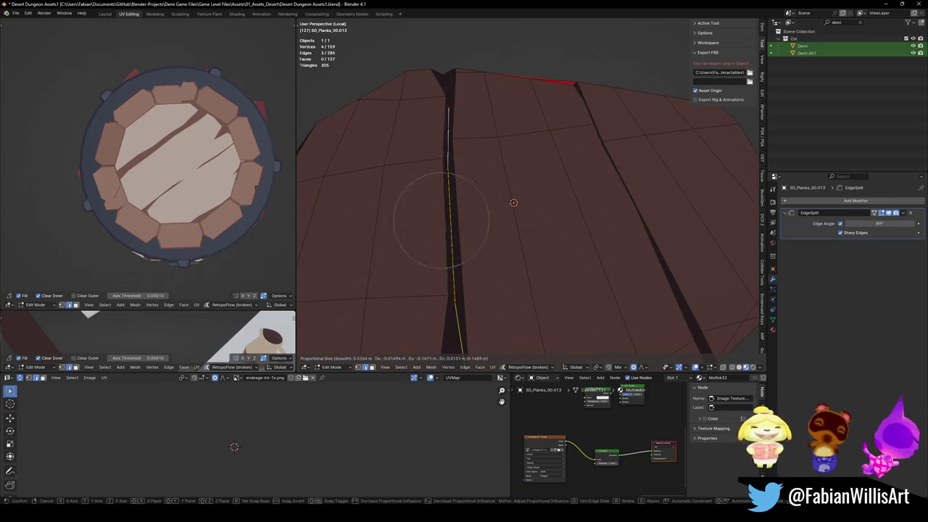
scroll(464, 196, up, 3)
scroll(475, 185, up, 1)
scroll(479, 179, down, 4)
click(478, 181)
key(alt+a)
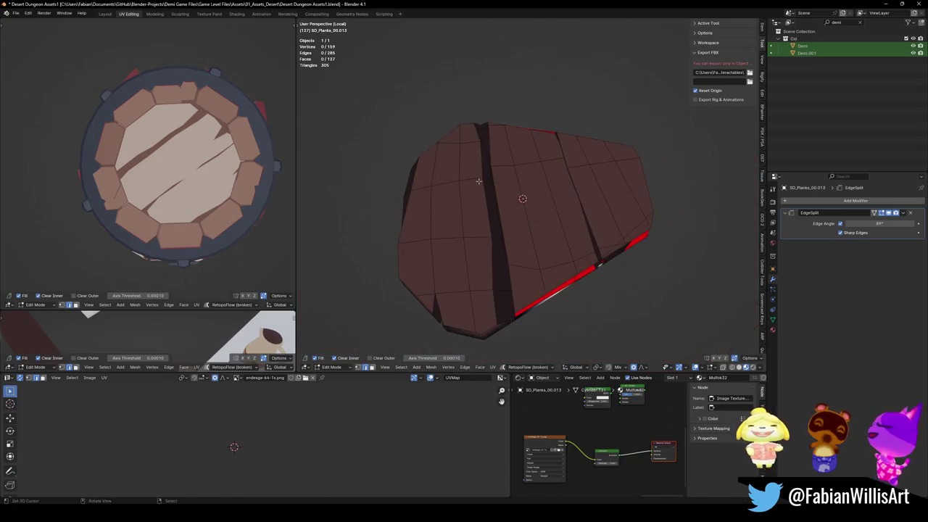
key(KP_Divide)
- With see-through display off, move an edge along the dark gap to change the groove depth
scroll(478, 184, down, 3)
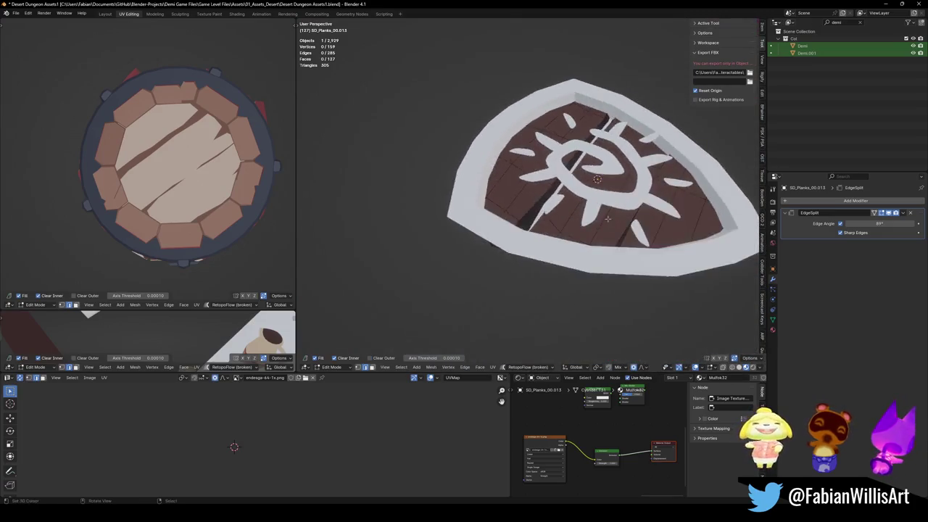
scroll(478, 183, up, 4)
scroll(600, 230, down, 1)
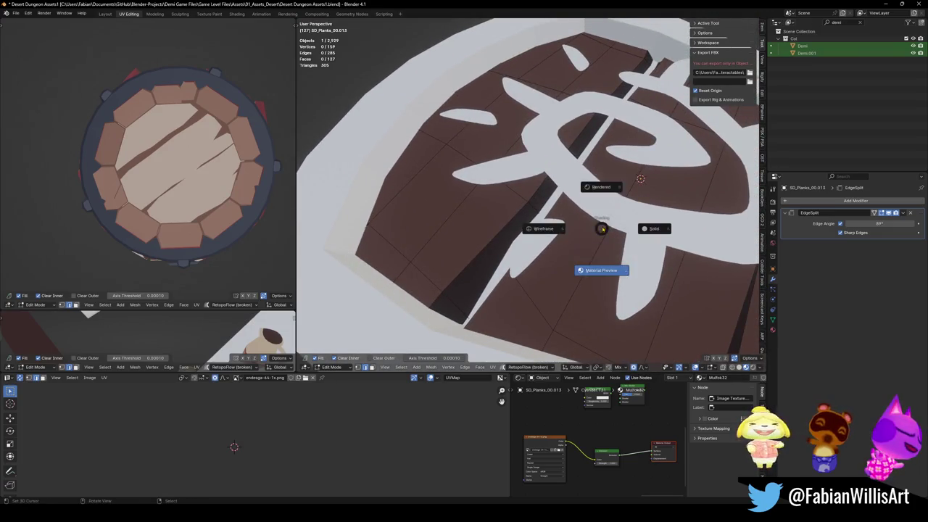
middle_drag(605, 216, 601, 242)
alt+click(522, 293)
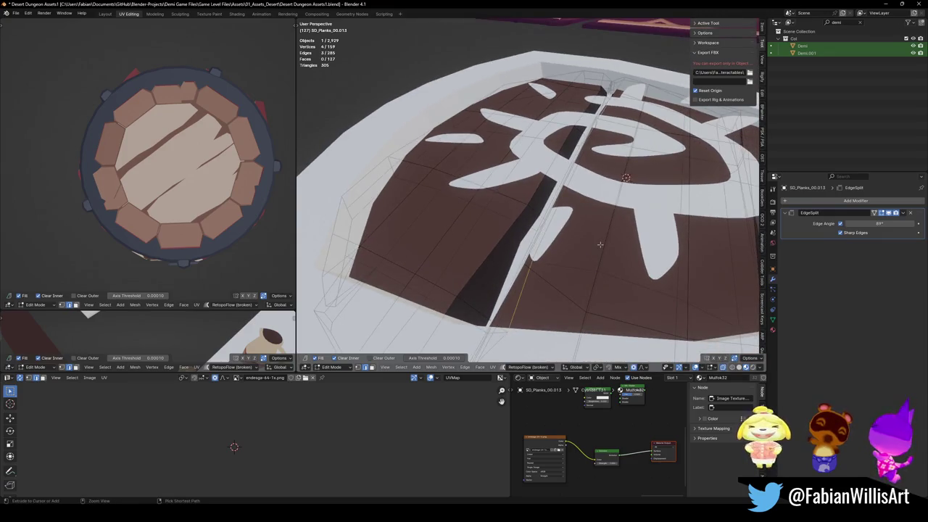
key(alt+a)
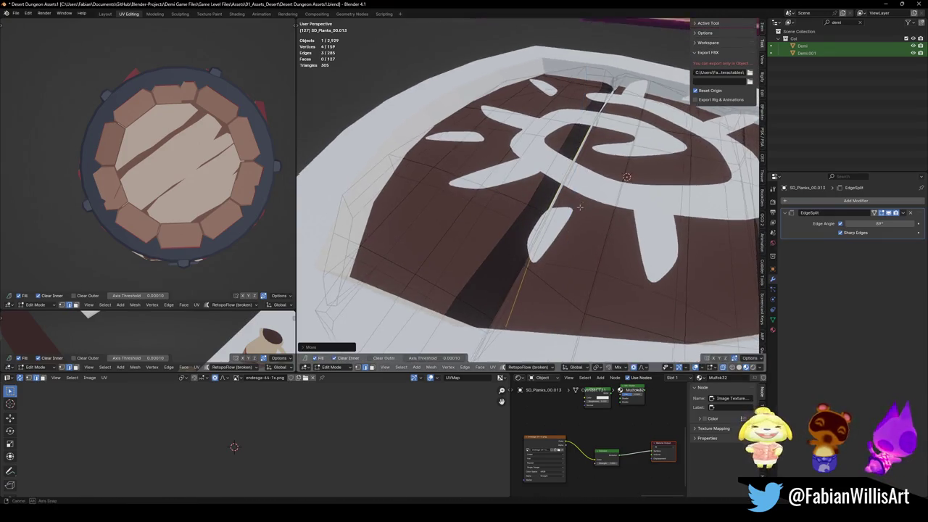
middle_drag(601, 242, 601, 217)
click(593, 164)
key(alt+z)
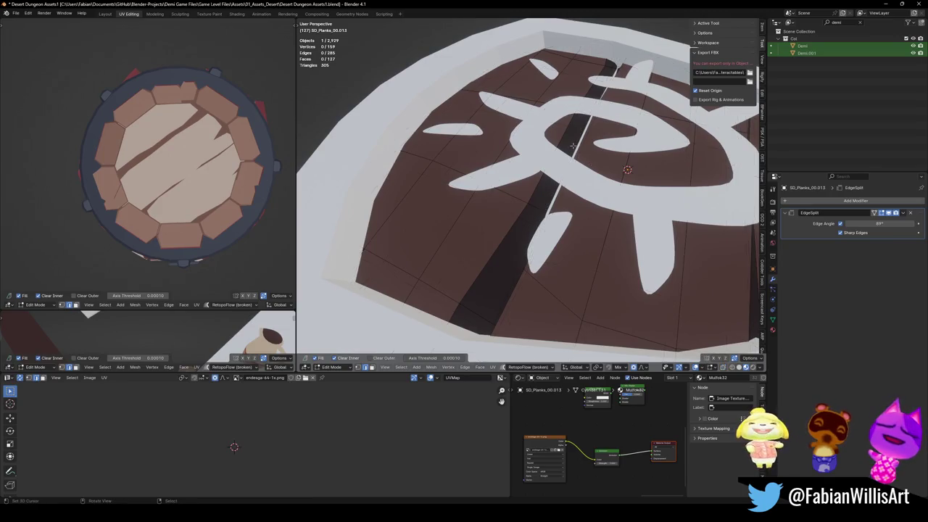
key(g)
key(shift+z)
click(600, 158)
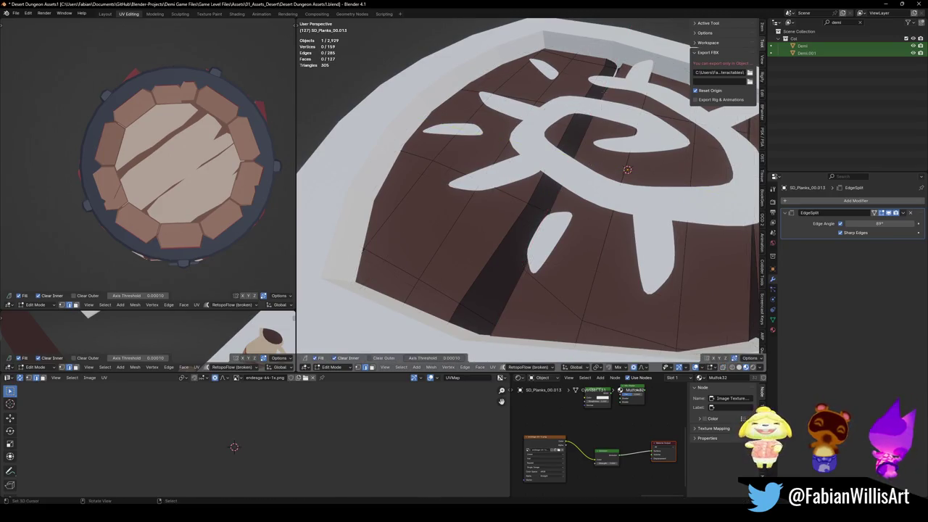
- Move another gap edge in the horizontal plane and slide the edge beside the gap
scroll(567, 174, up, 4)
click(557, 181)
key(g)
key(shift+z)
click(617, 193)
scroll(617, 193, down, 3)
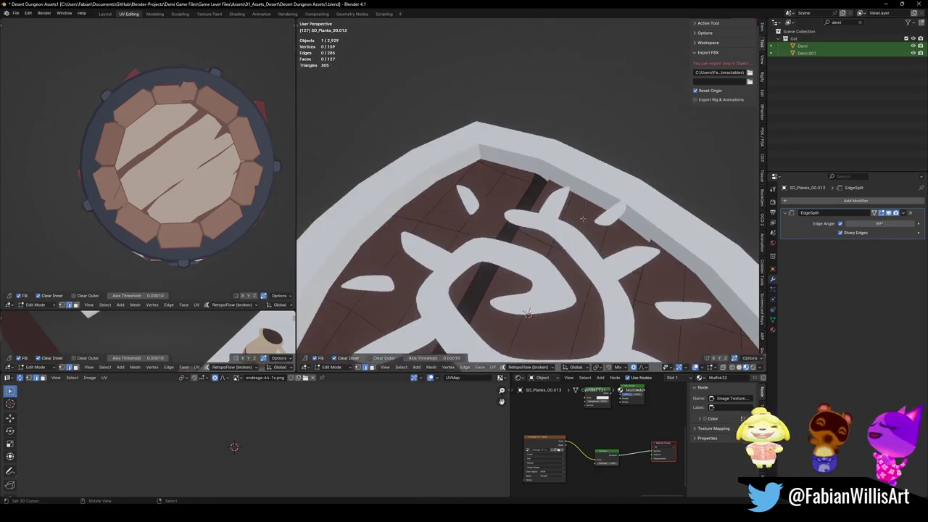
scroll(553, 194, up, 3)
key(g)
key(g)
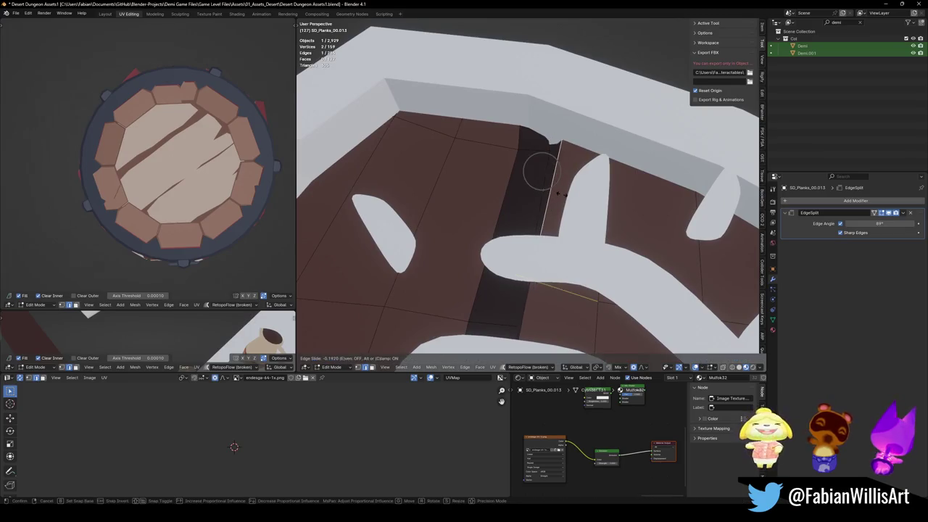
click(557, 194)
key(alt+a)
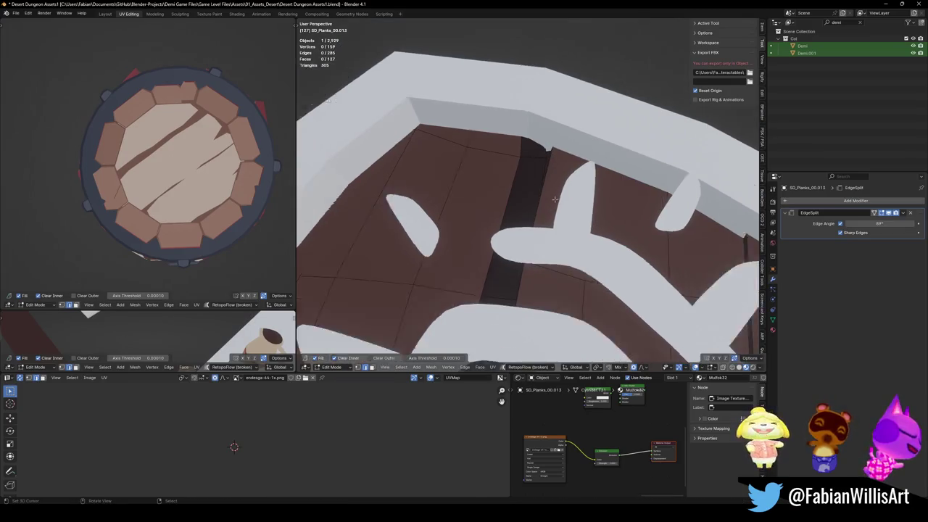
- Slide the plank edge beside the gap to widen the dark gap strip
scroll(557, 195, down, 3)
scroll(556, 319, down, 3)
scroll(559, 215, up, 4)
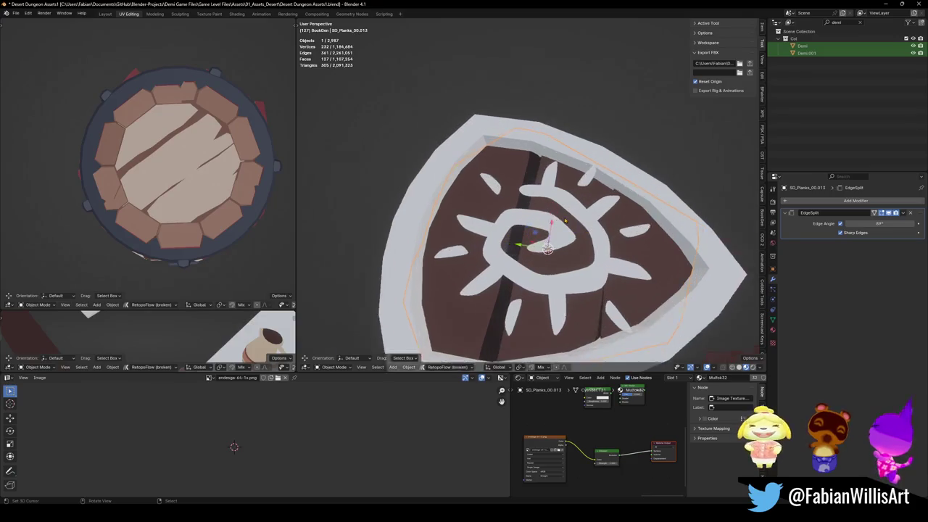
middle_drag(559, 215, 545, 248)
click(545, 249)
key(g)
key(g)
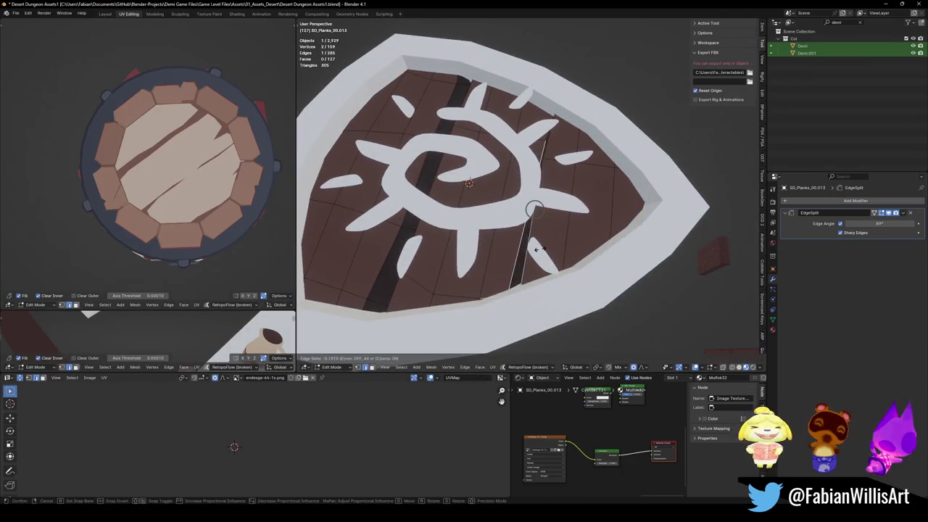
click(521, 228)
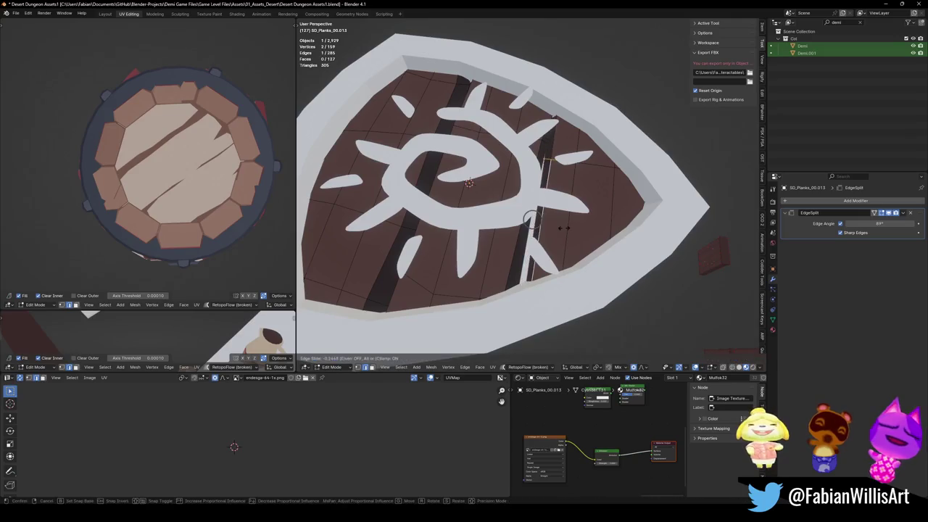
- Isolate the planks with see-through on and move the long gap edge along Z
key(alt+z)
key(alt+z)
scroll(519, 239, up, 3)
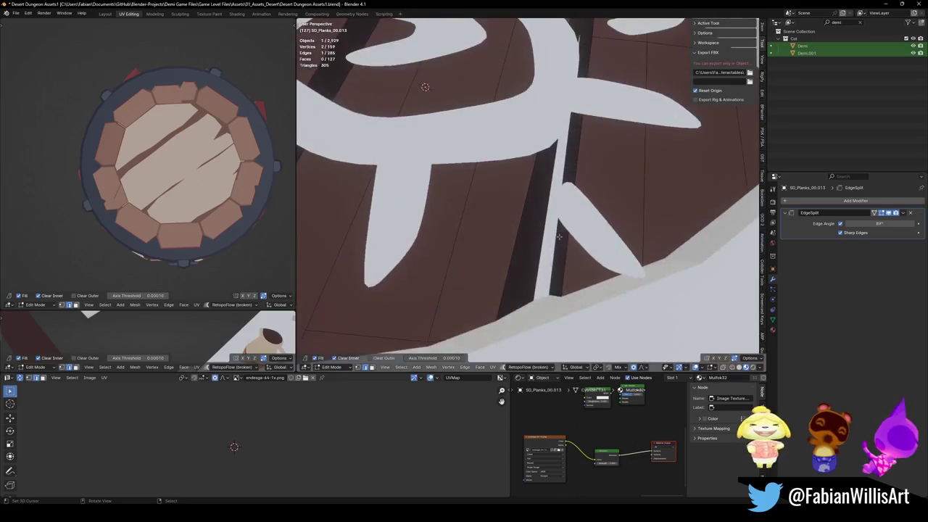
middle_drag(424, 89, 495, 120)
key(KP_Divide)
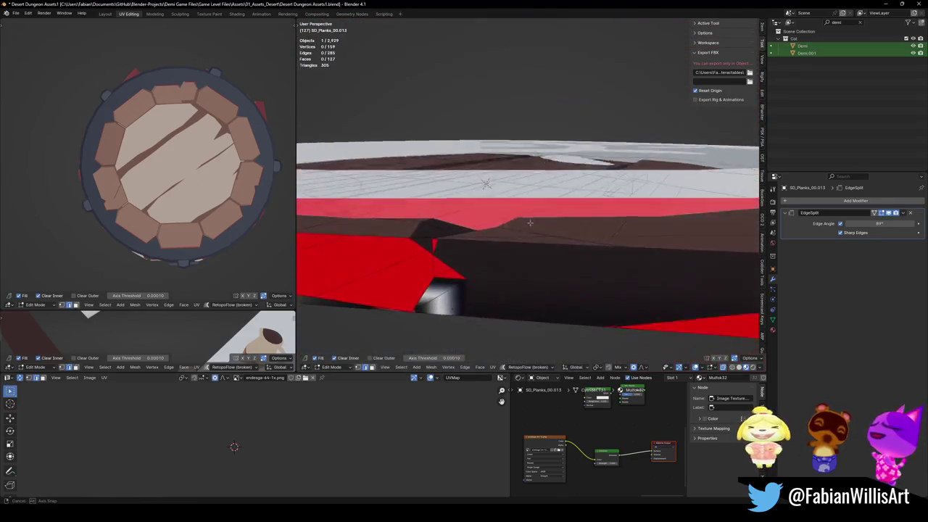
key(KP_Divide)
key(KP_Divide)
scroll(526, 246, down, 5)
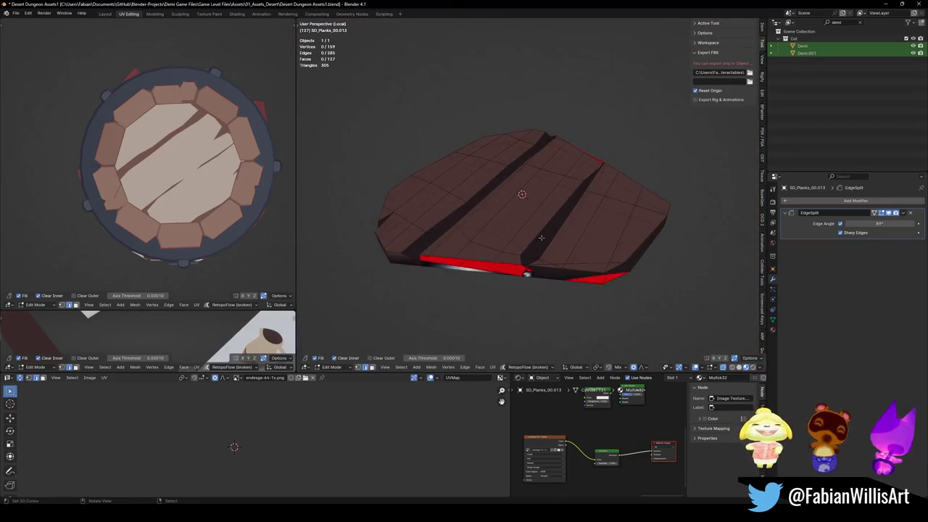
scroll(527, 245, up, 5)
alt+click(580, 289)
mouse_move(596, 269)
middle_down()
mouse_move(578, 220)
mouse_move(573, 246)
mouse_move(583, 247)
middle_up()
key(g)
key(z)
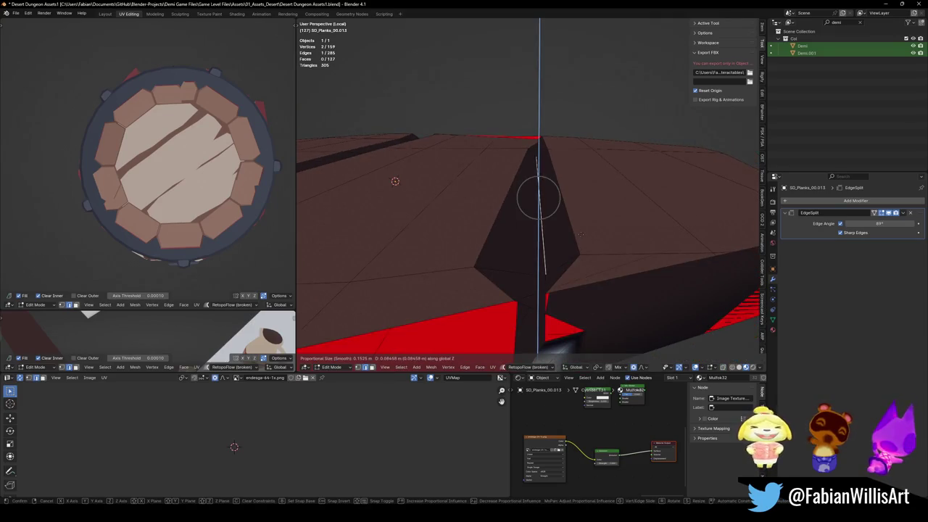
scroll(573, 222, down, 2)
click(562, 211)
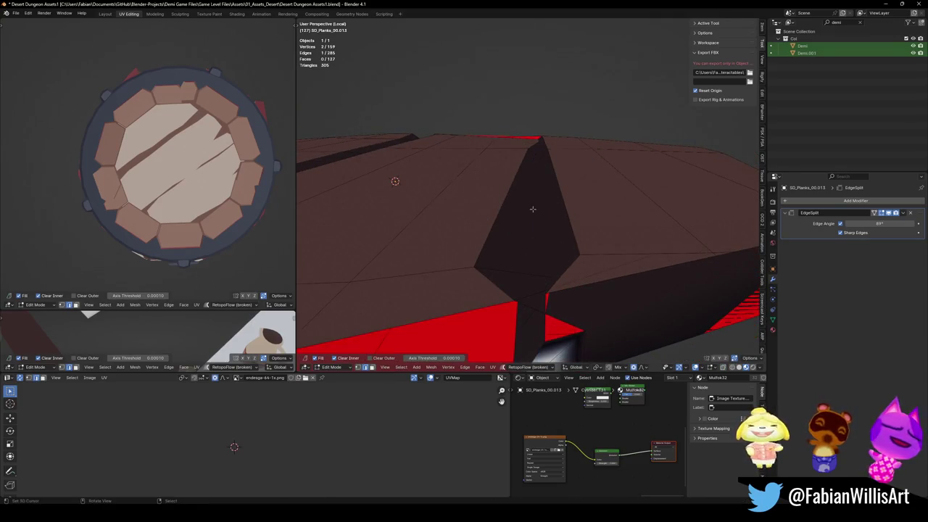
- Move the edges along the spike ridge vertically along Z
key(alt+a)
alt+click(542, 237)
key(g)
key(z)
scroll(557, 192, up, 4)
scroll(557, 192, up, 3)
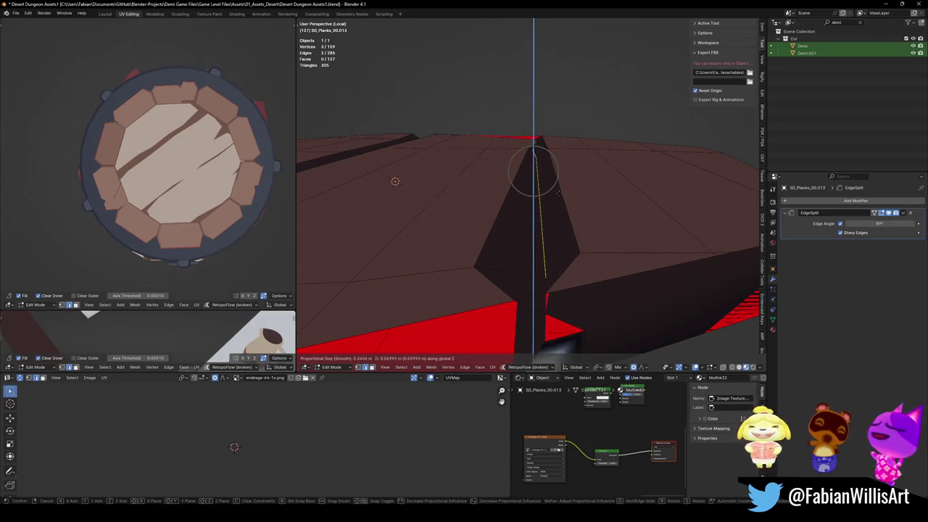
click(558, 192)
- Return to Object Mode and frame the whole shield facing the viewer
mouse_move(548, 198)
middle_down()
mouse_move(481, 128)
mouse_move(429, 141)
mouse_move(567, 203)
middle_up()
key(c)
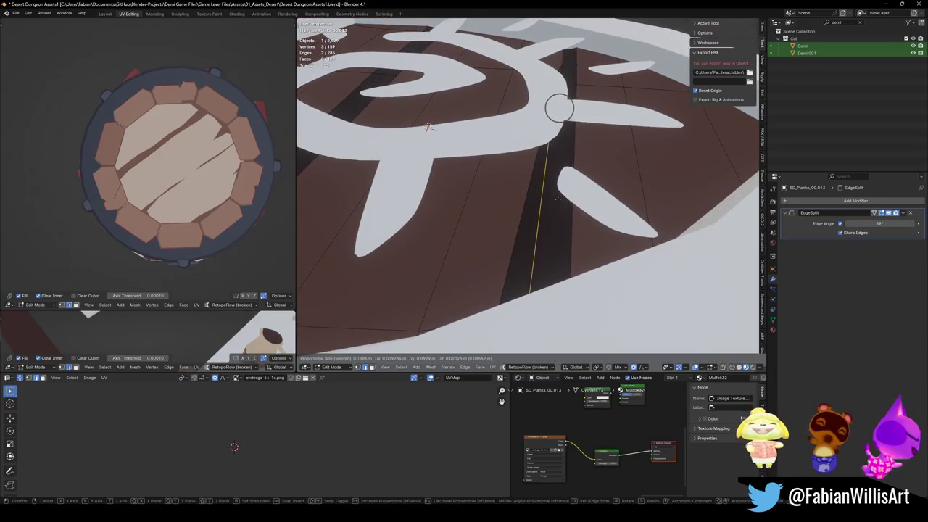
key(Escape)
key(Tab)
key(KP_Decimal)
middle_drag(561, 192, 537, 192)
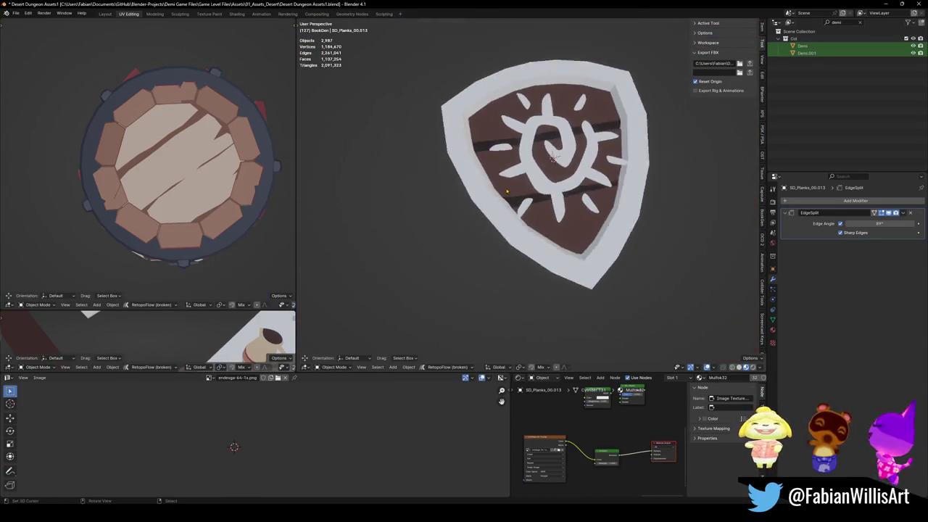
- Enter Edit Mode on the plank mesh in top orthographic view with nothing selected
scroll(527, 193, down, 3)
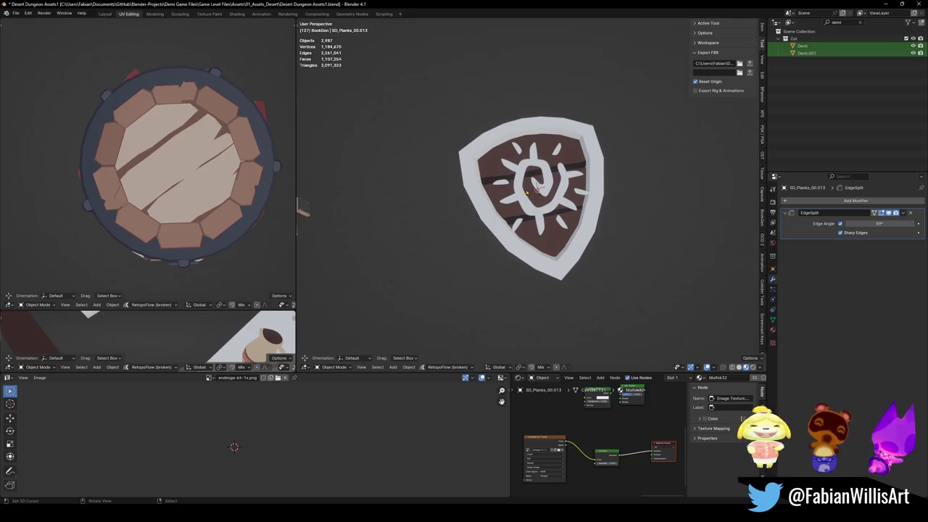
middle_drag(537, 187, 562, 217)
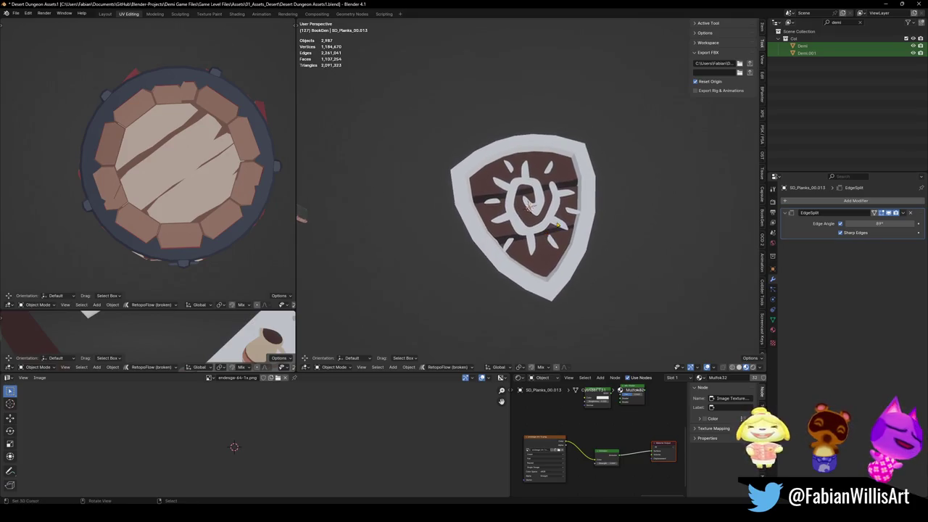
scroll(567, 226, up, 5)
key(Tab)
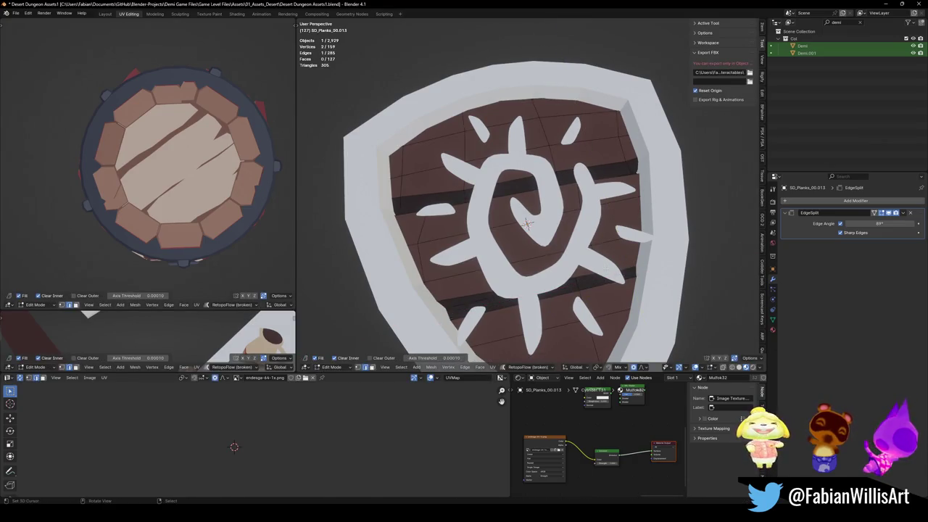
key(KP_7)
key(a)
key(alt+a)
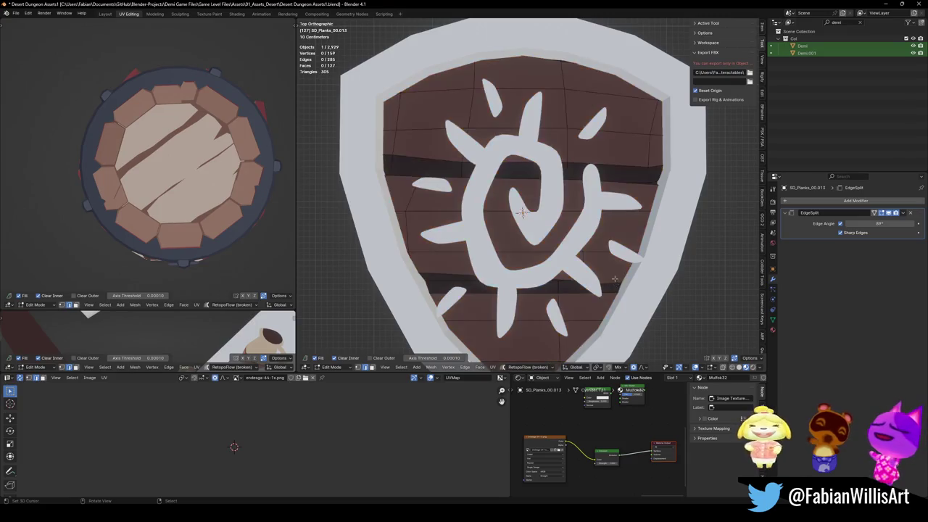
- Shift the lower plank gap edge along X and tilt it slightly around Z
key(g)
key(x)
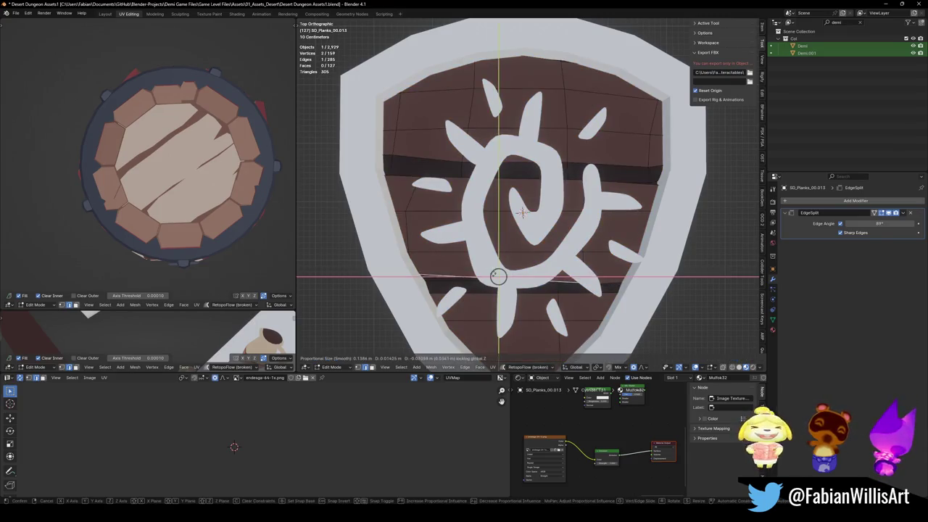
click(507, 281)
key(r)
key(z)
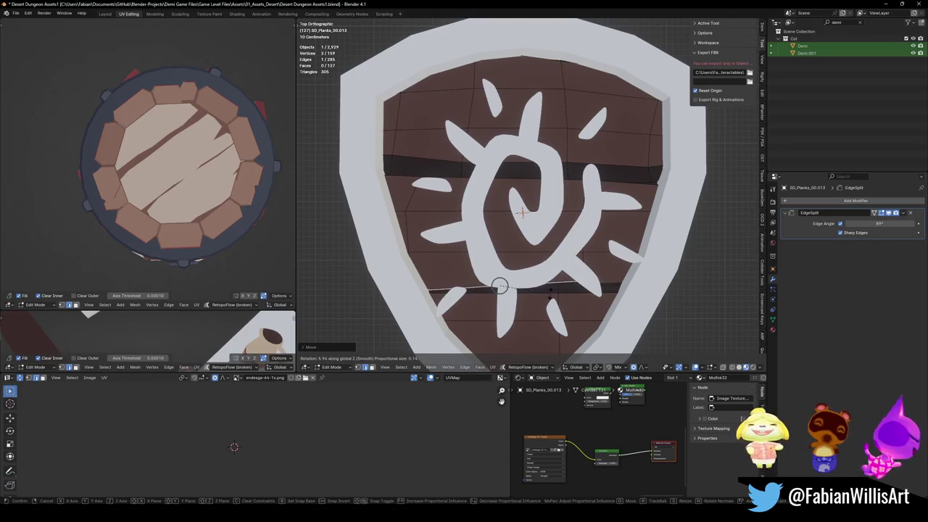
click(550, 291)
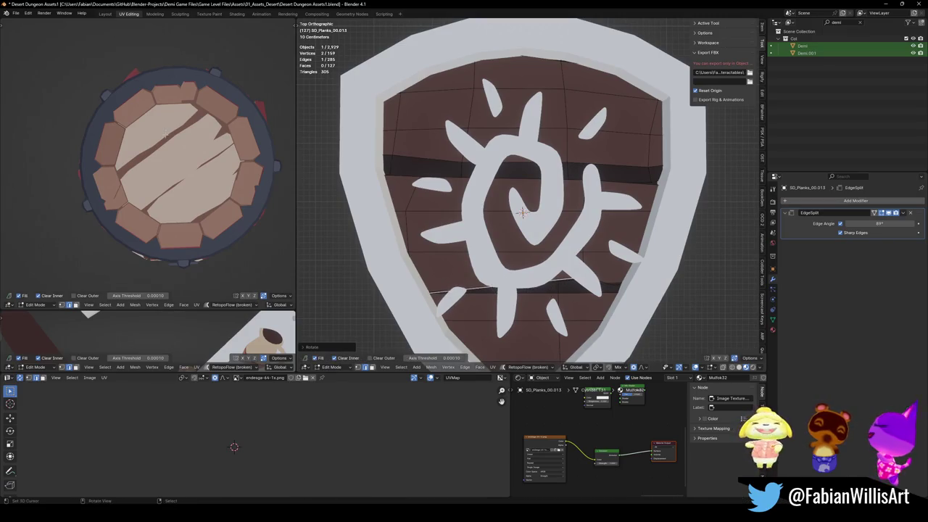
- Move and slightly tilt the upper right plank gap edge
key(KP_Decimal)
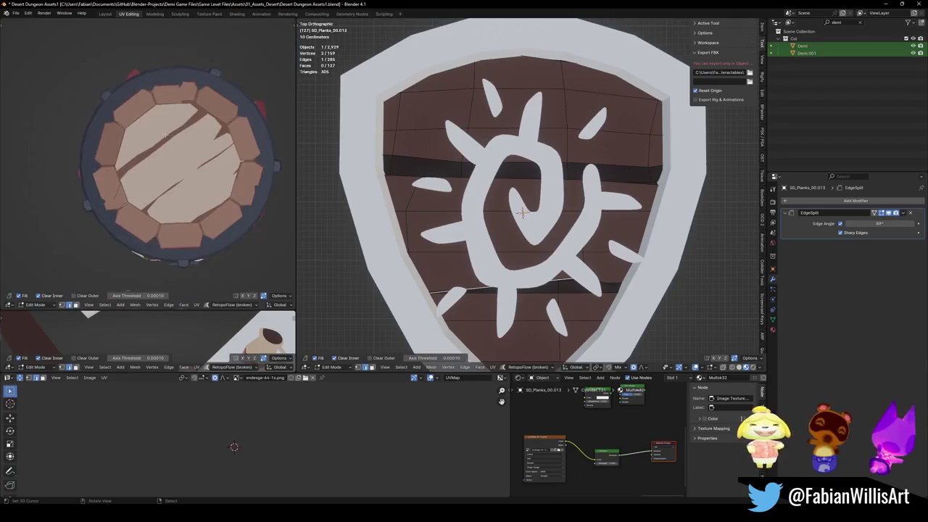
key(KP_Divide)
click(608, 171)
key(g)
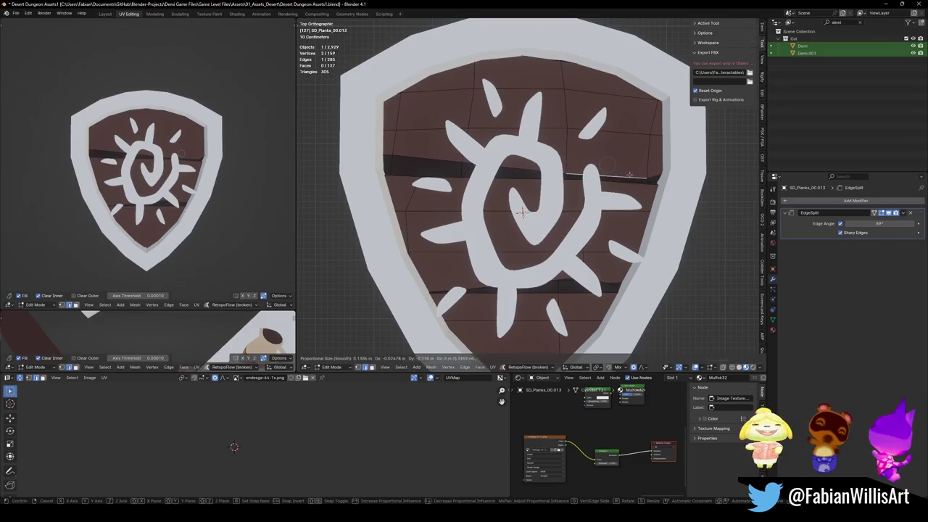
click(629, 175)
key(r)
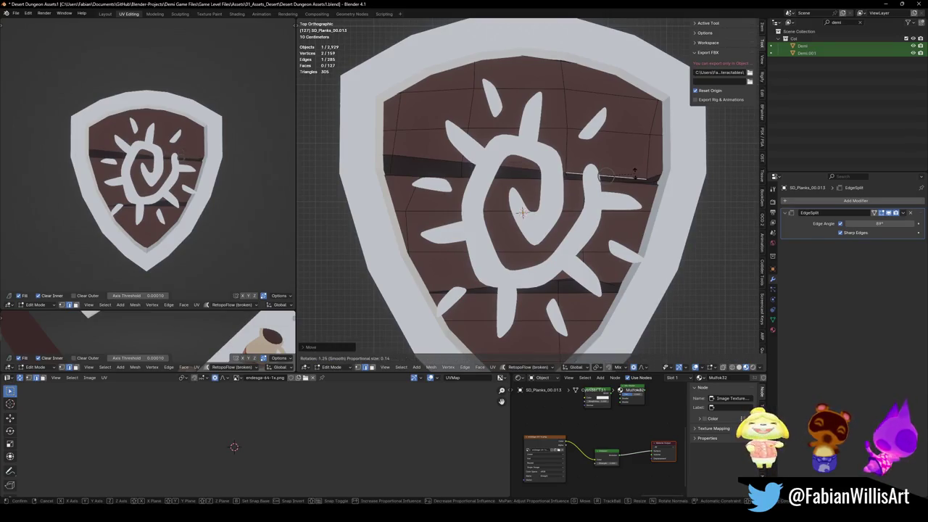
click(634, 173)
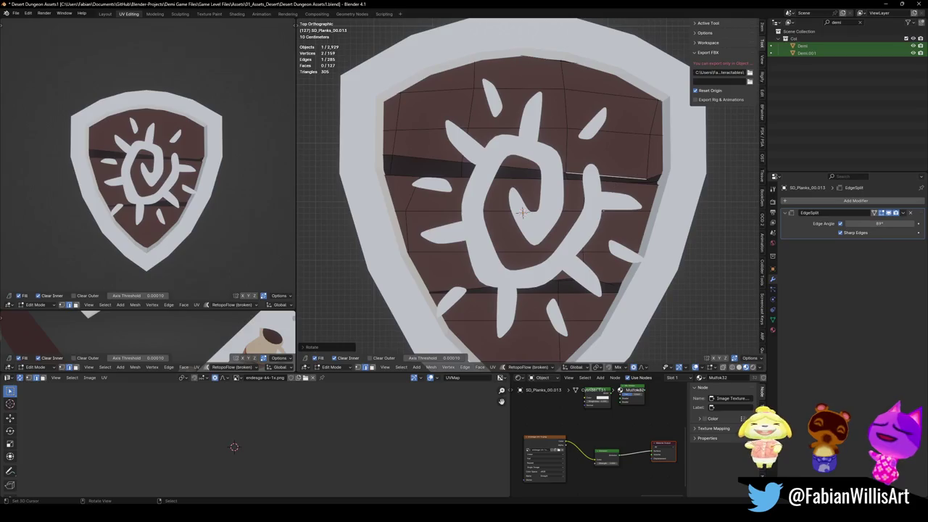
key(alt+a)
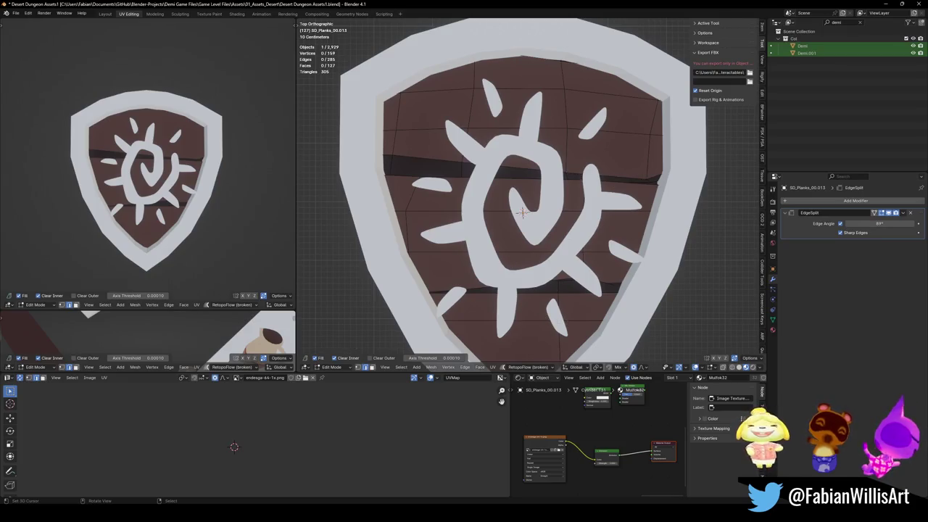
- Reshape the top plank along Y, shifting the upper rows about 0.33 m down with soft falloff
scroll(495, 118, down, 1)
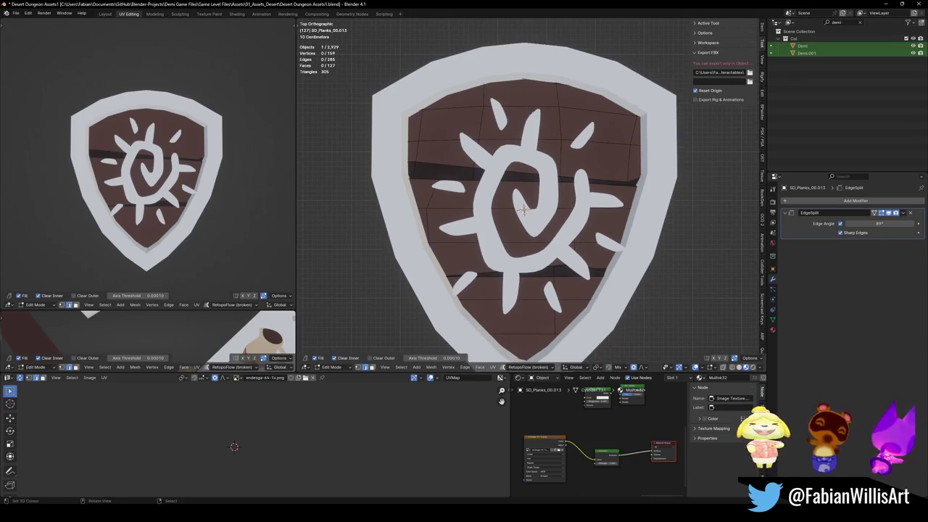
key(l)
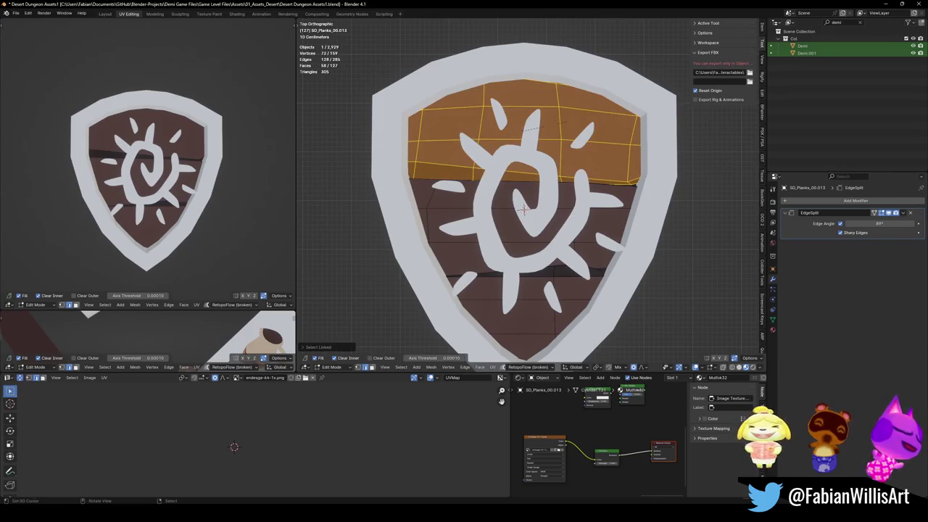
key(s)
key(y)
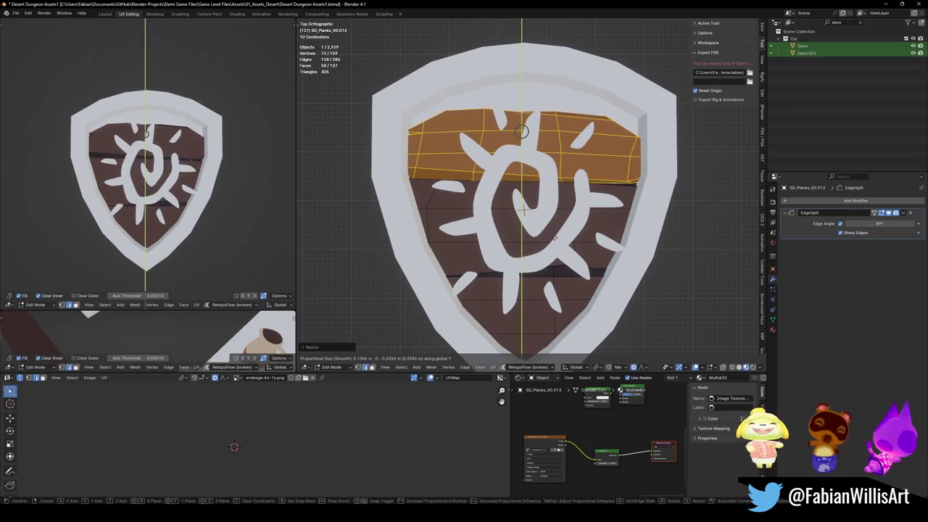
key(Return)
key(alt+a)
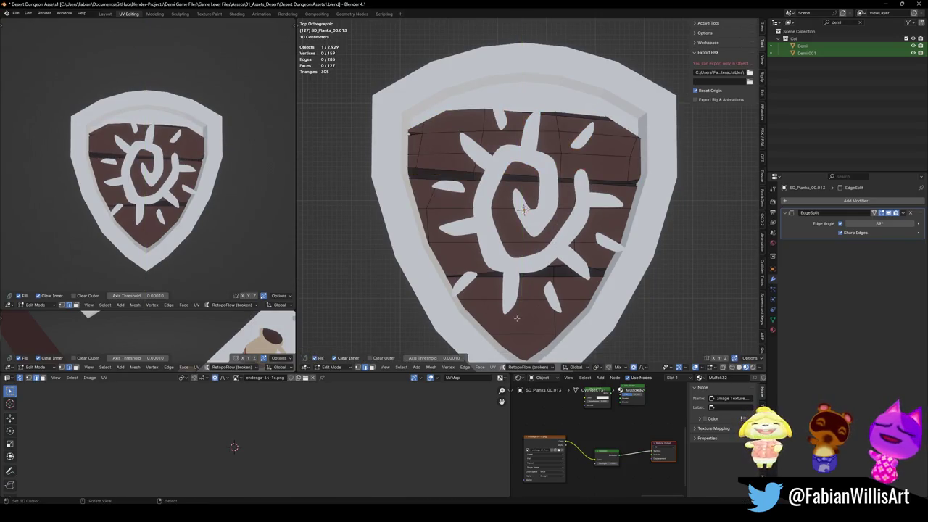
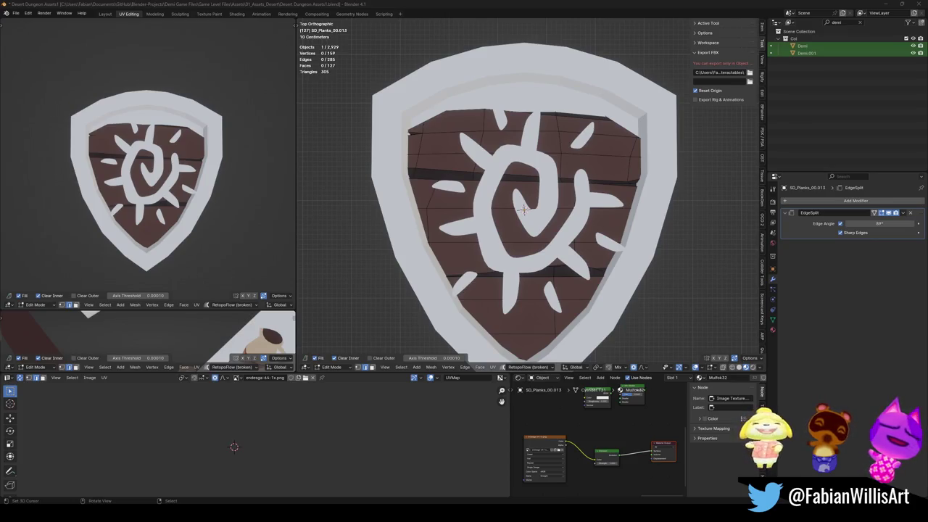
- Widen the shield's top plank by scaling it along X
shift+middle_drag(565, 155, 565, 189)
key(a)
key(alt+a)
key(l)
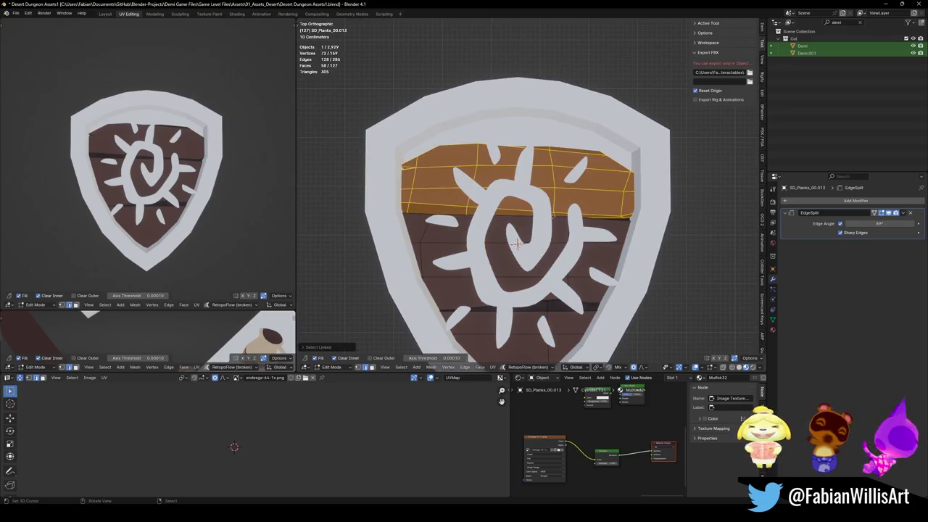
key(s)
key(x)
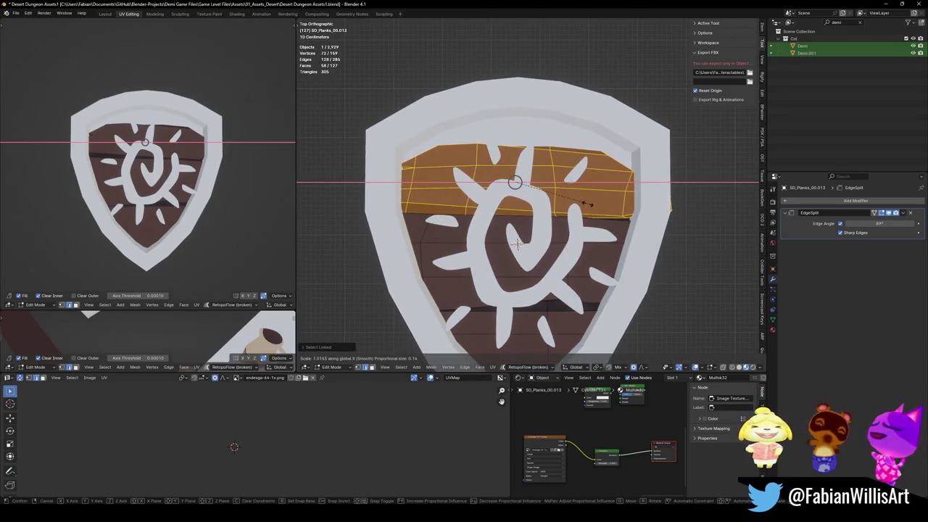
click(598, 204)
- Duplicate the top row of planks and move the copy up along Y above the rim
key(alt+a)
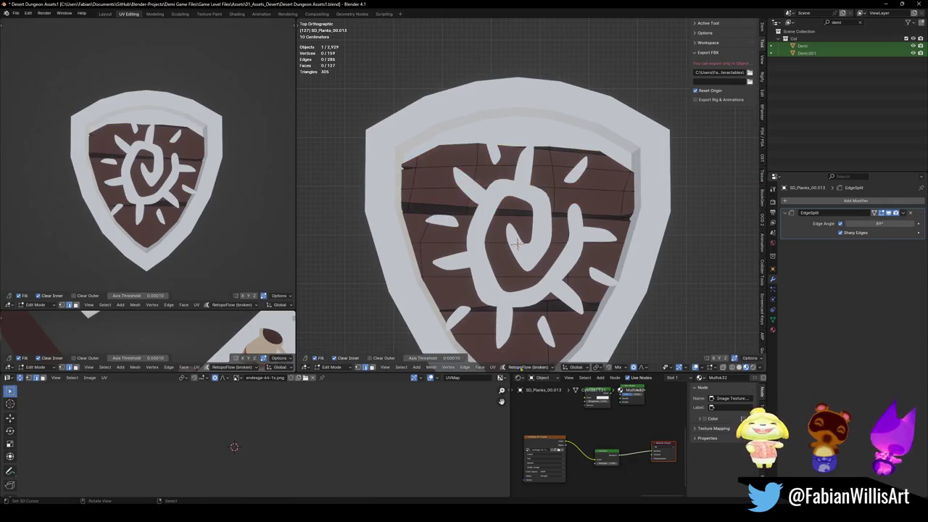
key(l)
key(alt+a)
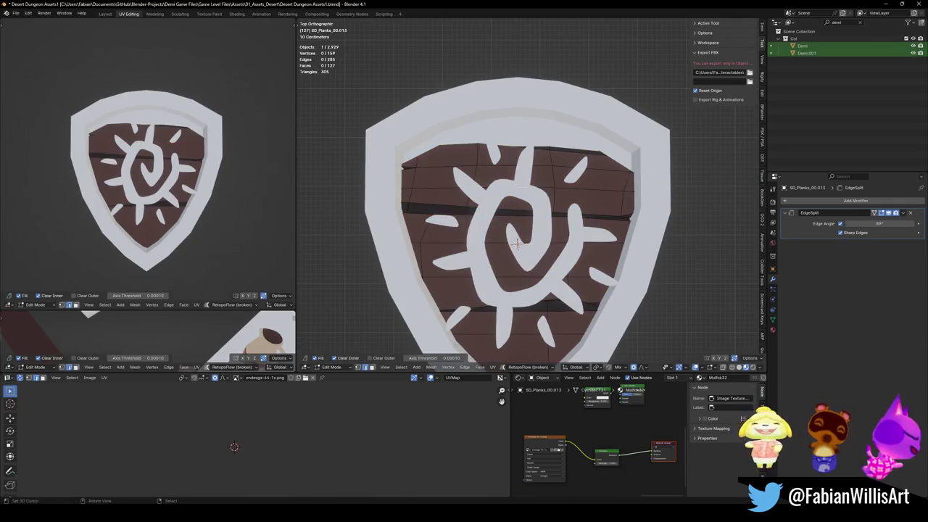
key(l)
key(g)
key(y)
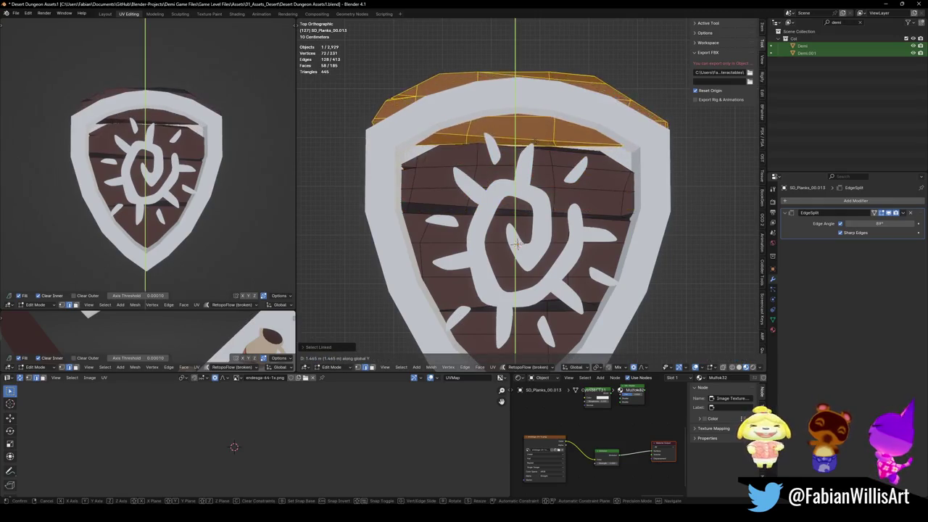
click(568, 166)
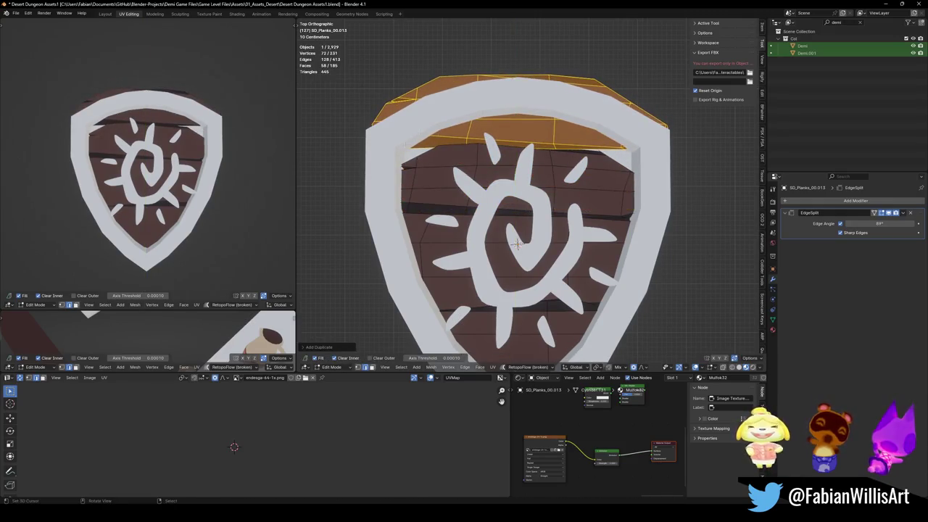
click(391, 103)
- Use proportional editing in X-ray to curve the new planks' corner and upper-right vertices
key(g)
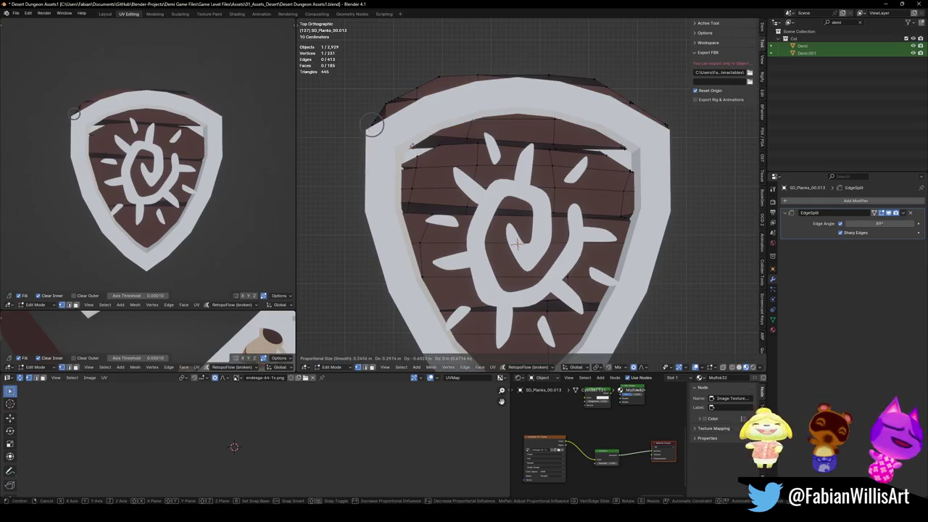
scroll(410, 152, down, 10)
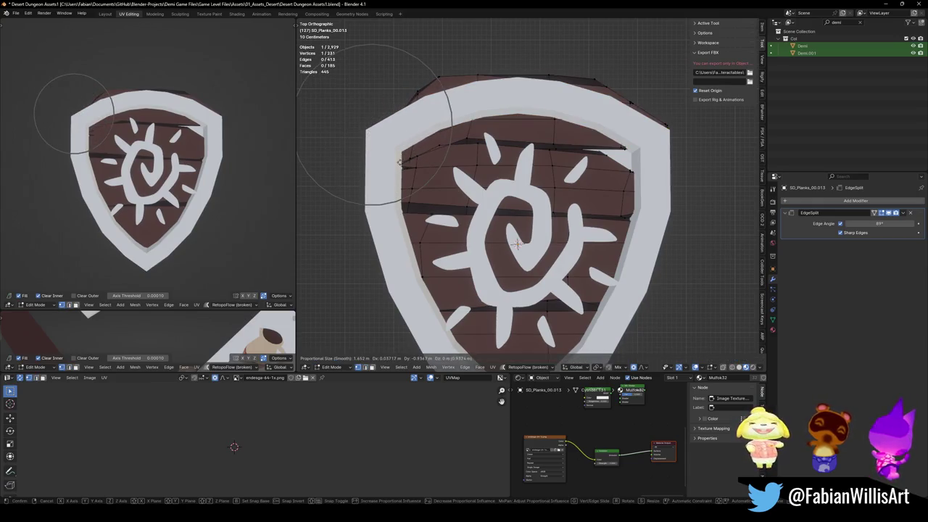
click(429, 90)
scroll(429, 89, down, 1)
shift+middle_drag(443, 132, 448, 141)
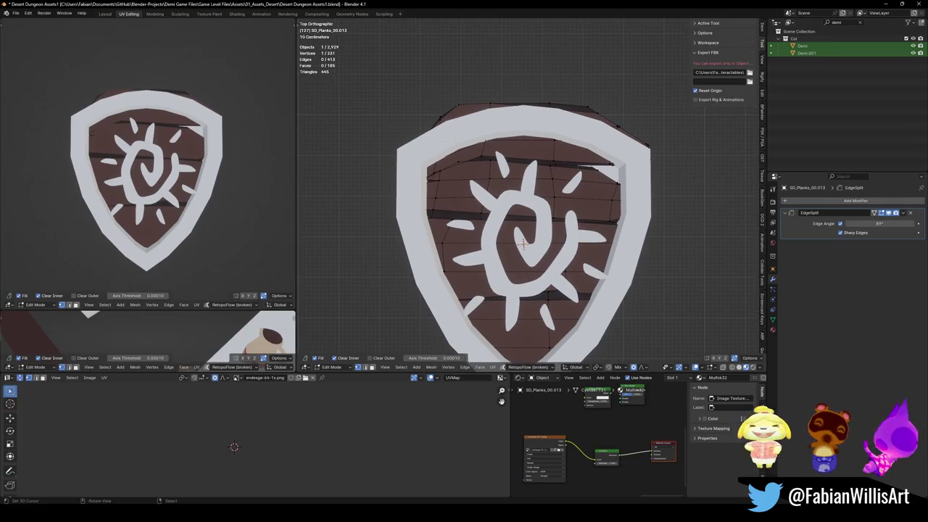
key(alt+z)
key(alt+z)
key(g)
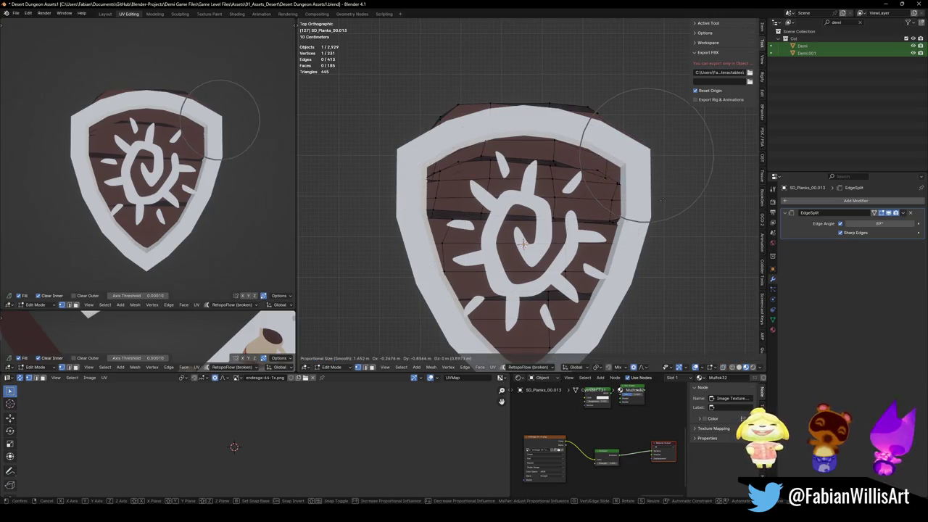
scroll(653, 209, down, 4)
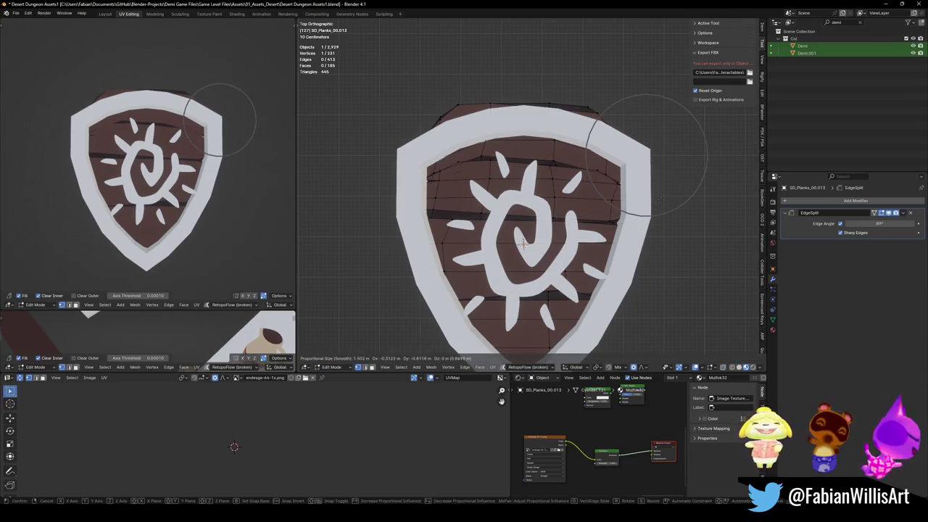
scroll(609, 173, up, 6)
scroll(609, 173, up, 20)
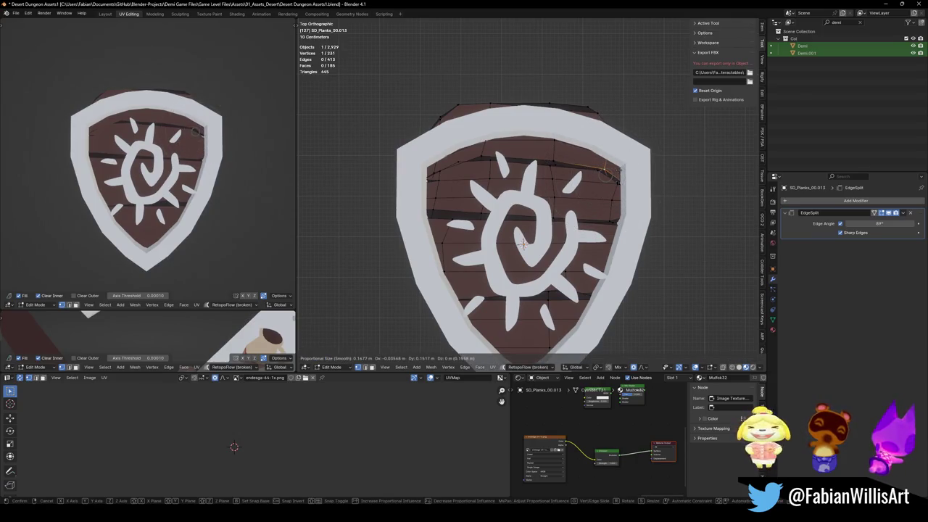
click(606, 169)
- Adjust the upper-left and top-right plank vertices to round the top edge
click(459, 162)
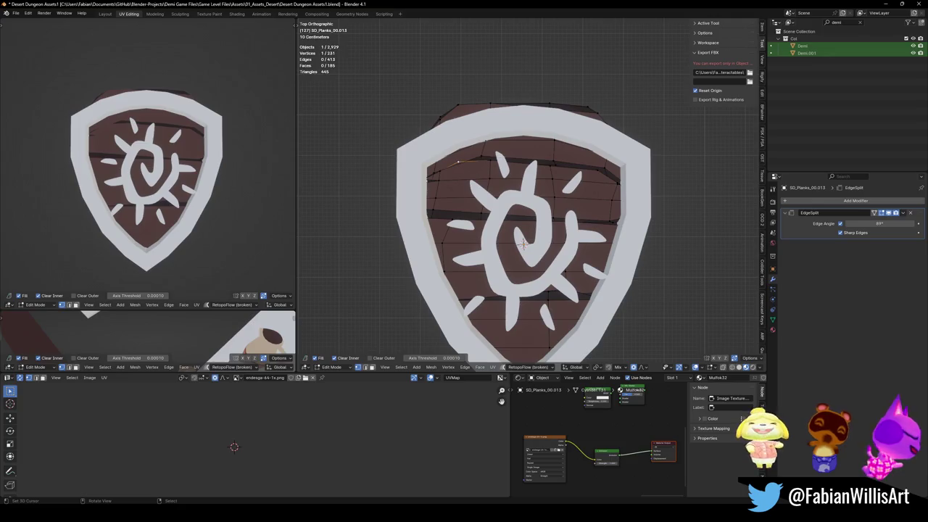
click(479, 171)
click(482, 167)
key(g)
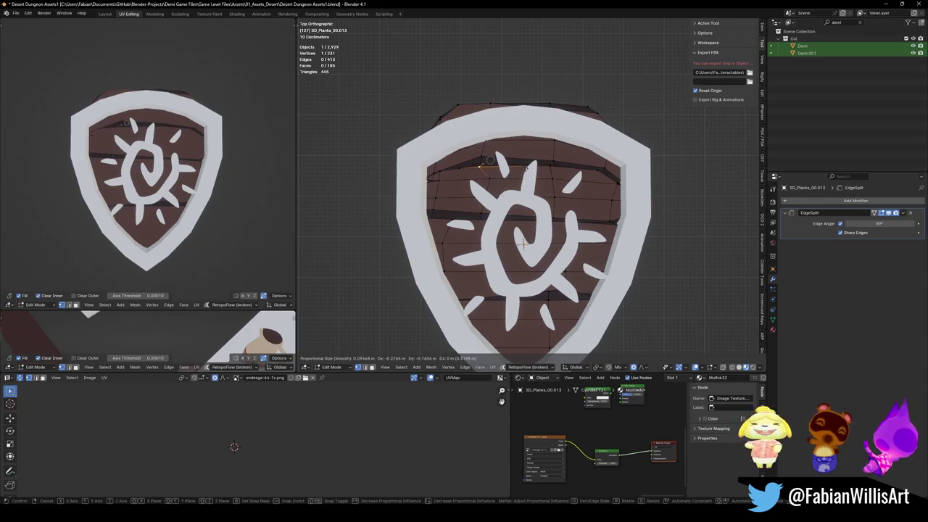
click(487, 166)
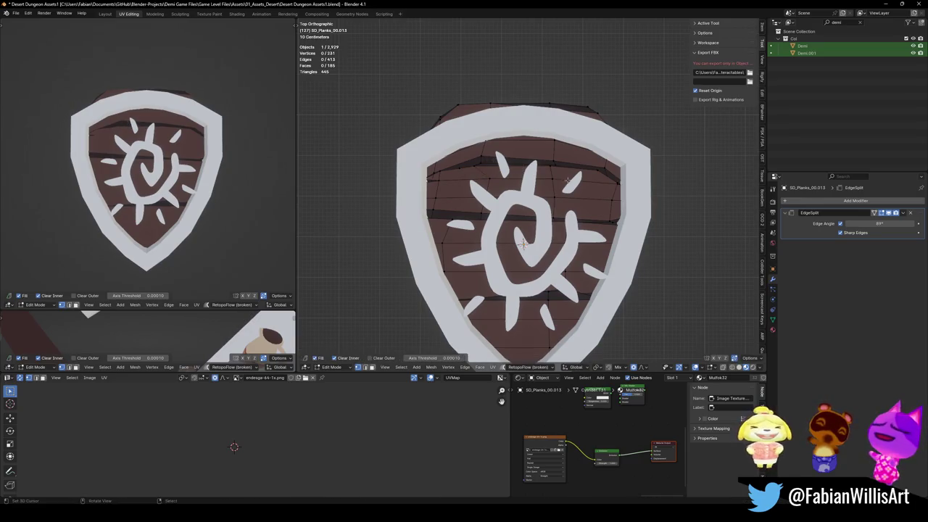
key(g)
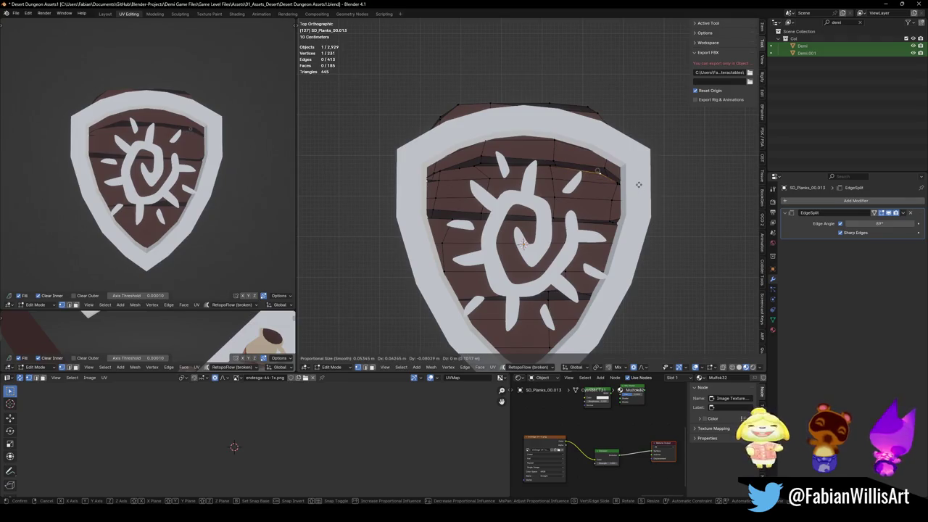
click(636, 185)
click(480, 161)
key(g)
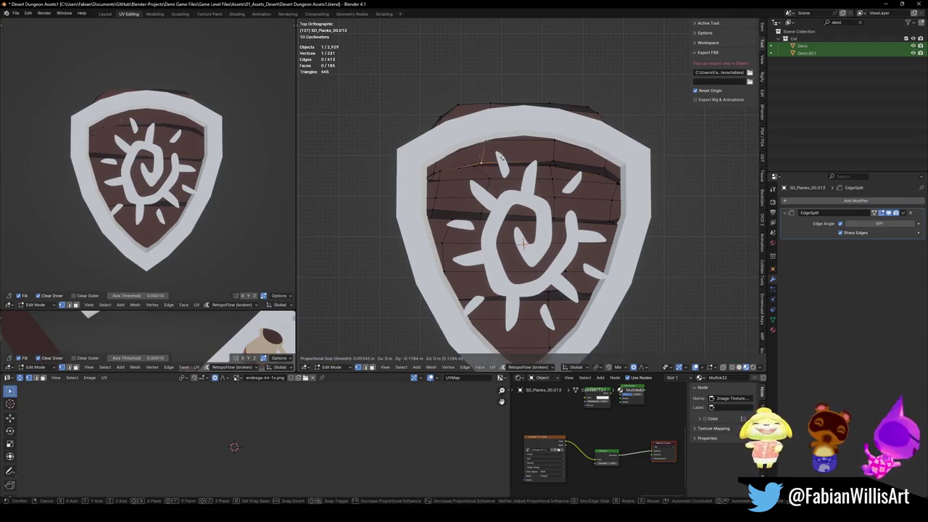
click(541, 158)
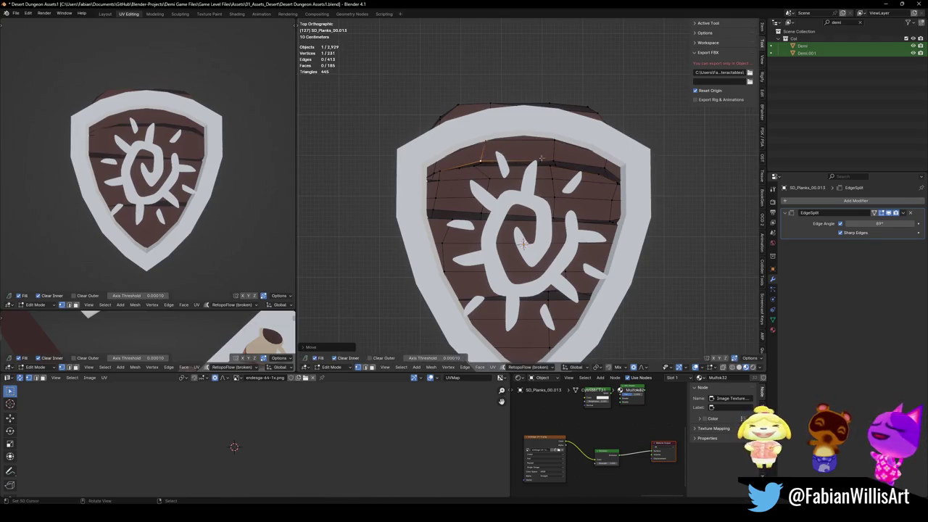
- Move an upper-right plank face and edge so the planks sit behind the rim
click(580, 181)
key(g)
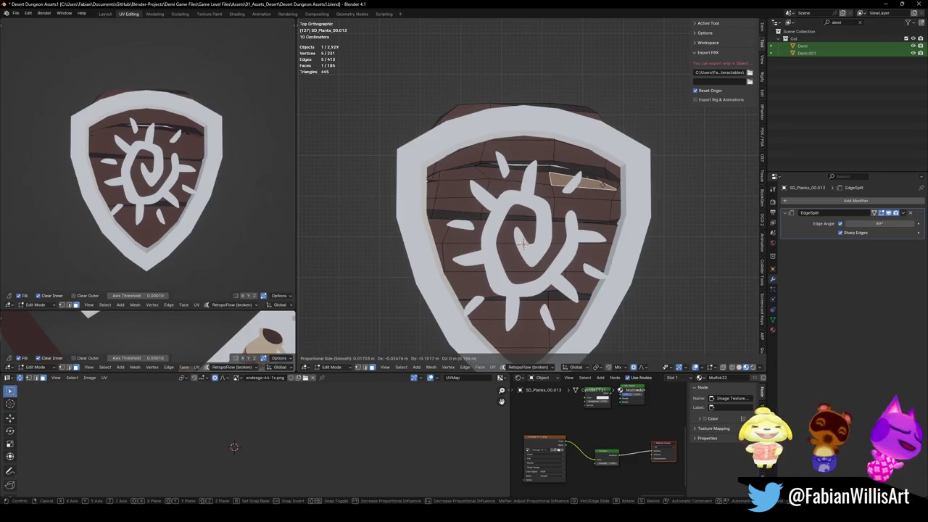
click(603, 185)
click(565, 160)
key(r)
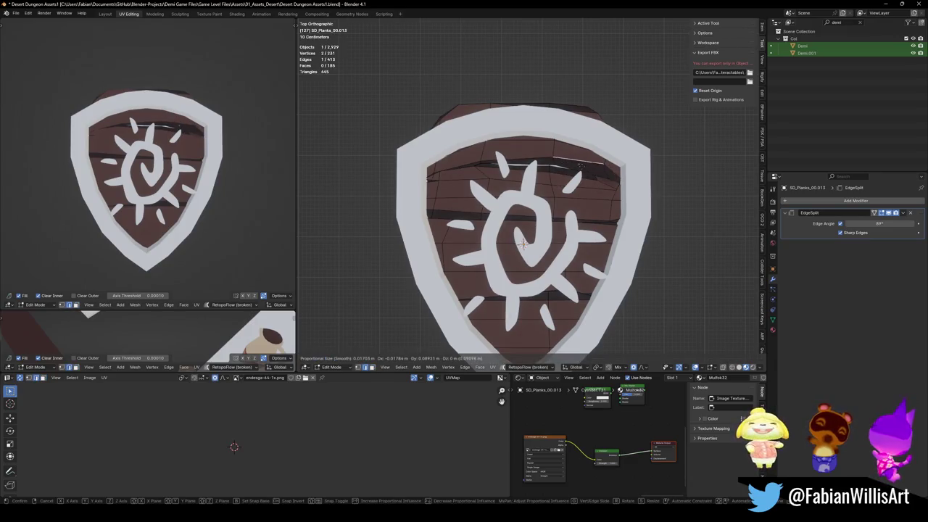
right_click(630, 168)
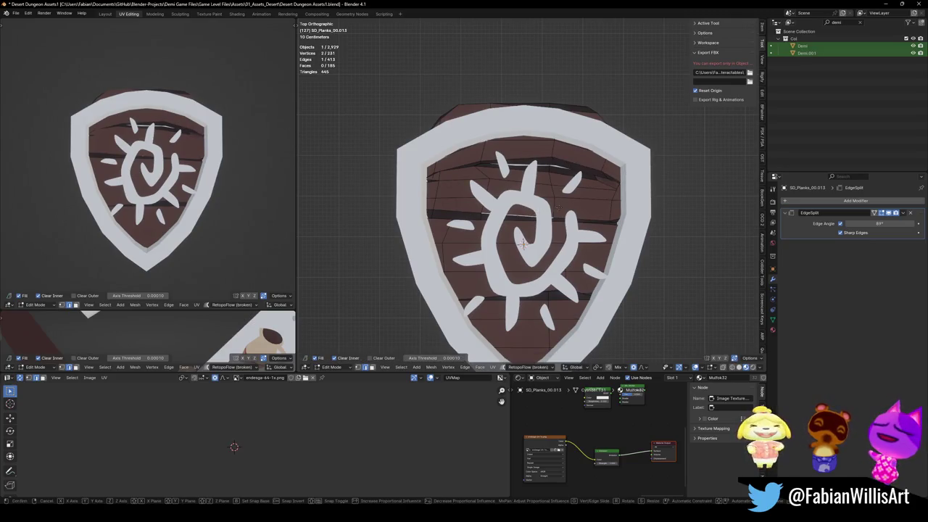
key(g)
key(Return)
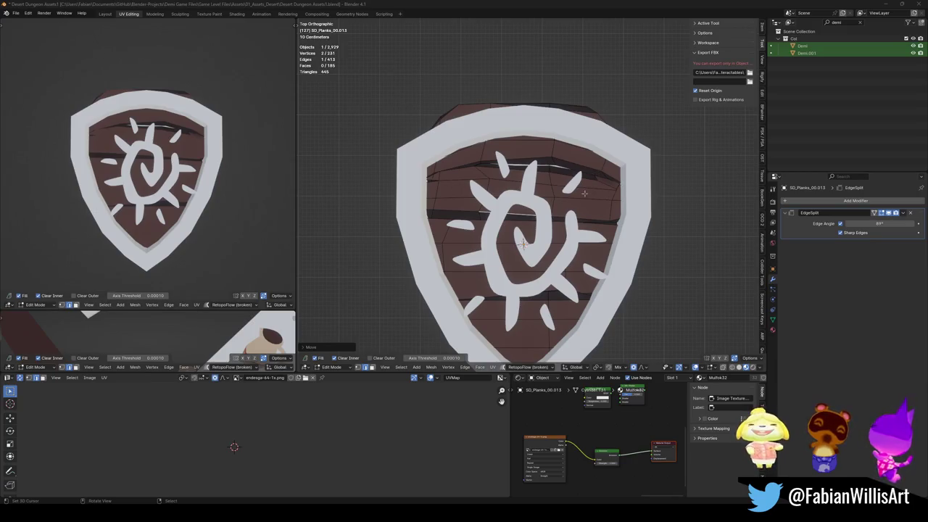
scroll(561, 154, down, 5)
- Leave shield edit mode, find the exploding barrel, and isolate its ring handle
key(Tab)
key(KP_Divide)
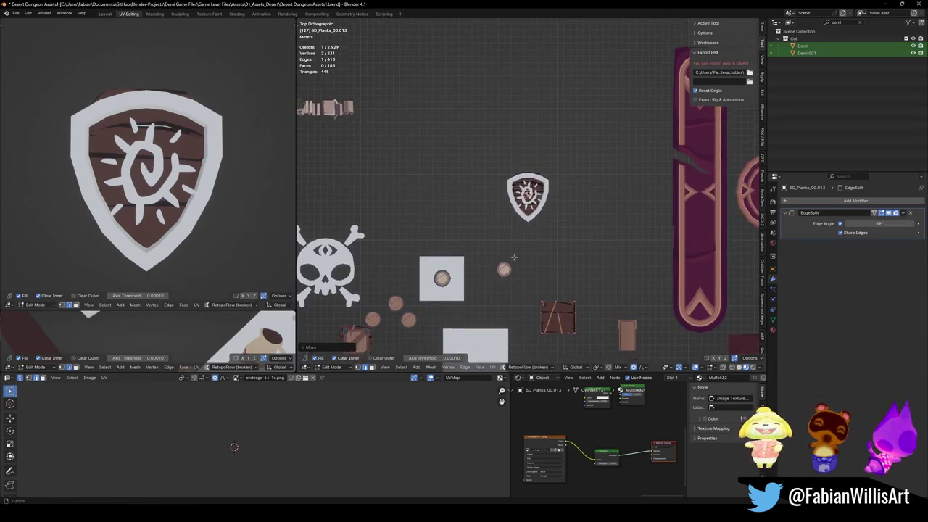
scroll(484, 224, up, 3)
scroll(484, 224, up, 2)
middle_drag(484, 224, 559, 248)
click(560, 248)
click(558, 247)
key(KP_Divide)
- Duplicate the ring geometry, separate it into its own object, and delete the extra object
key(Tab)
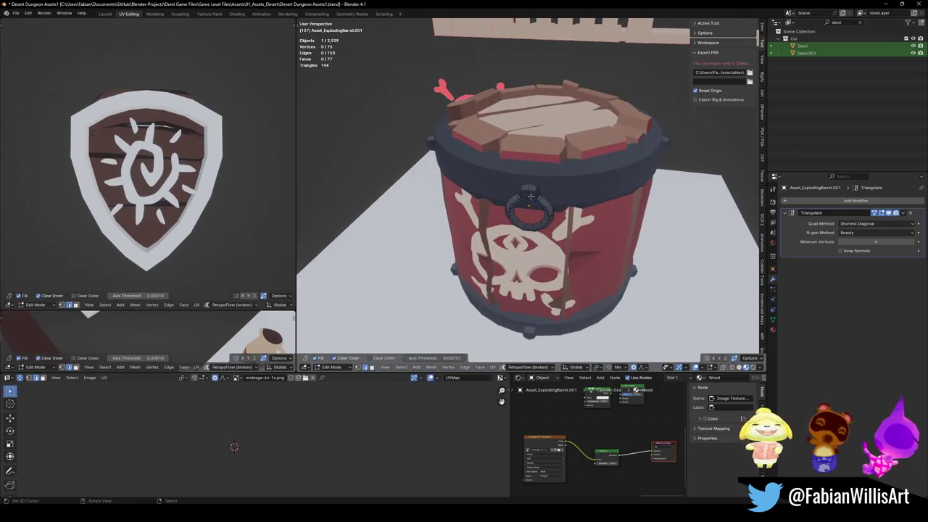
key(l)
key(shift+d)
right_click(530, 196)
key(p)
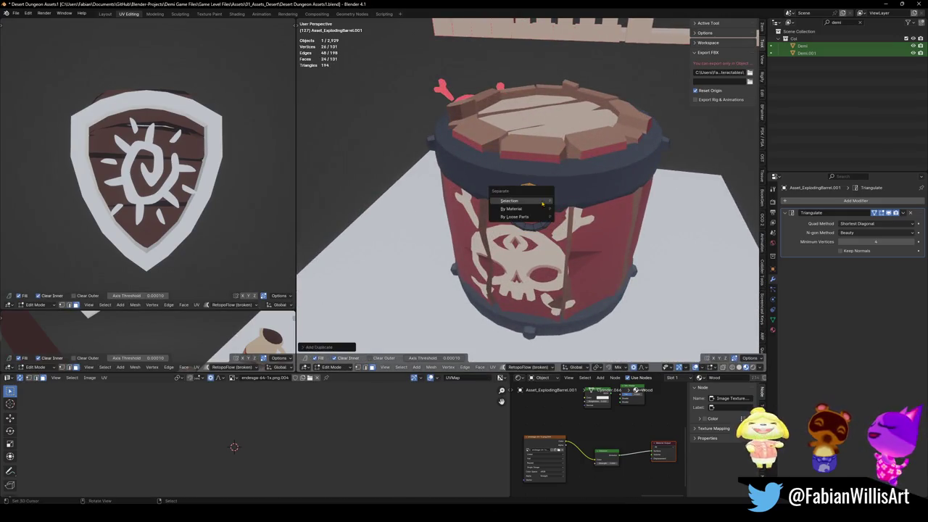
click(526, 205)
key(Tab)
click(530, 201)
click(531, 194)
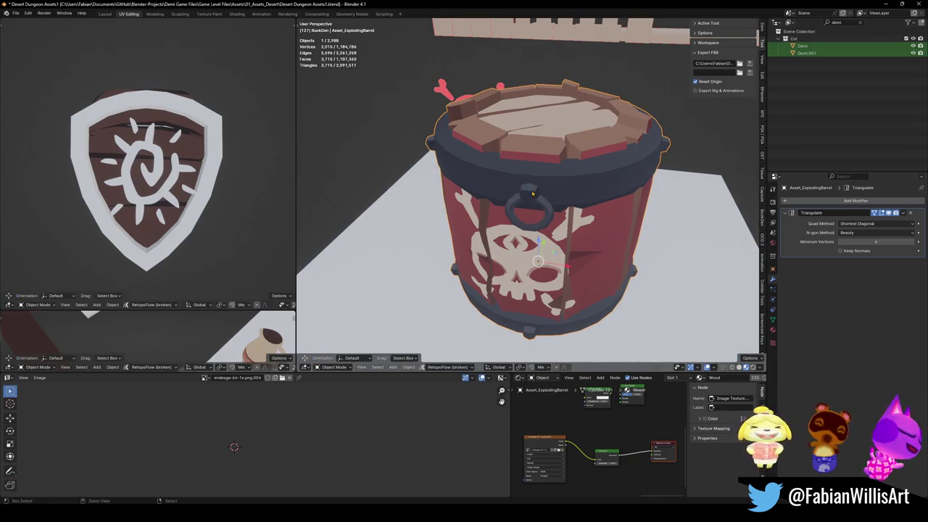
click(531, 208)
key(Delete)
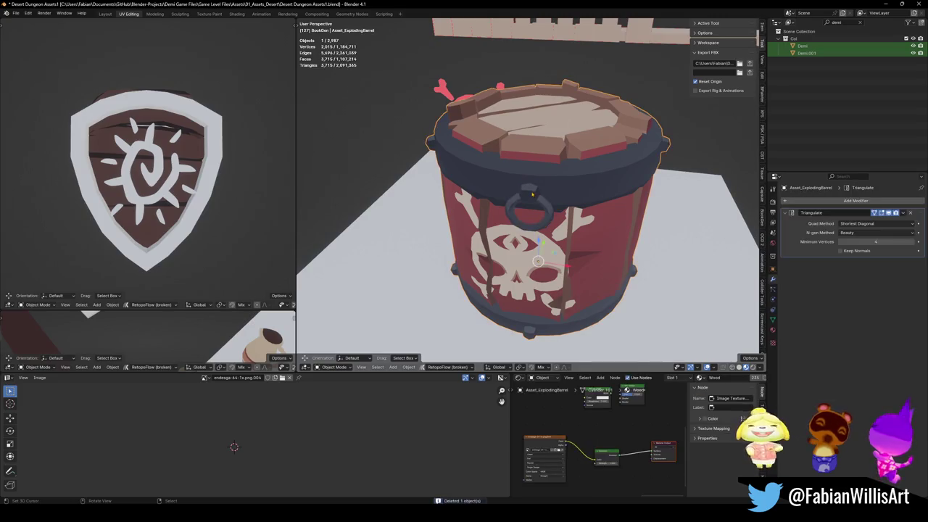
- Snap the separated copy, Asset_ExplodingBarrel.002, to the 3D cursor and frame it
click(532, 195)
scroll(533, 199, down, 5)
key(q)
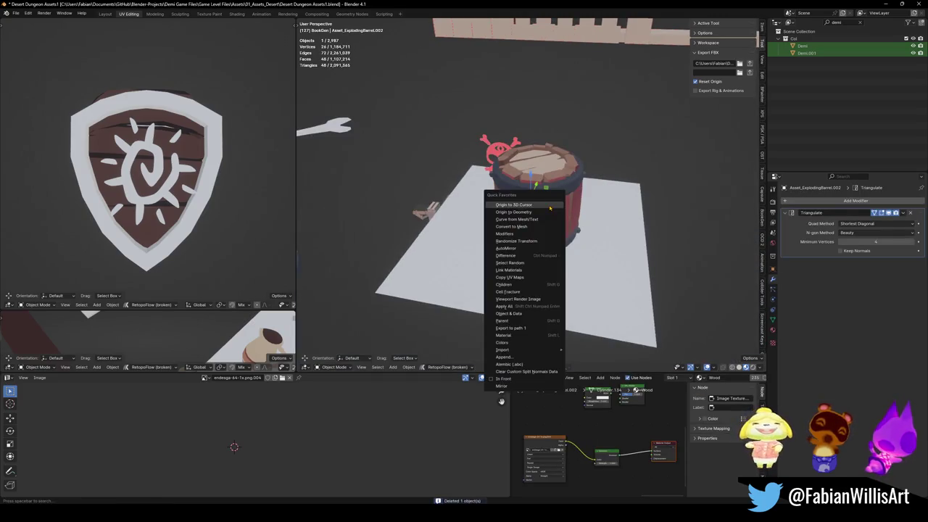
click(540, 213)
key(shift+s)
click(570, 264)
key(KP_Decimal)
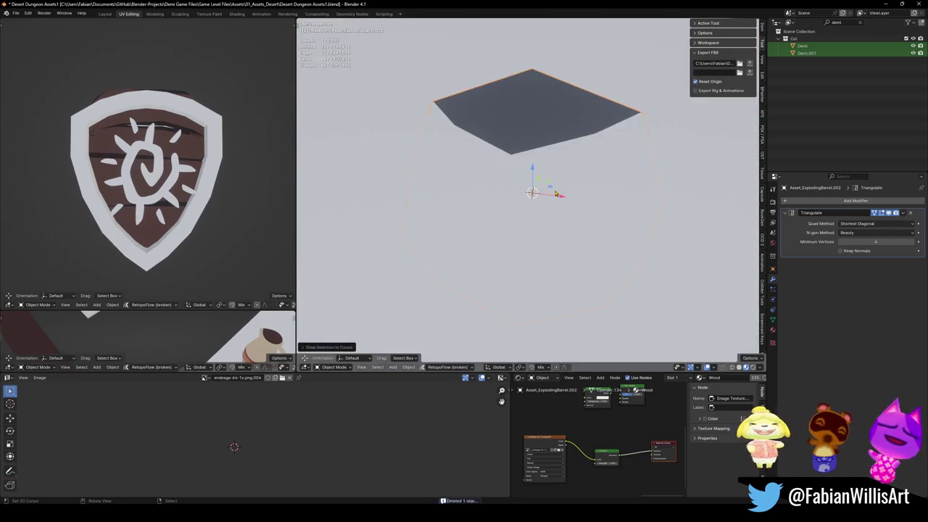
- In top view, shrink the separated piece and raise it slightly above the shield
key(KP_7)
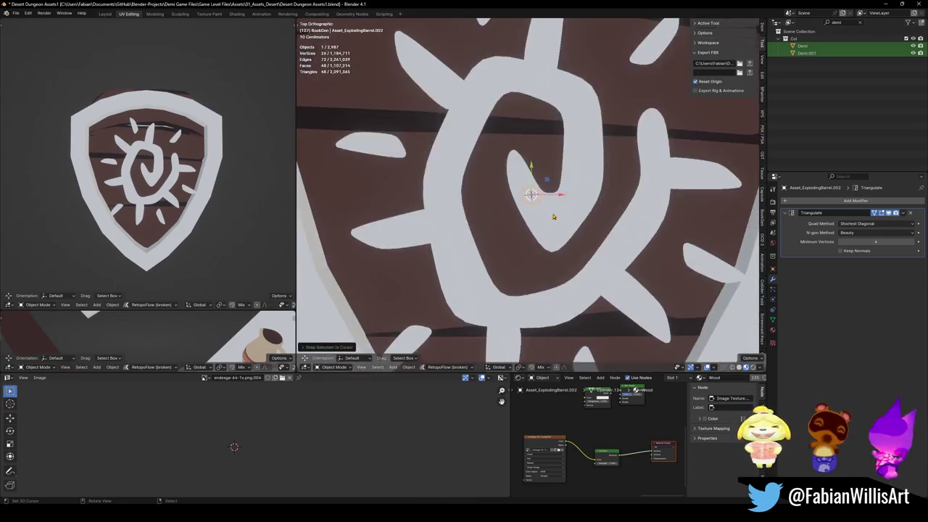
key(s)
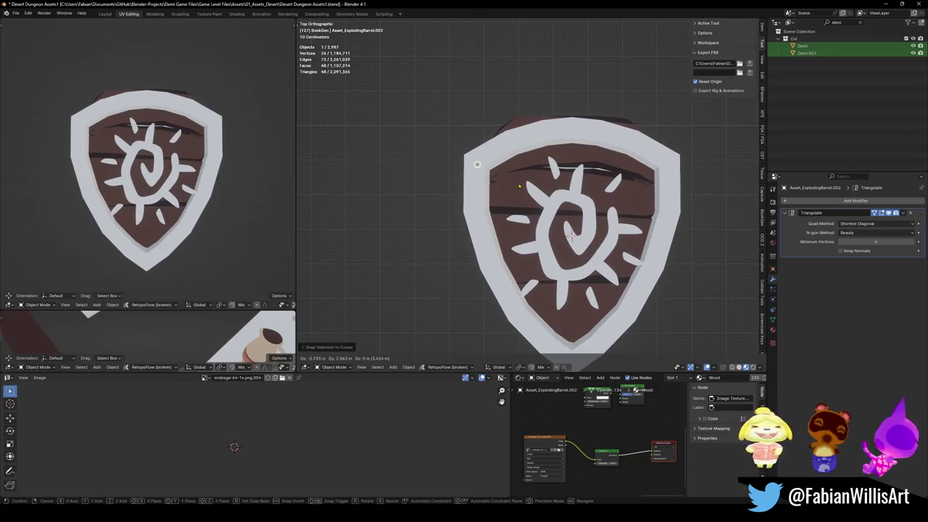
click(577, 175)
scroll(577, 176, up, 5)
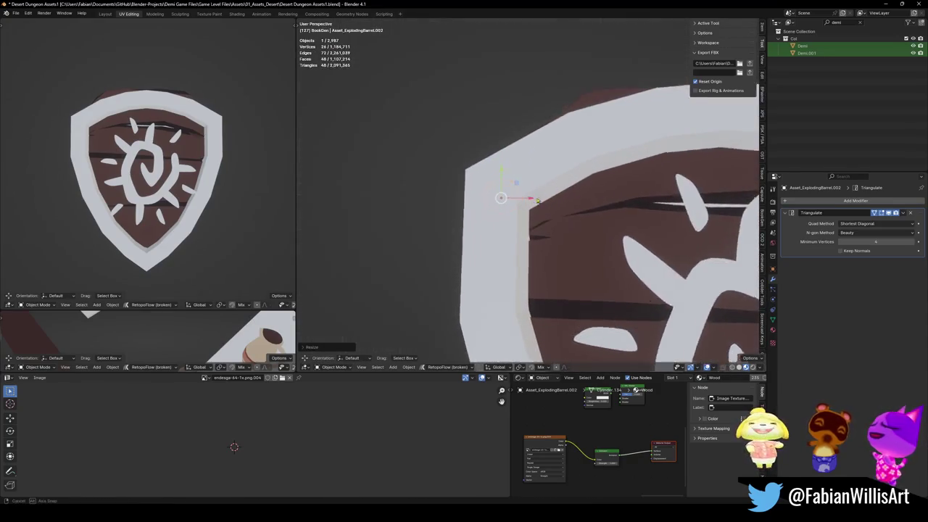
middle_drag(576, 176, 540, 169)
key(g)
key(z)
click(539, 170)
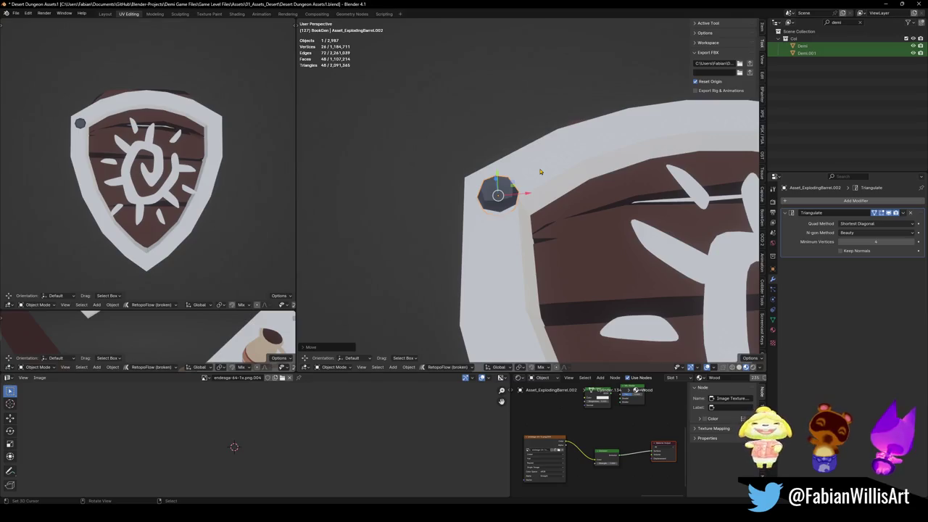
key(KP_7)
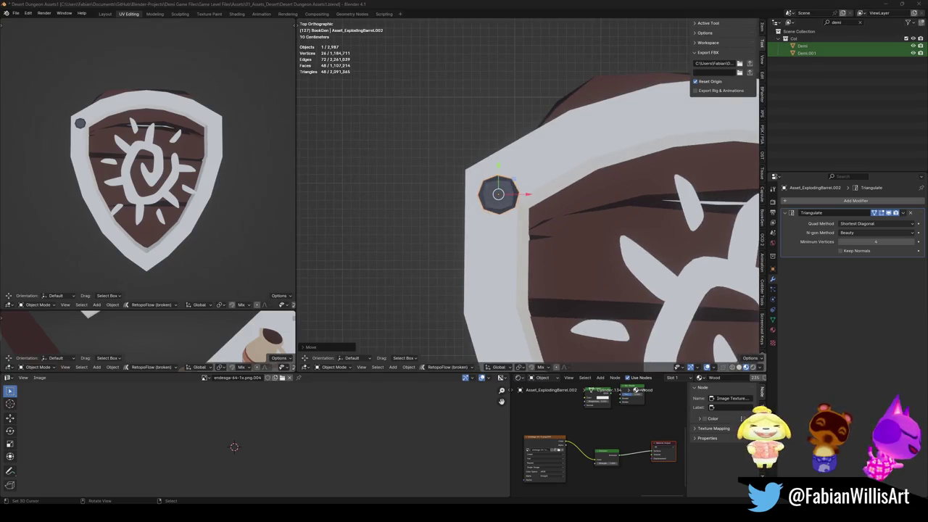
- Place the piece on the shield's upper-left rim as a bolt, save, and shrink it further
scroll(590, 210, down, 4)
key(g)
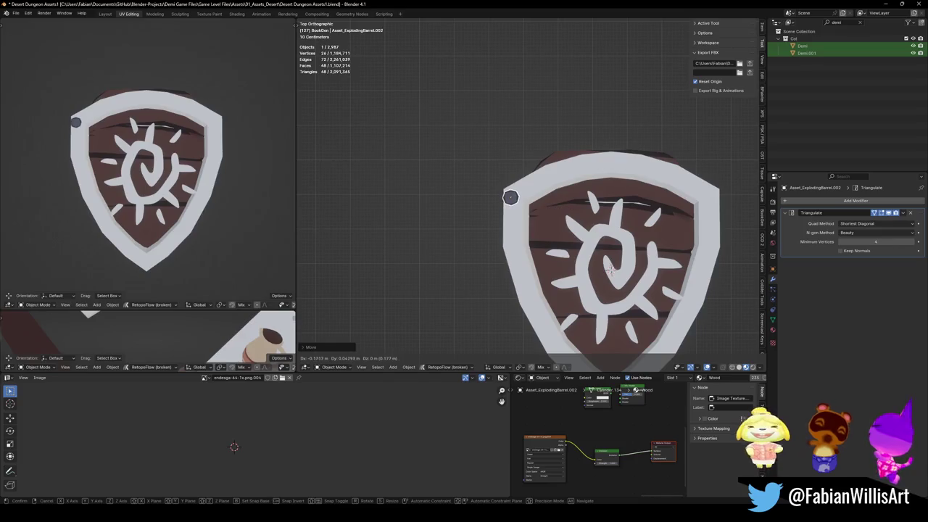
click(582, 205)
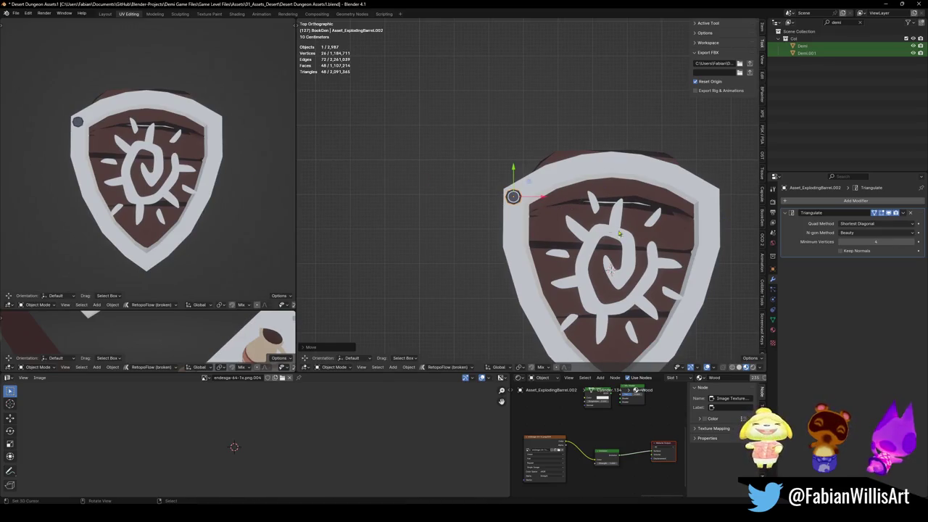
key(ctrl+s)
key(s)
click(533, 198)
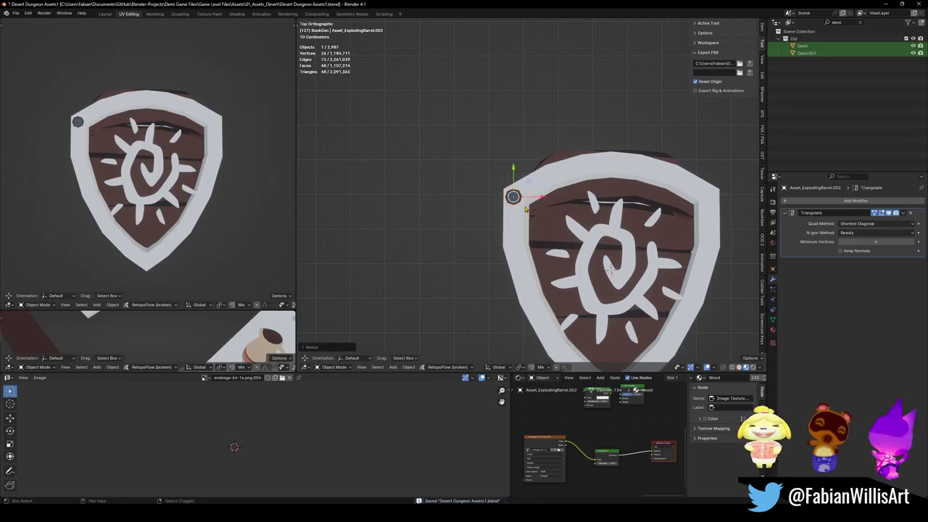
- Make three copies of the bolt down the left rim, for four bolts in total
key(shift+d)
click(519, 250)
shift+middle_drag(519, 250, 479, 190)
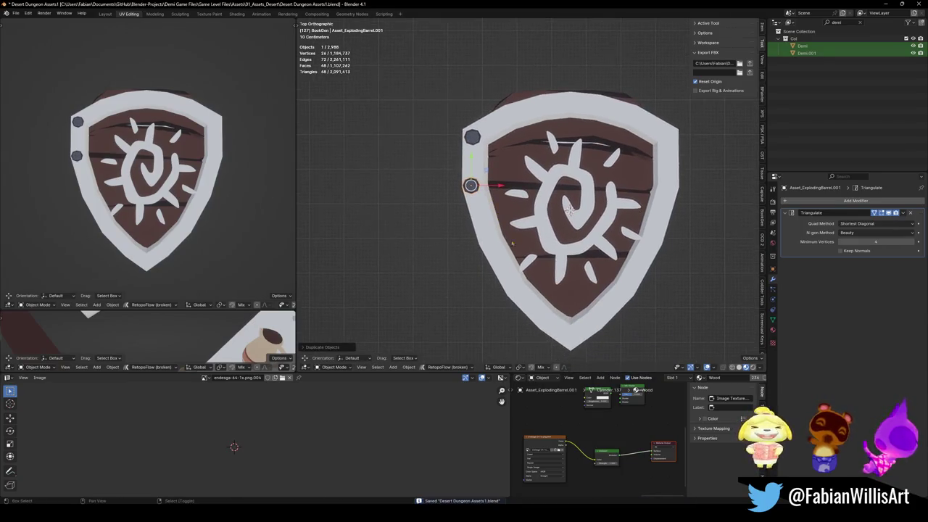
key(shift+d)
click(513, 268)
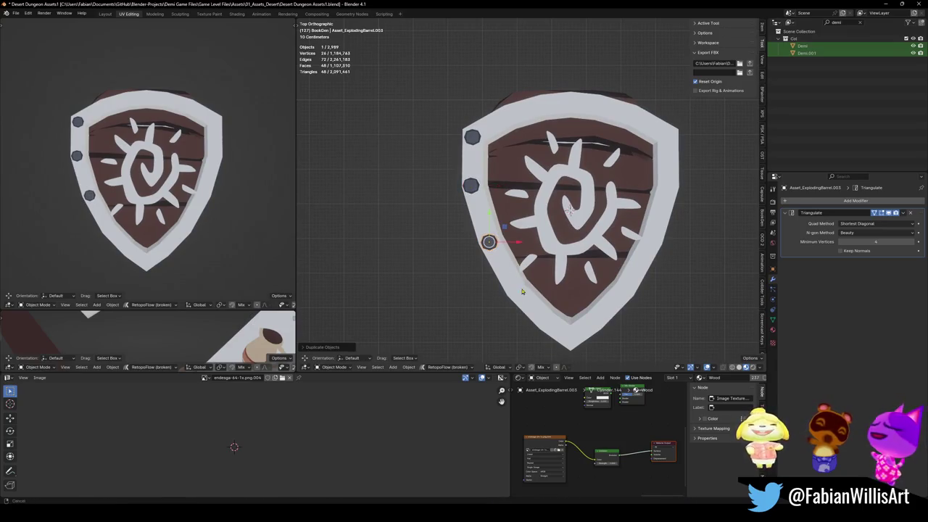
key(shift+d)
click(538, 313)
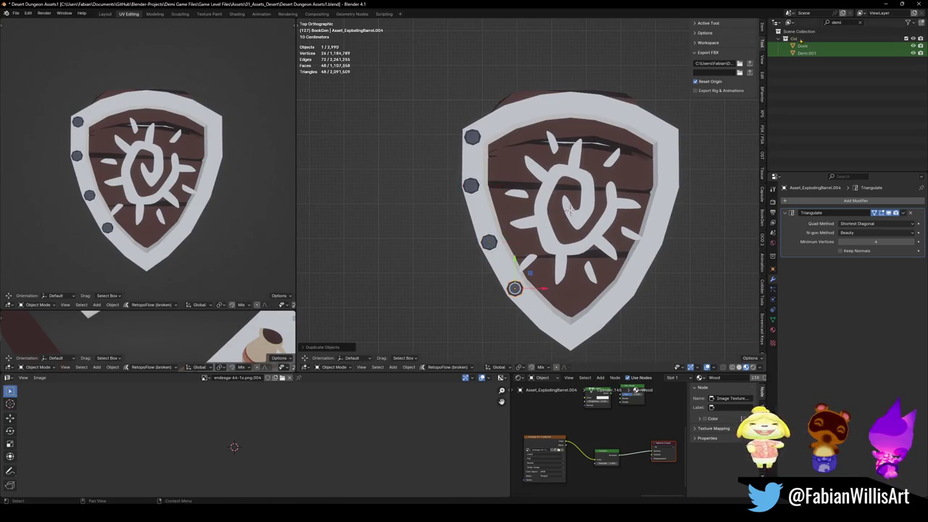
click(860, 22)
click(779, 132)
scroll(829, 148, down, 2)
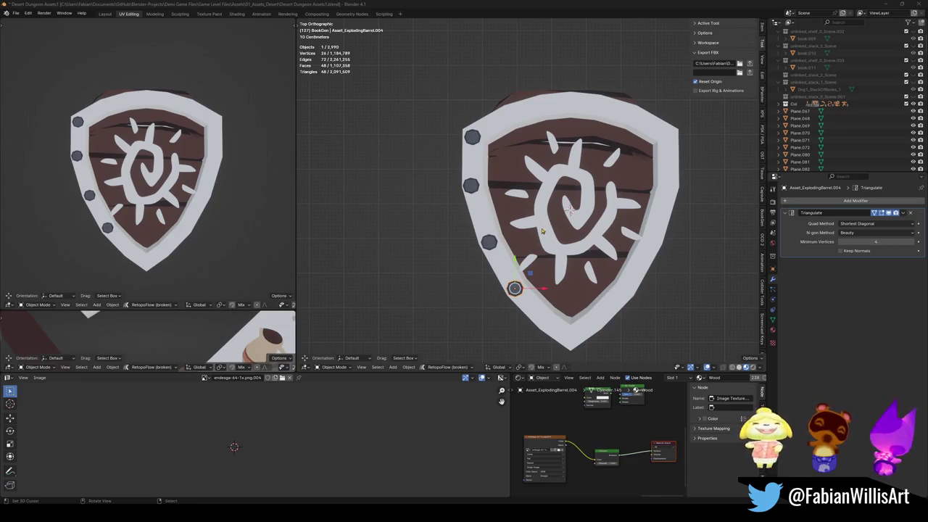
- Respace the lower bolts evenly along the left rim
key(g)
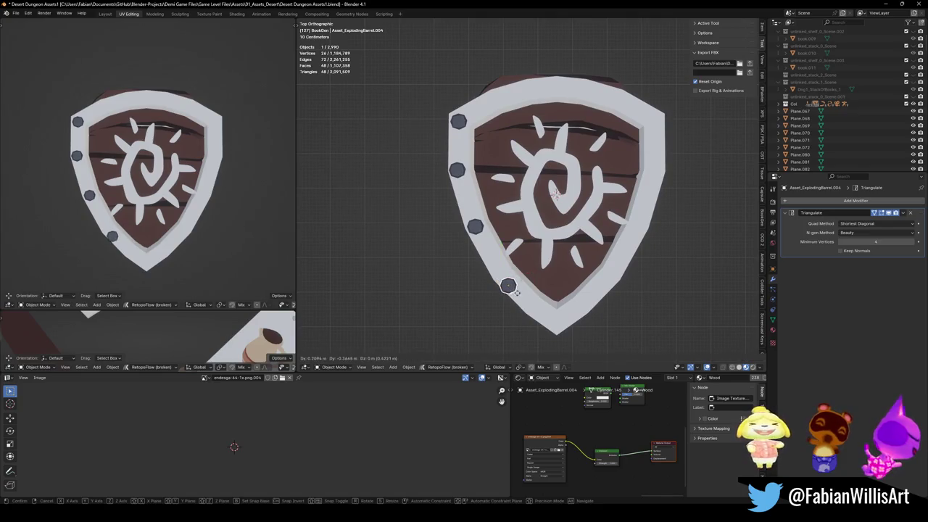
click(516, 293)
click(480, 235)
key(g)
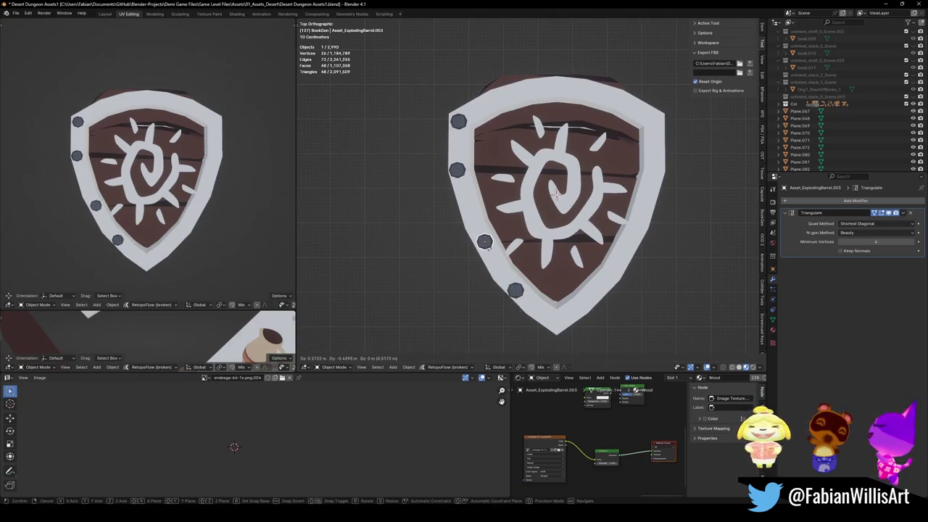
click(485, 241)
click(457, 170)
- Lower the top bolt into place, then box-select the shield and all its bolts
key(g)
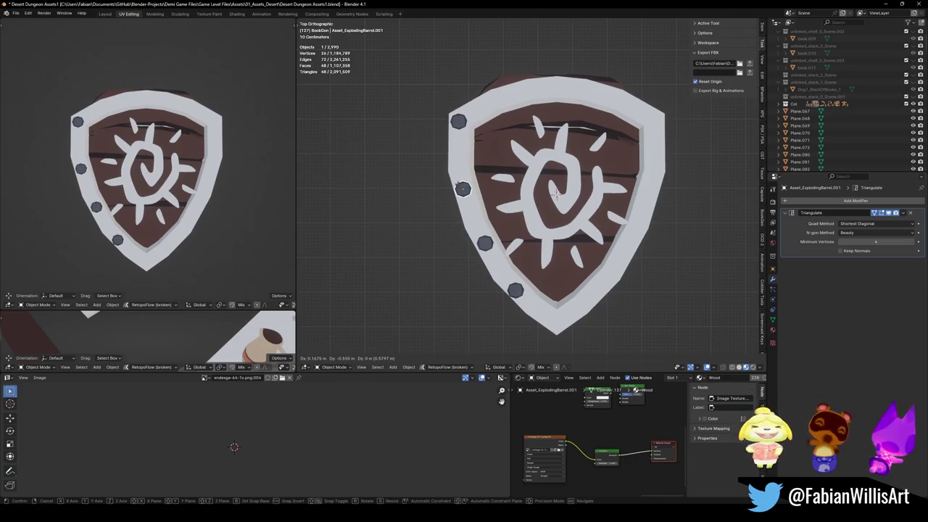
click(462, 189)
shift+click(515, 291)
shift+click(485, 243)
shift+click(458, 121)
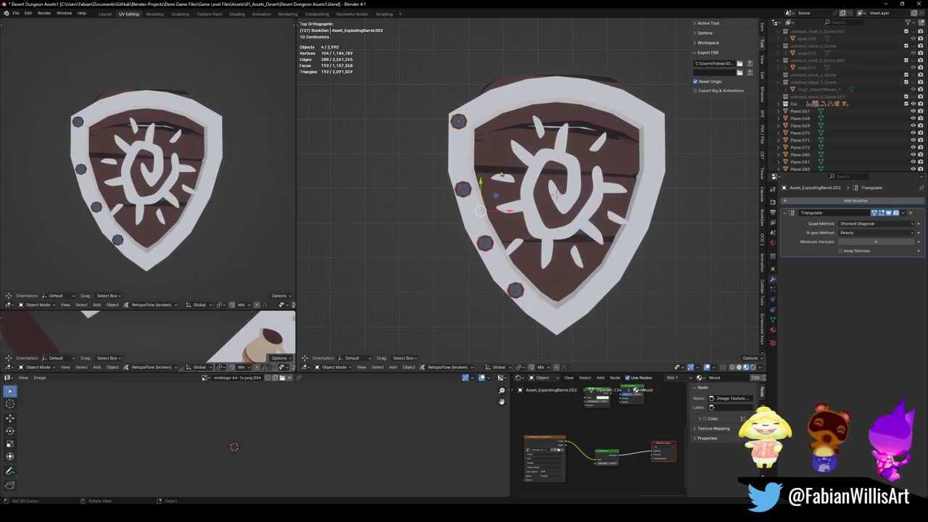
scroll(500, 181, down, 2)
scroll(500, 181, down, 3)
mouse_move(472, 122)
mouse_down()
mouse_move(599, 262)
mouse_move(592, 260)
mouse_up()
- Move the shield and bolts into a new collection named wip
key(m)
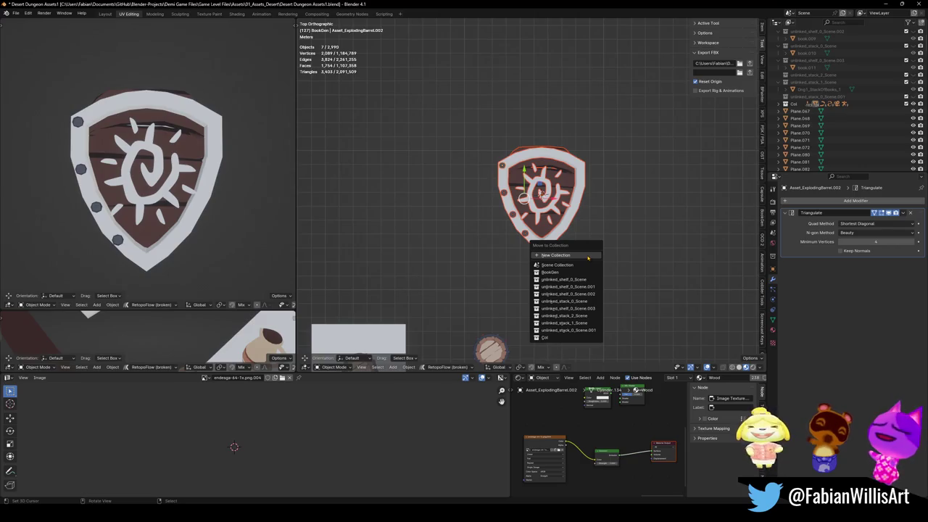
key(Escape)
key(m)
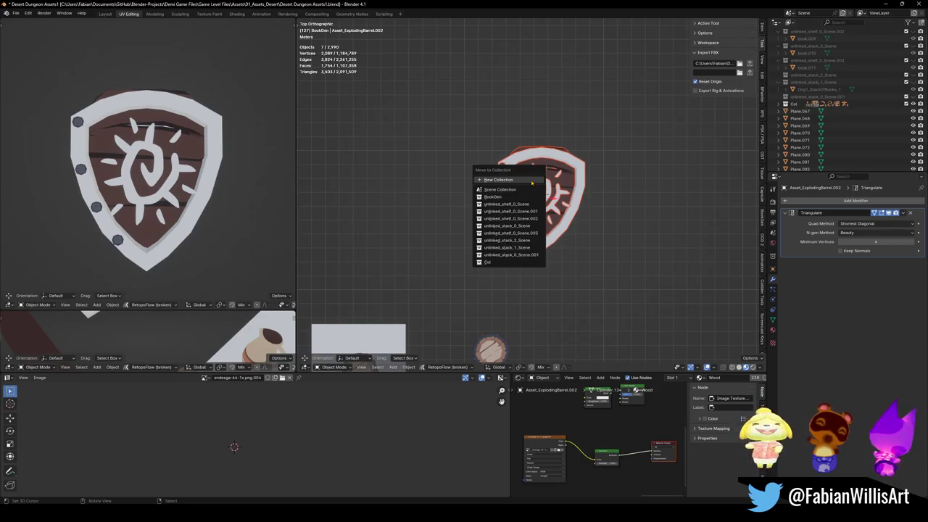
click(532, 177)
text(wip)
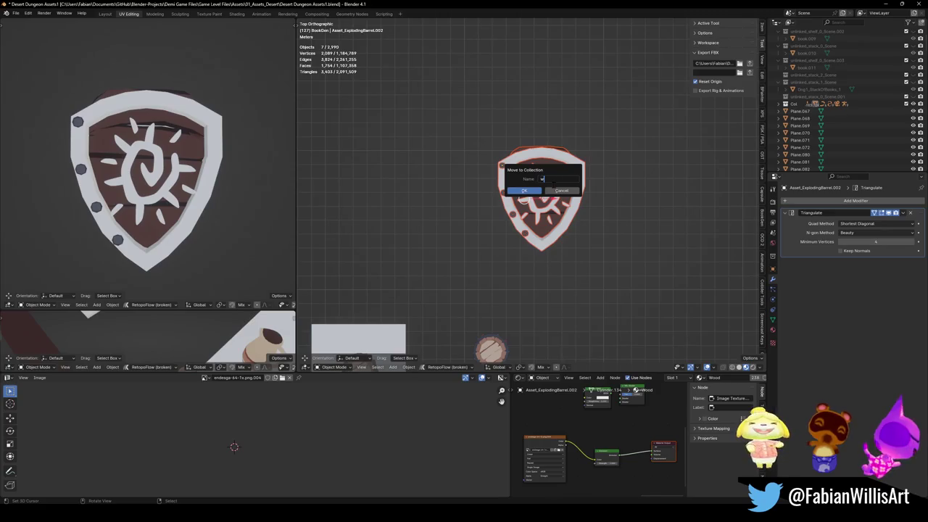
click(526, 192)
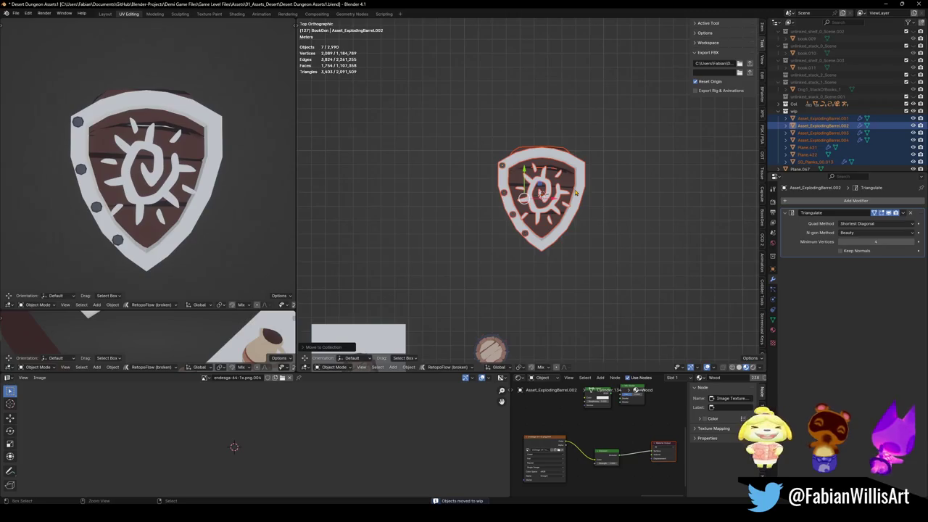
- Move every other object into the Col collection and hide them
key(ctrl+i)
key(m)
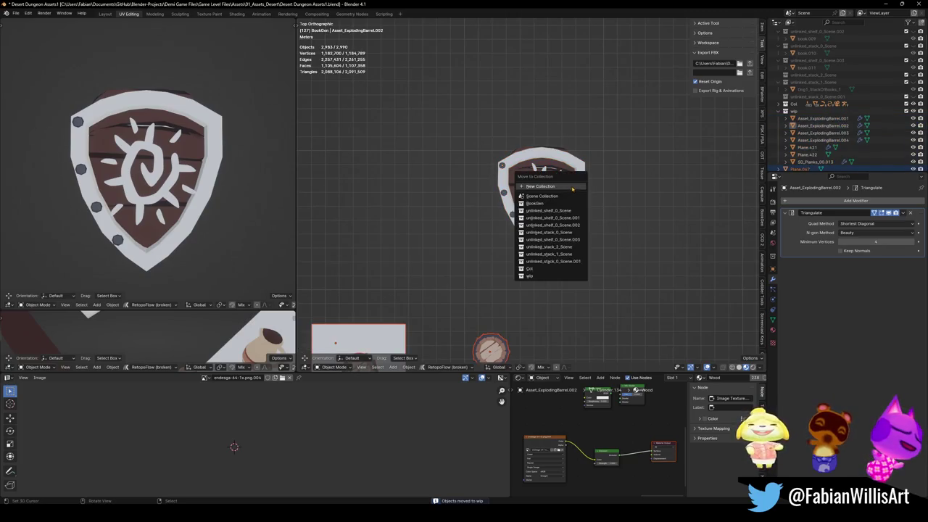
click(544, 269)
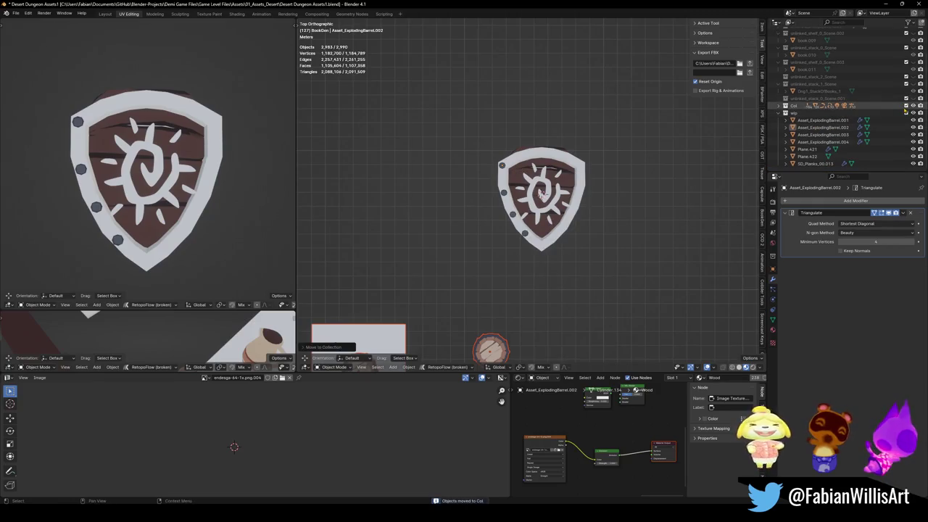
key(h)
- Select the bolts along the shield's left rim
scroll(508, 190, up, 4)
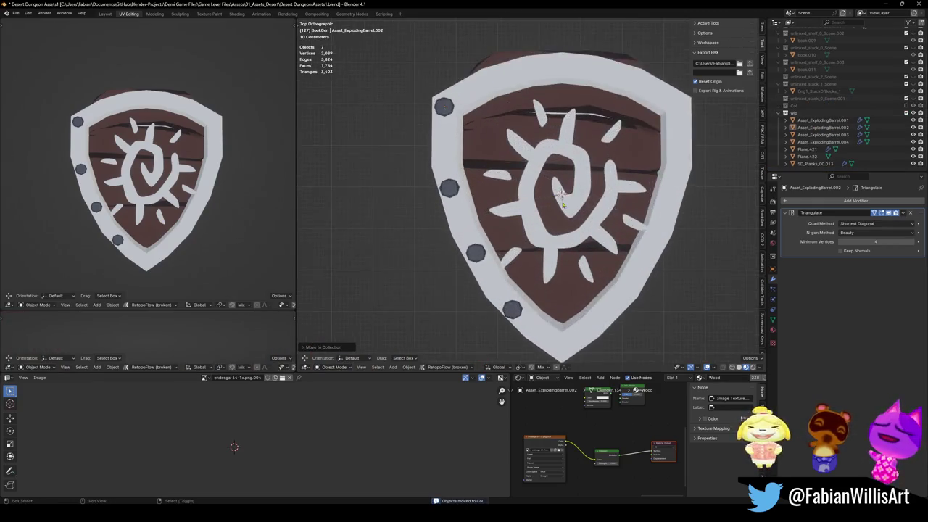
scroll(463, 184, up, 2)
scroll(464, 217, down, 1)
click(497, 305)
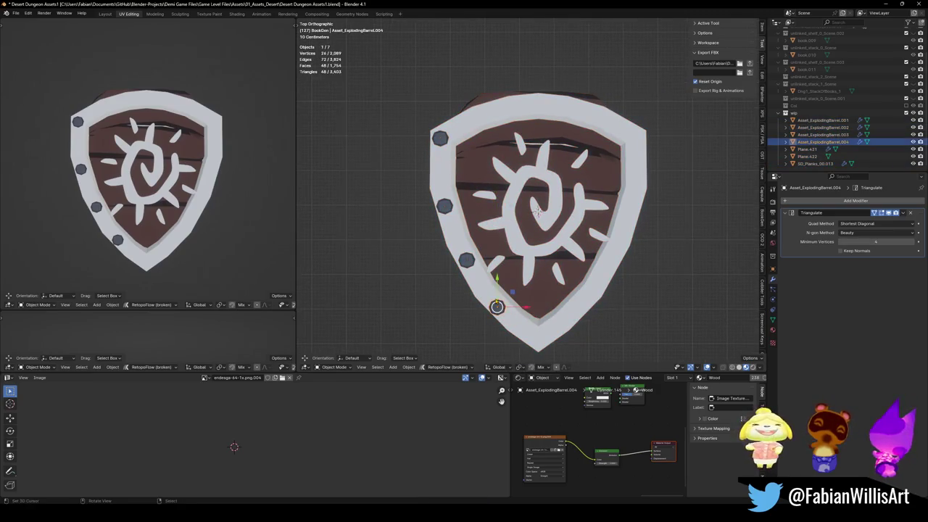
shift+click(466, 259)
shift+click(443, 206)
- Join the four left-rim bolts into one object and save
shift+click(440, 138)
key(ctrl+s)
key(ctrl+j)
- Add a Mirror modifier to the bolts and set their origin to geometry
key(q)
key(q)
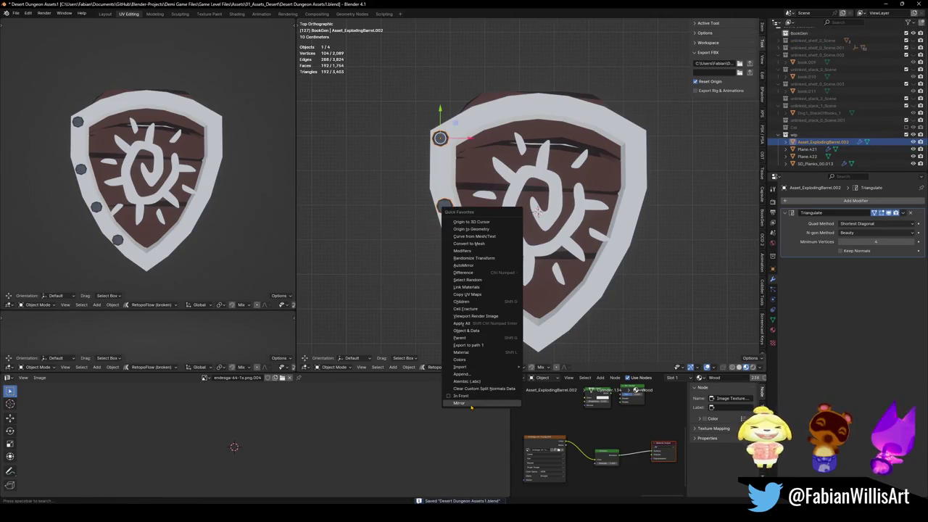
click(471, 407)
key(q)
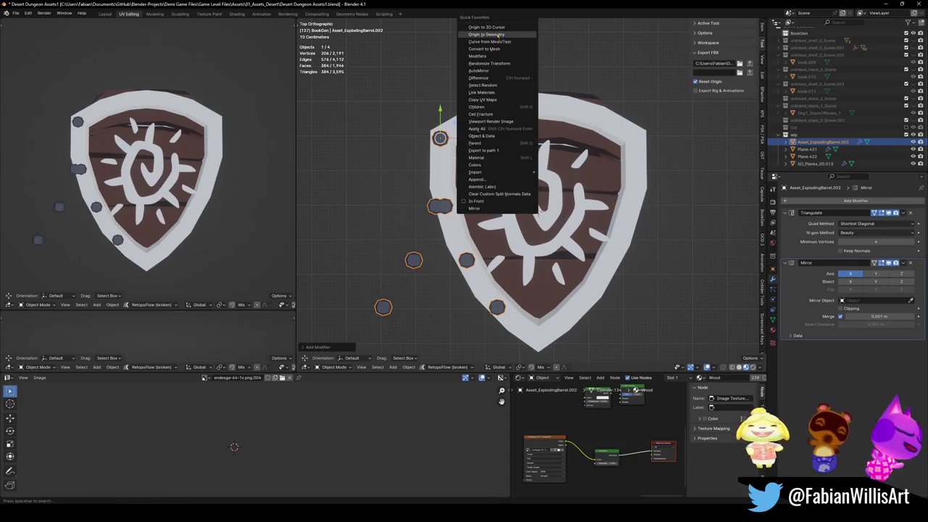
click(498, 35)
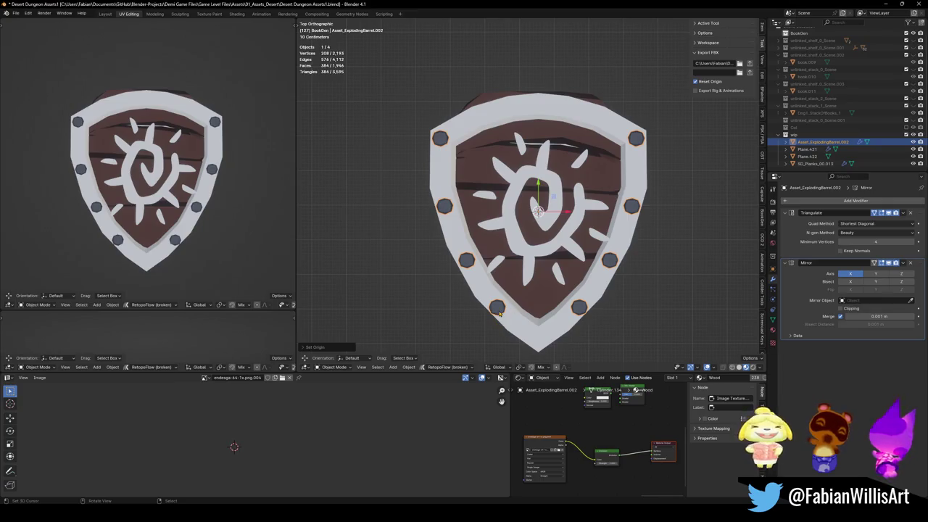
- In Edit Mode, select the bolt geometry and shift it along Z to sit correctly on the rim
key(Tab)
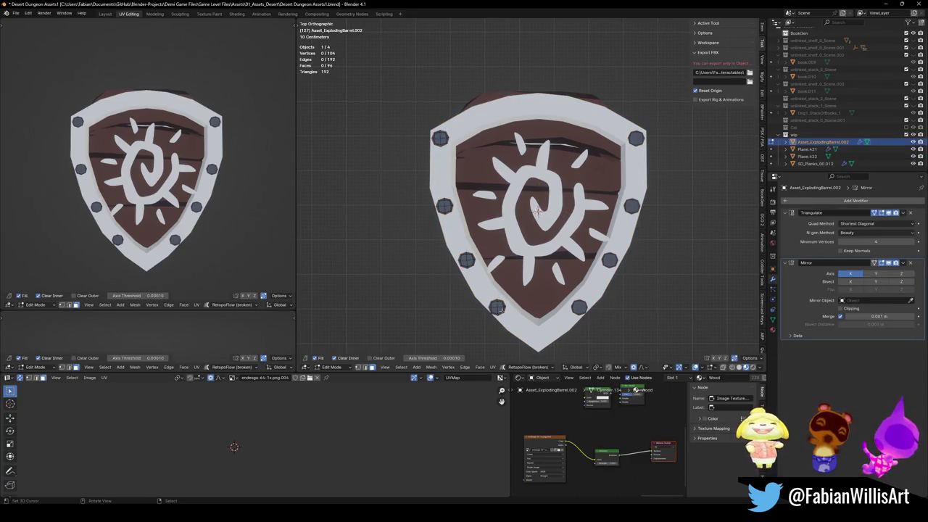
key(l)
middle_drag(145, 174, 174, 145)
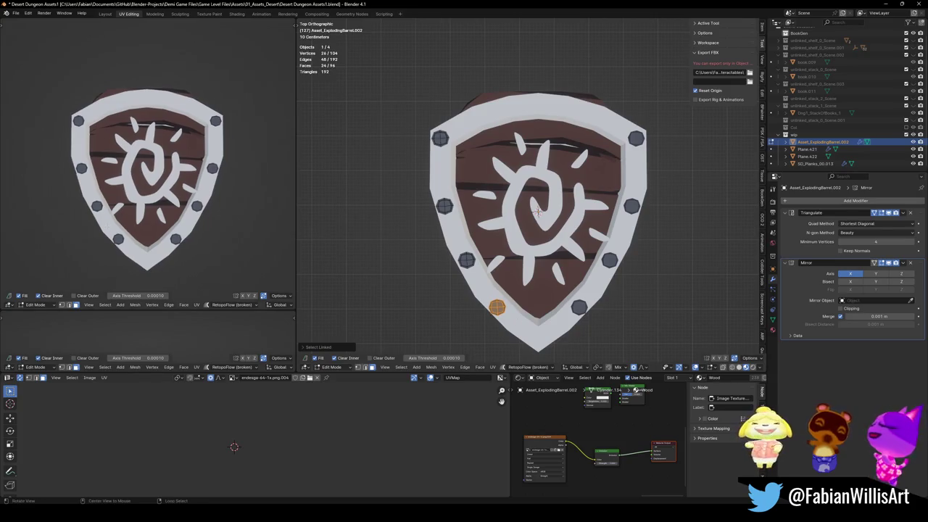
key(l)
key(l)
key(l)
middle_drag(493, 188, 521, 208)
key(g)
key(z)
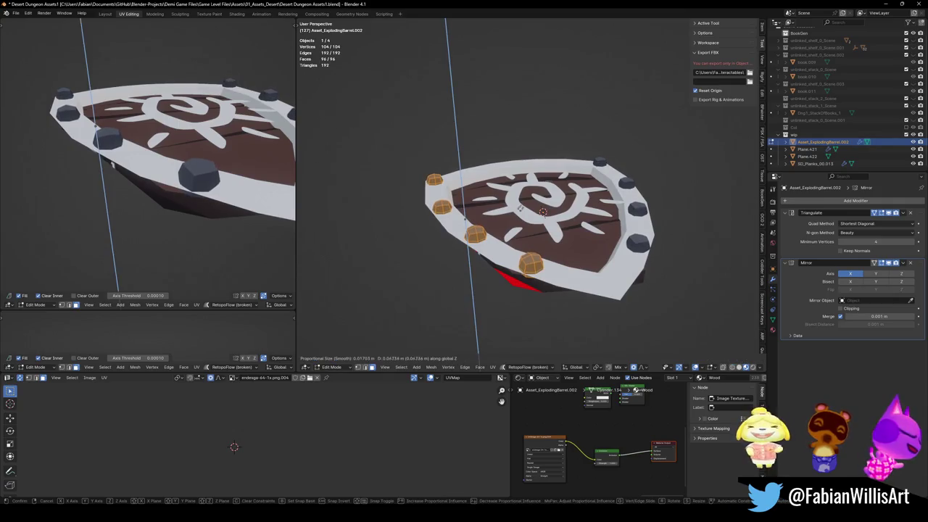
click(521, 208)
mouse_move(181, 159)
middle_down()
mouse_move(217, 145)
mouse_move(177, 174)
middle_up()
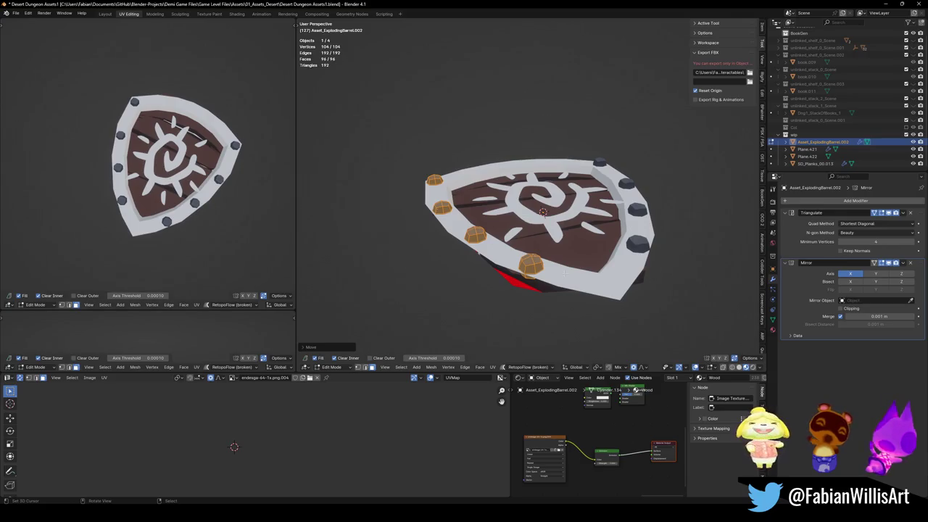
- In top view, duplicate a rim bolt to the top of the shield and save
key(KP_7)
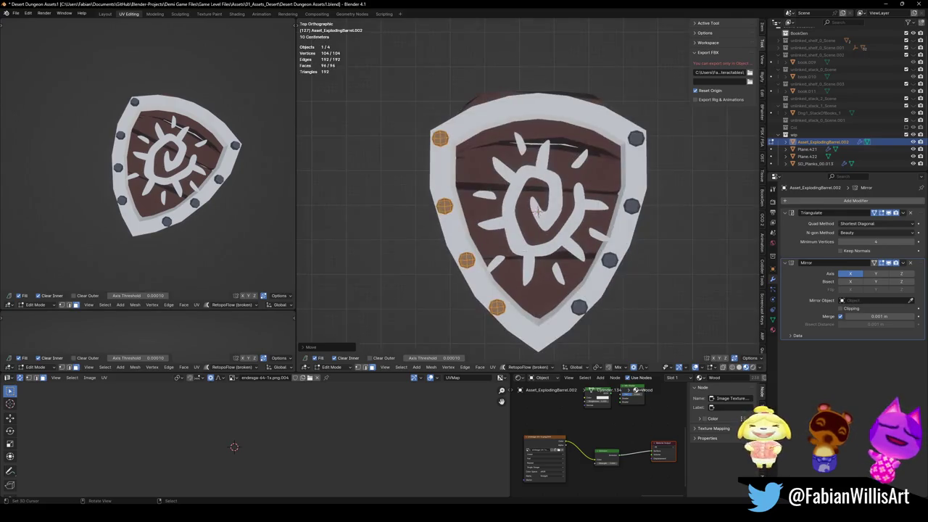
key(alt+a)
scroll(431, 231, down, 2)
key(l)
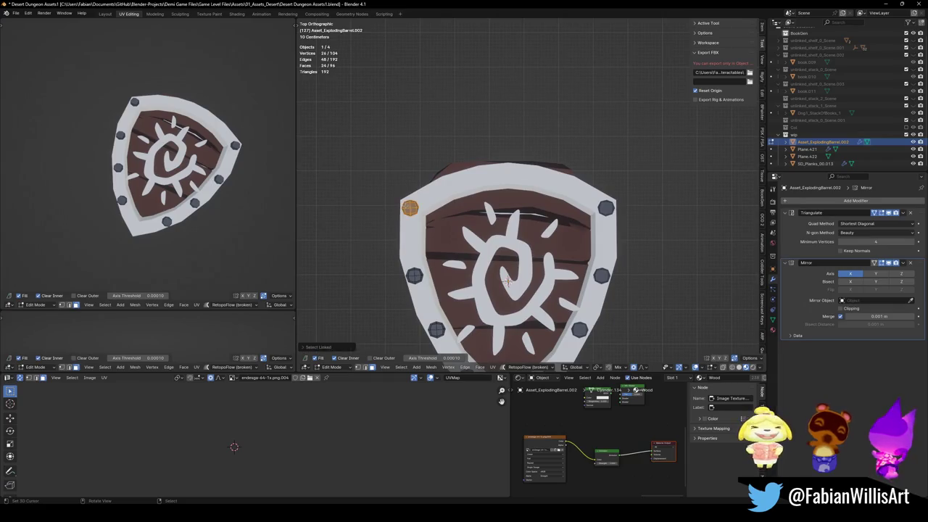
key(shift+d)
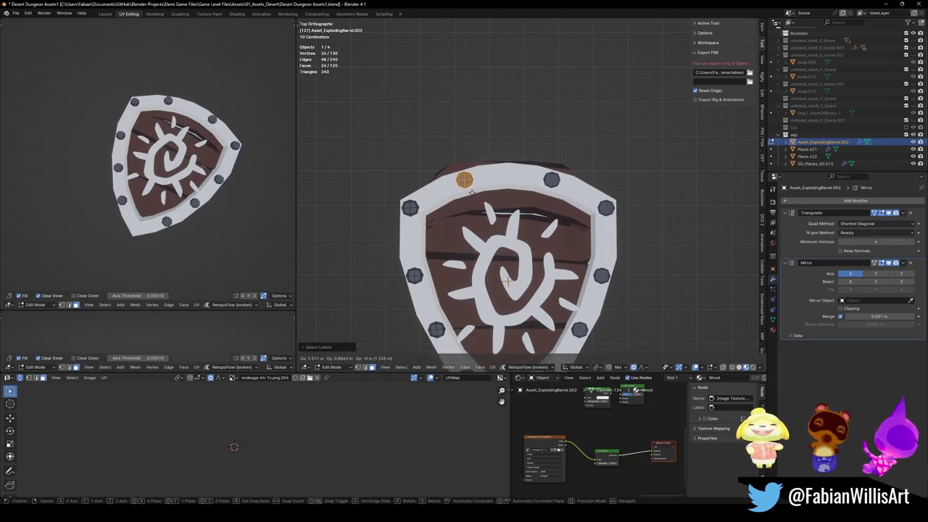
click(472, 192)
key(alt+a)
scroll(468, 243, down, 1)
shift+middle_drag(468, 242, 468, 213)
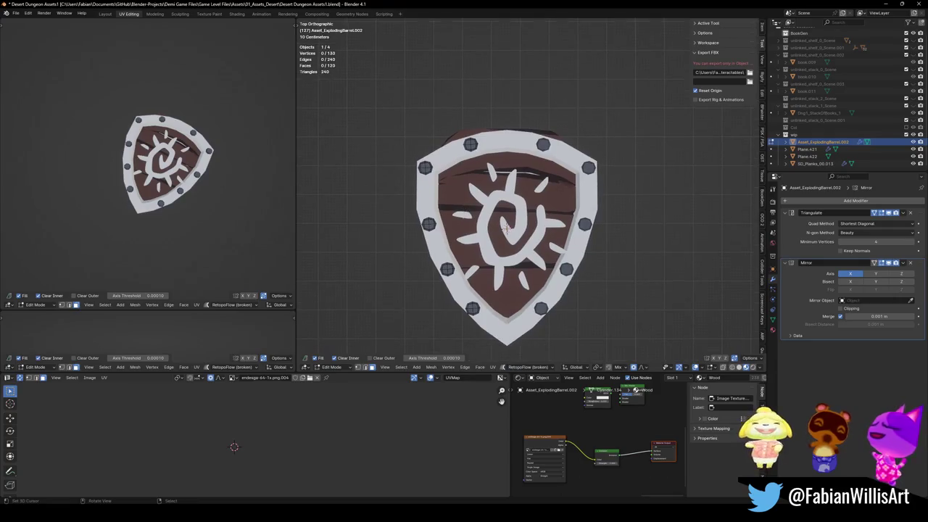
key(ctrl+s)
- Reframe the shield front-on and slide the lower-left bolt down along the rim
shift+middle_drag(493, 292, 478, 239)
scroll(479, 240, up, 1)
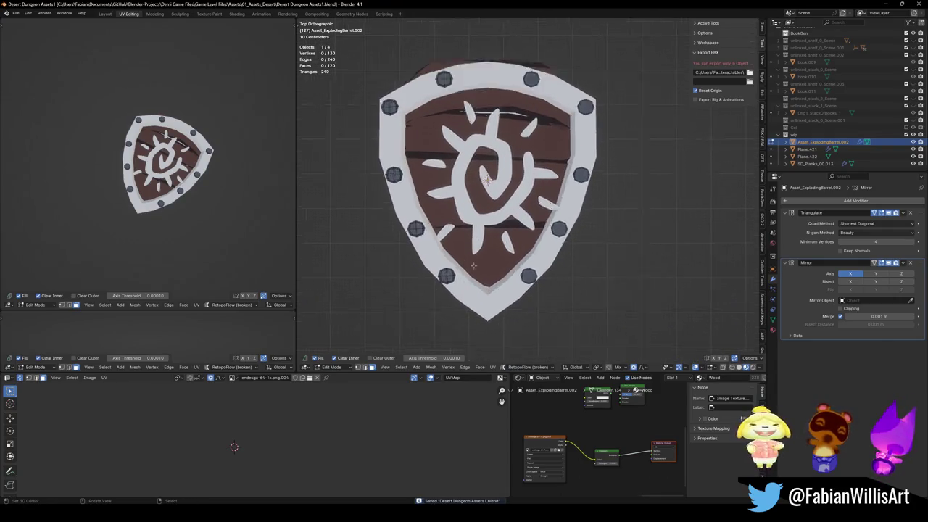
scroll(479, 240, up, 2)
mouse_move(352, 234)
shift+middle_down()
mouse_move(340, 210)
mouse_move(377, 217)
shift+middle_up()
scroll(340, 210, down, 3)
shift+middle_drag(511, 168, 510, 168)
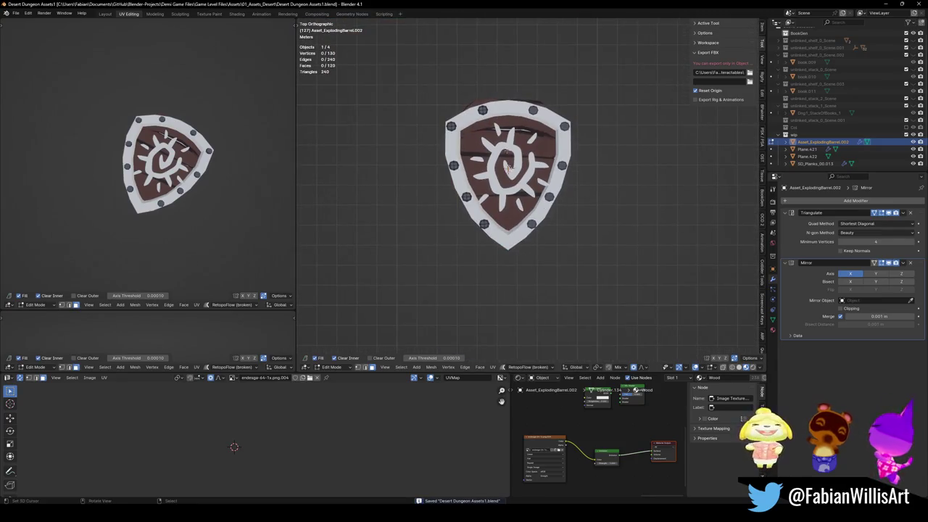
middle_drag(95, 189, 158, 156)
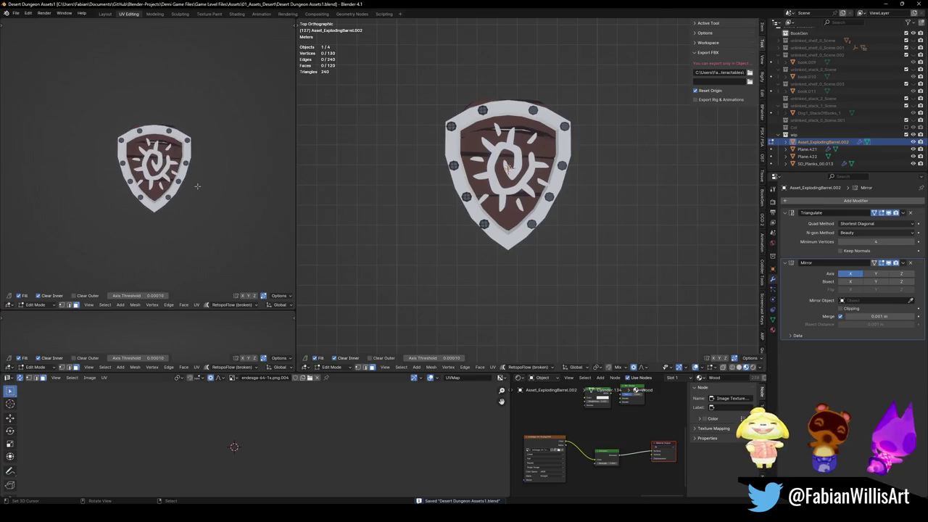
key(KP_7)
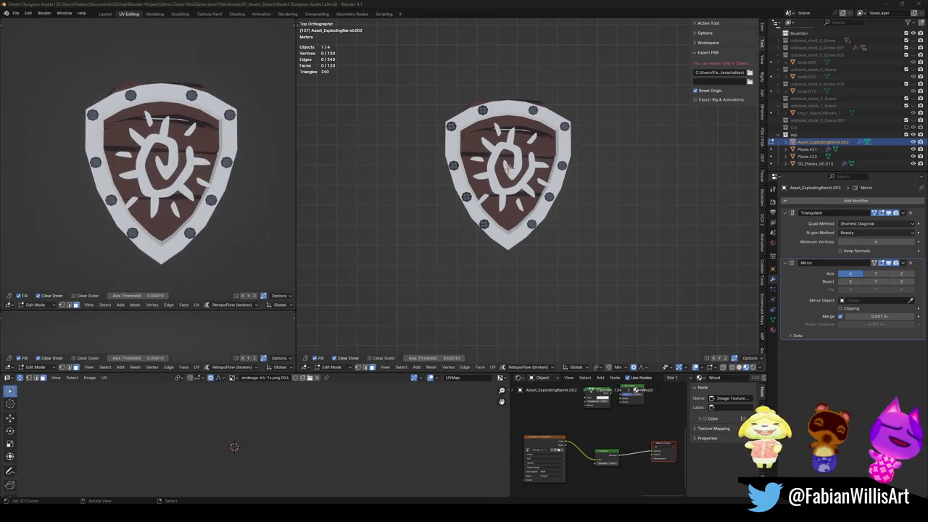
scroll(423, 218, up, 3)
scroll(424, 218, up, 2)
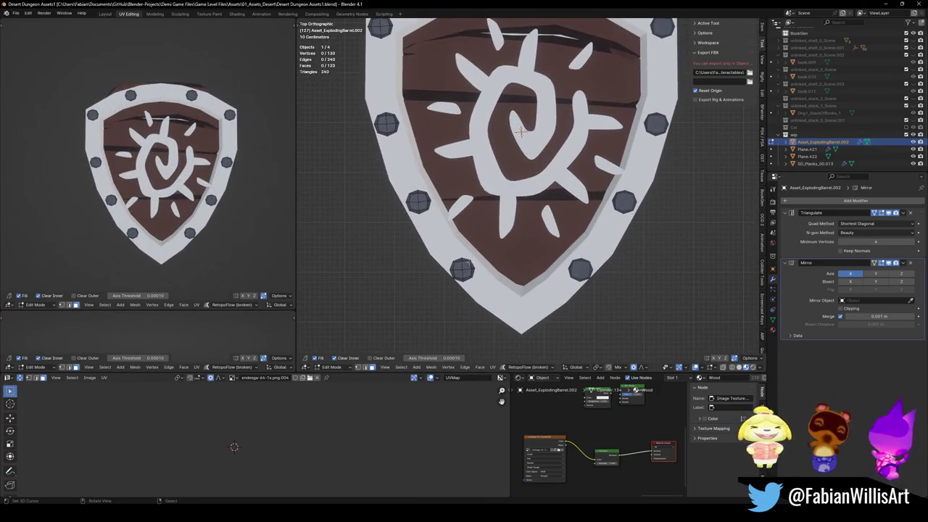
key(l)
drag(462, 269, 482, 289)
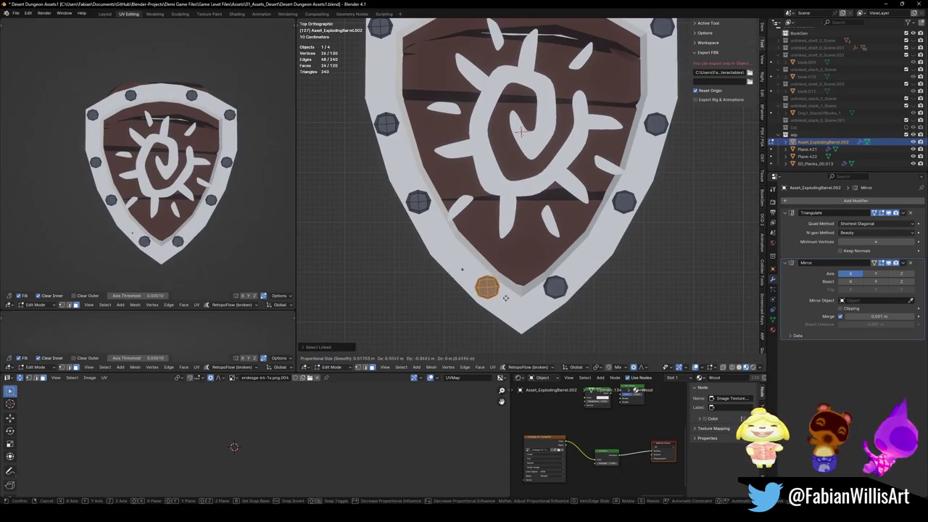
key(alt+a)
- Move another left-rim bolt down and nudge the upper-left bolt pair along the rim
key(l)
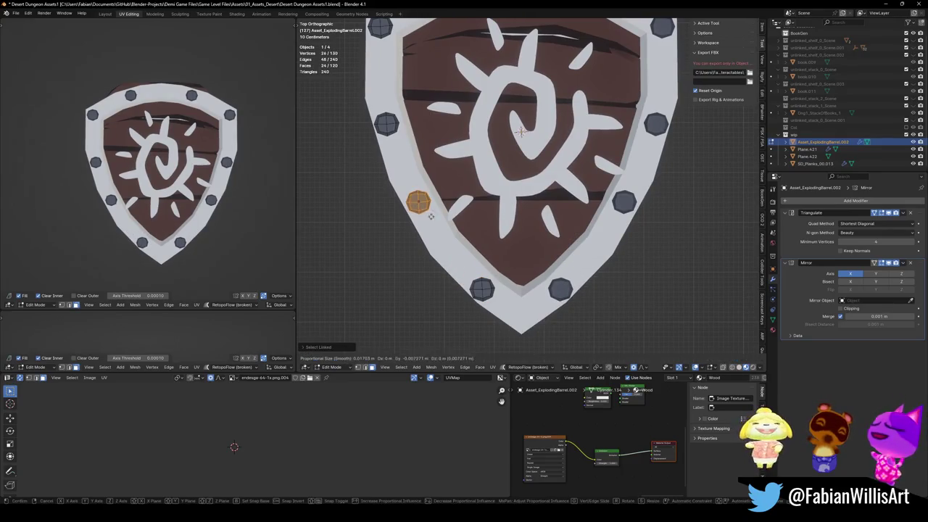
drag(418, 204, 424, 219)
key(alt+a)
key(l)
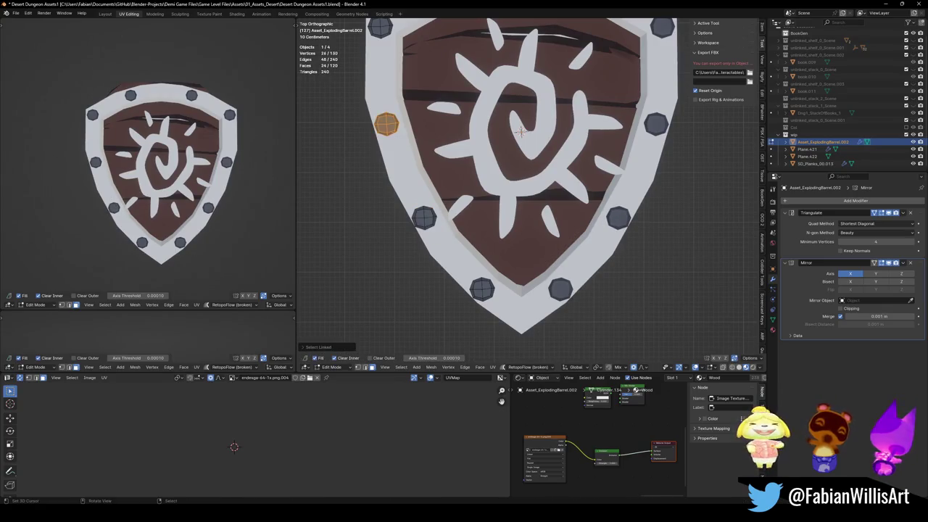
drag(386, 124, 392, 131)
scroll(407, 133, down, 2)
shift+middle_drag(407, 133, 422, 179)
key(alt+a)
- Reposition the upper-left and top-left bolts with their mirrors so spacing is even
key(l)
key(g)
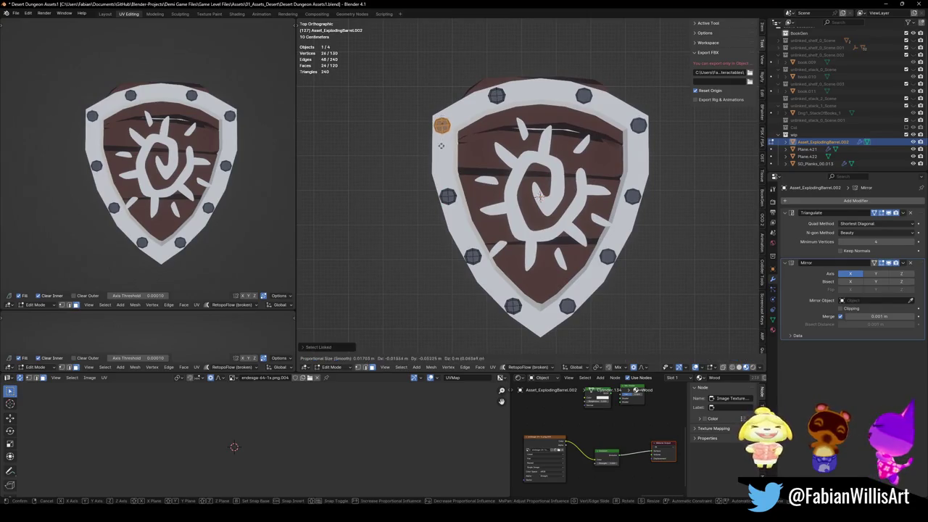
click(451, 184)
key(alt+a)
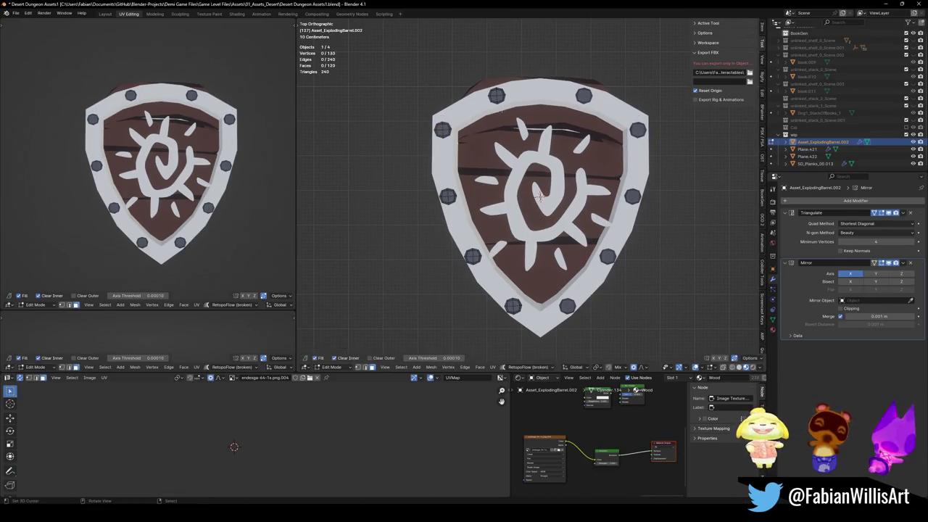
key(l)
key(g)
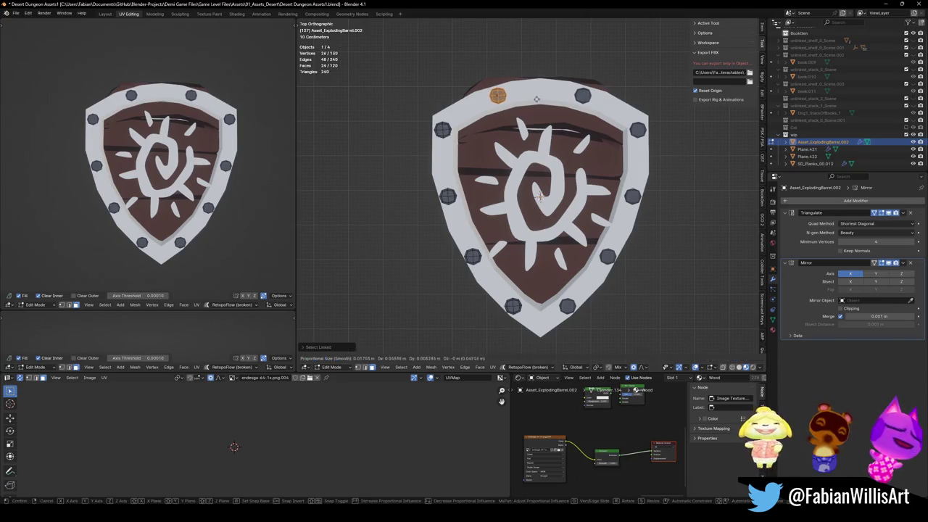
click(558, 89)
key(alt+a)
- Save the file, return to Object Mode and deselect the shield
scroll(212, 147, down, 5)
scroll(212, 148, up, 5)
key(ctrl+s)
scroll(212, 147, down, 1)
key(Tab)
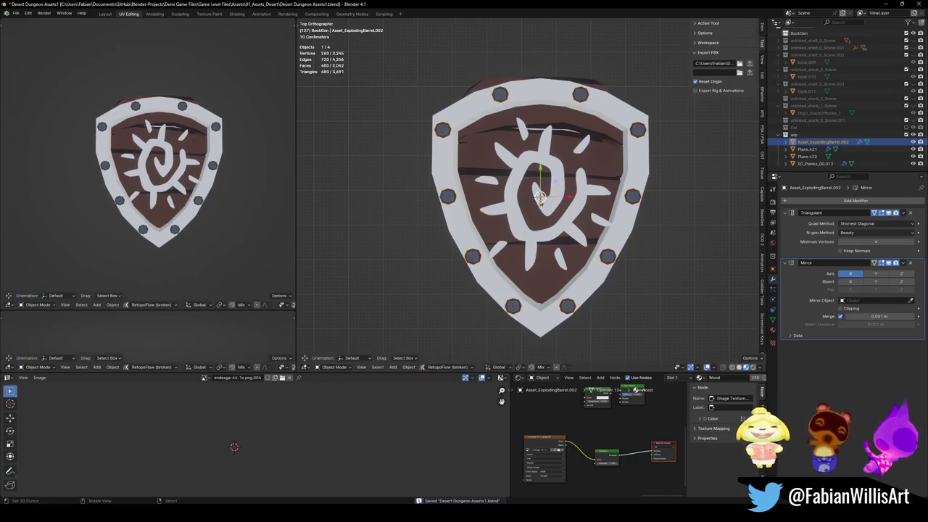
key(alt+a)
- Select all of SD_Planks_00.013 in Edit Mode and slide its UVs horizontally onto a brown swatch
click(478, 158)
key(Tab)
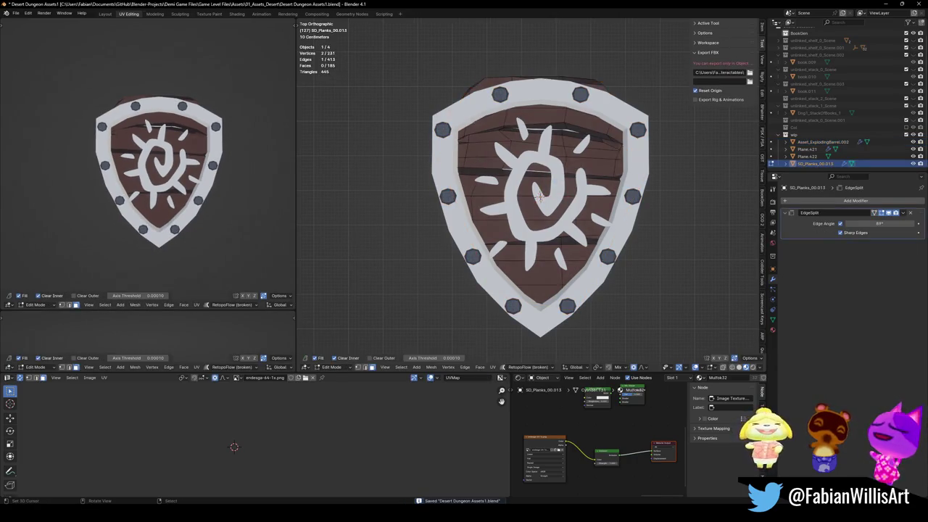
key(a)
scroll(250, 440, down, 1)
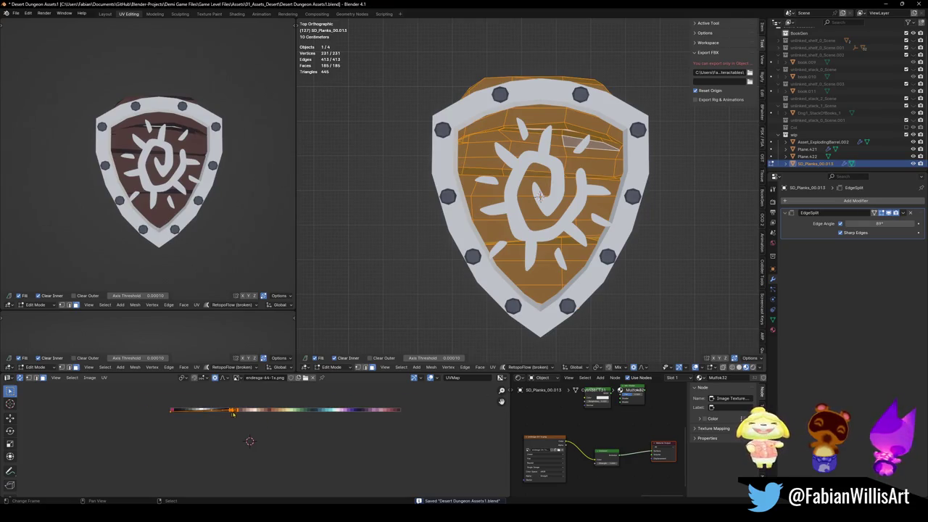
key(g)
key(x)
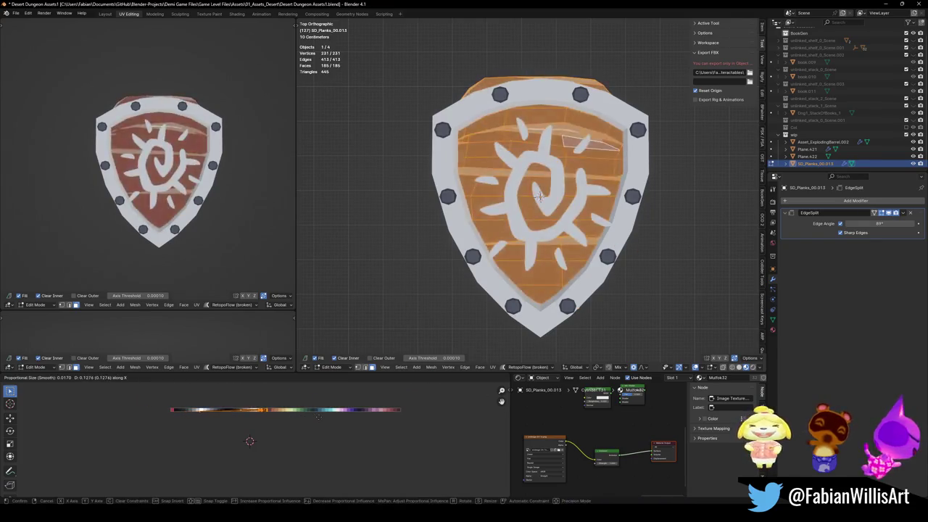
click(114, 405)
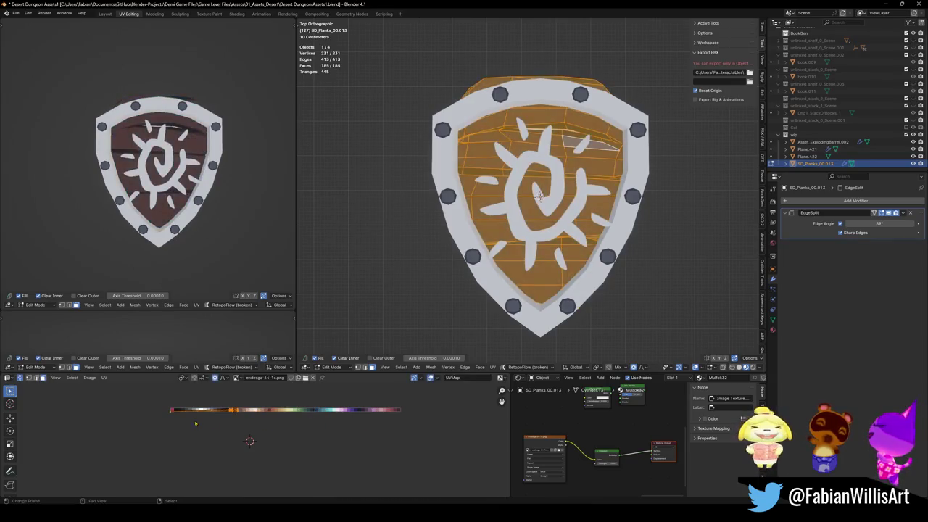
scroll(114, 404, up, 2)
key(alt+a)
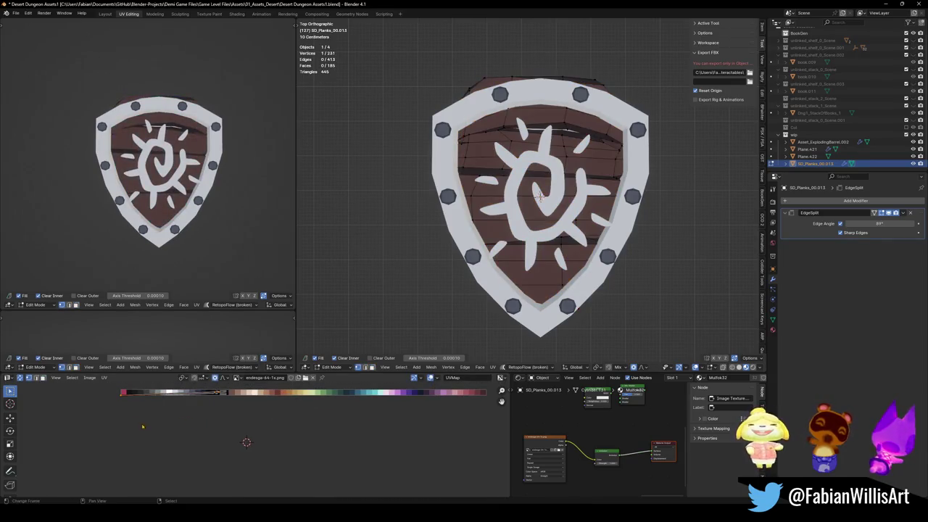
- Rescale and move the selected UVs, then slide all plank UVs horizontally to a new palette position
key(s)
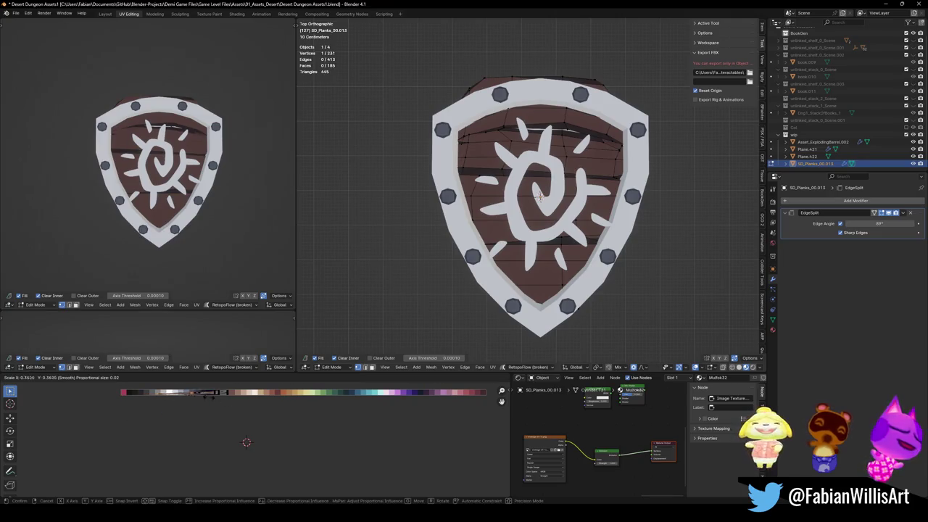
click(208, 404)
key(s)
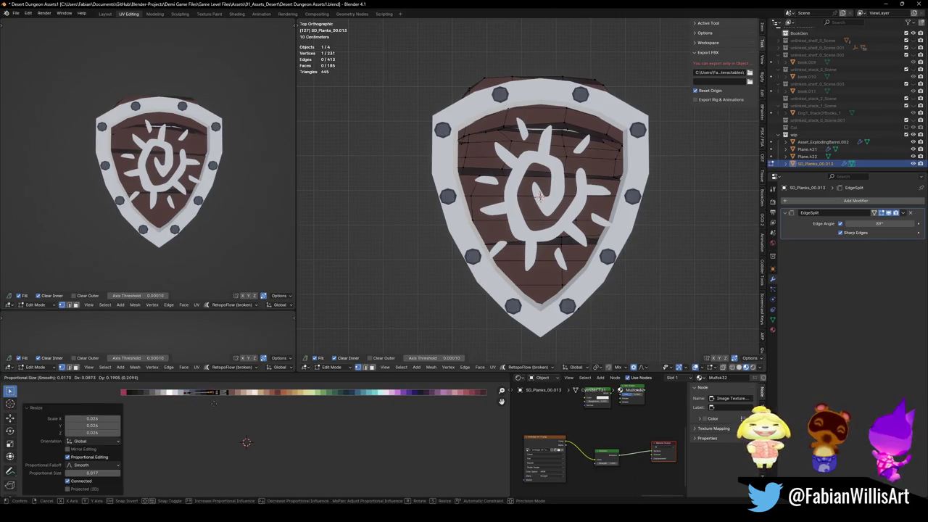
click(210, 402)
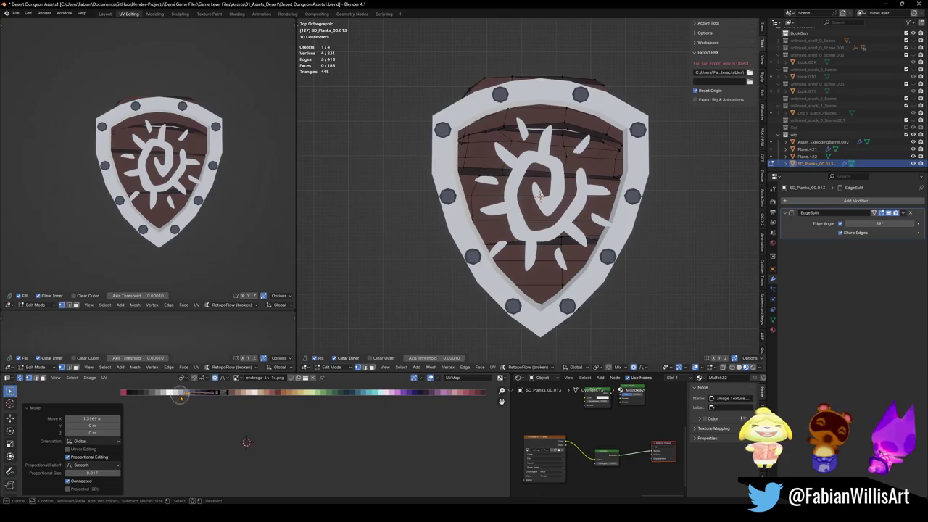
key(g)
click(235, 401)
key(a)
key(g)
key(x)
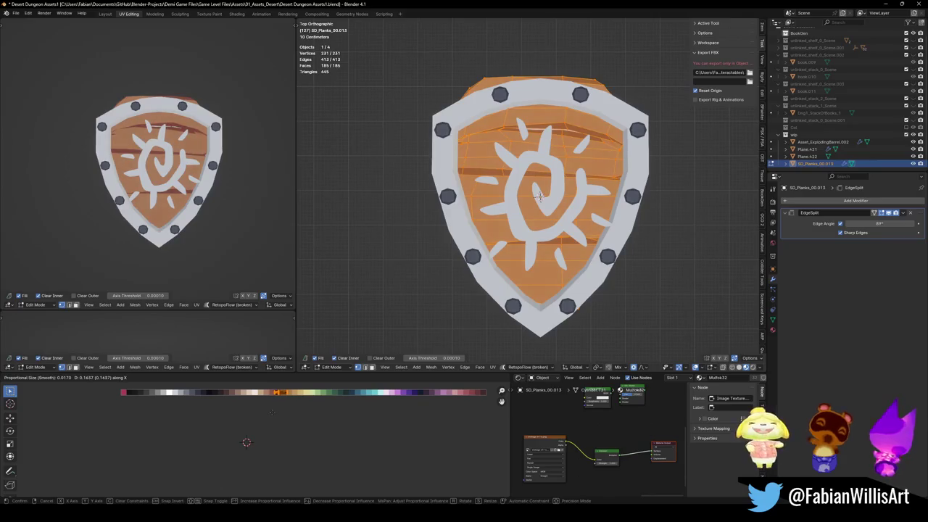
click(287, 418)
middle_drag(287, 418, 281, 420)
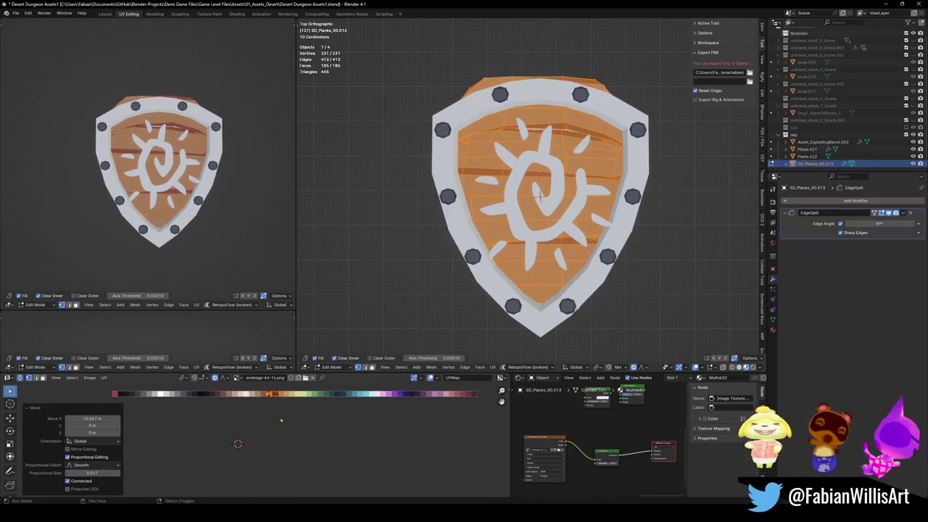
- Mirror the plank UVs on X and slide them along X across the palette
key(ctrl+m)
key(x)
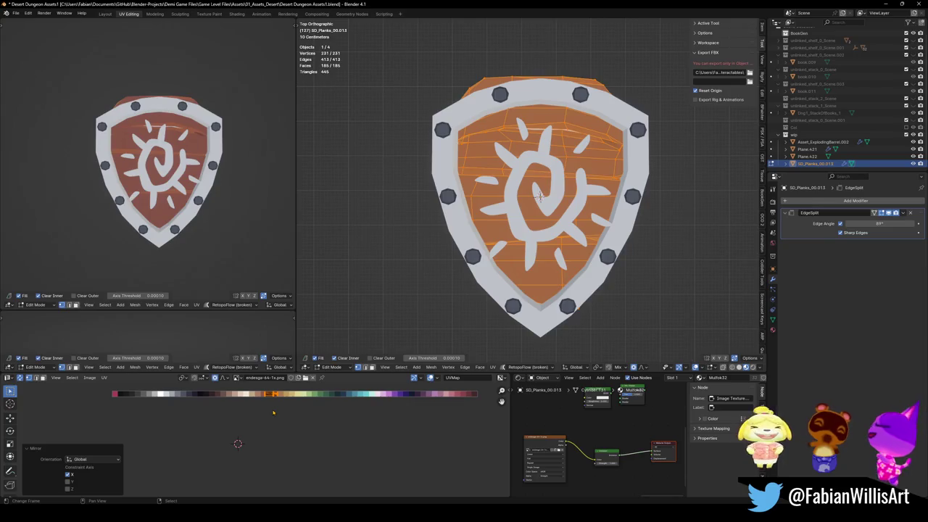
key(g)
key(x)
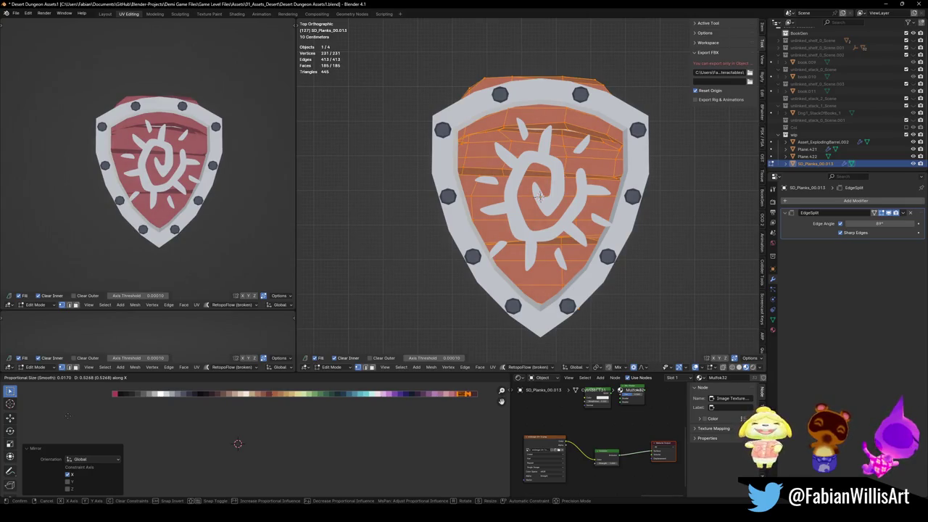
click(237, 443)
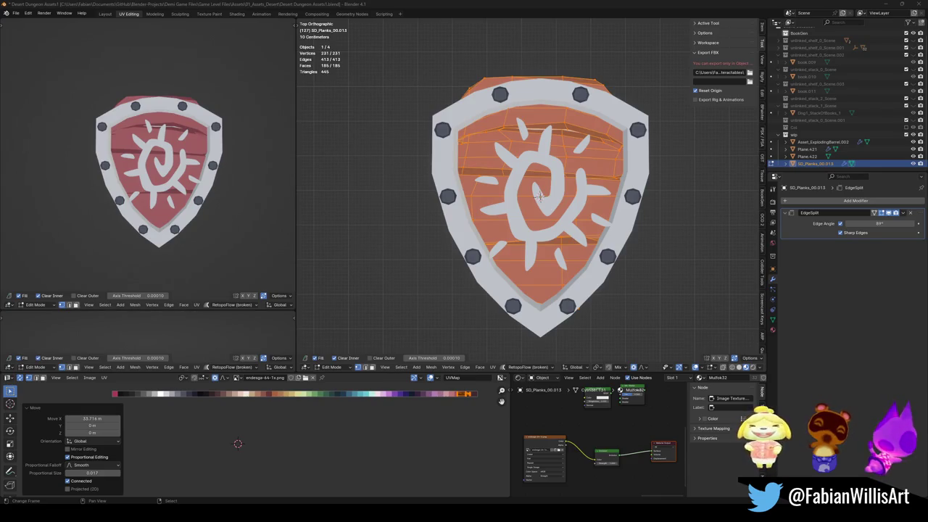
key(g)
key(x)
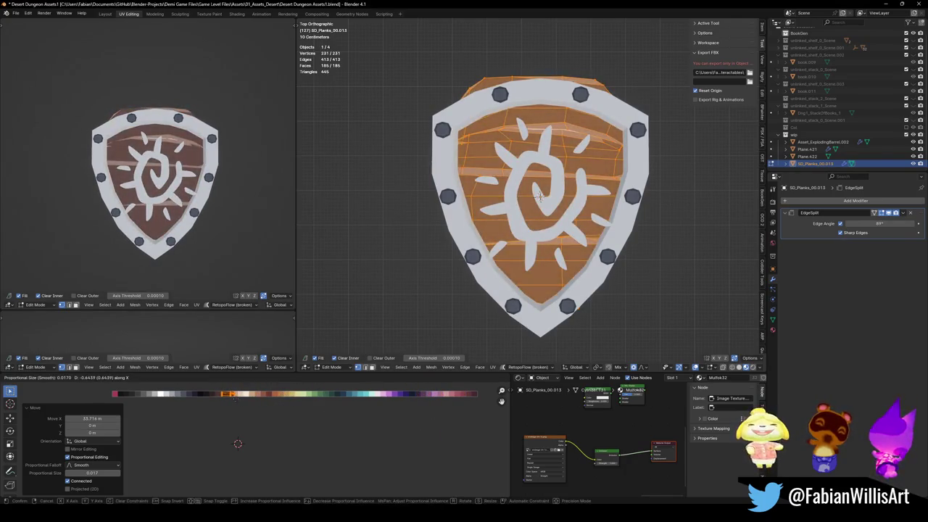
click(236, 401)
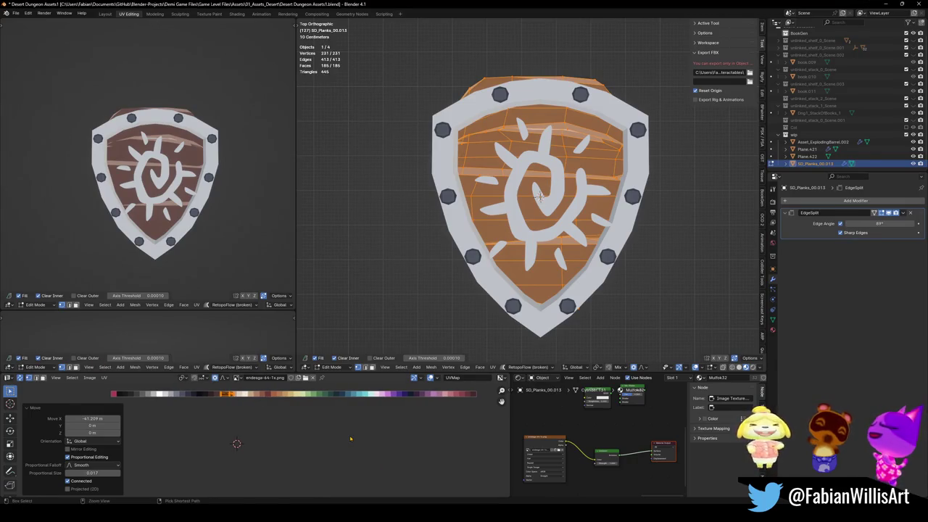
- Mirror the plank UVs on X again and slide them onto the darker brown swatch
key(ctrl+m)
key(x)
key(g)
key(x)
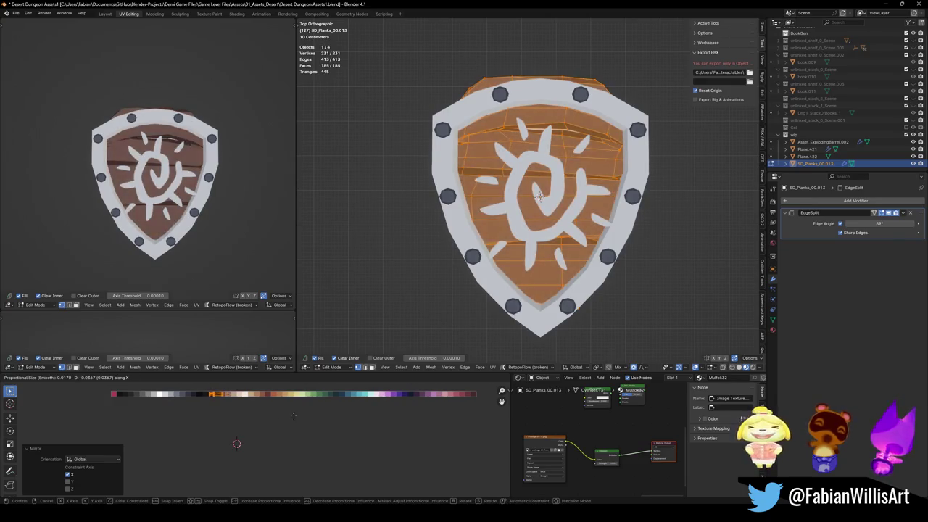
click(237, 443)
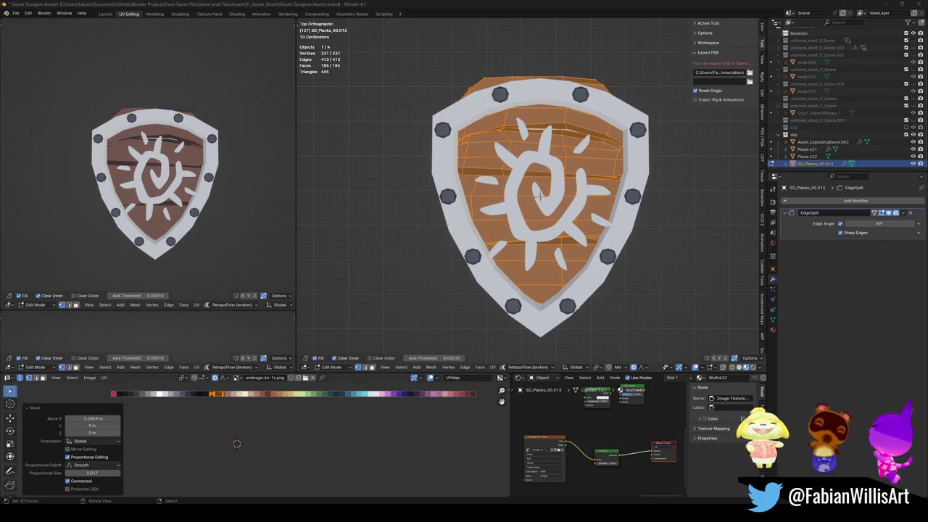
middle_drag(217, 275, 211, 268)
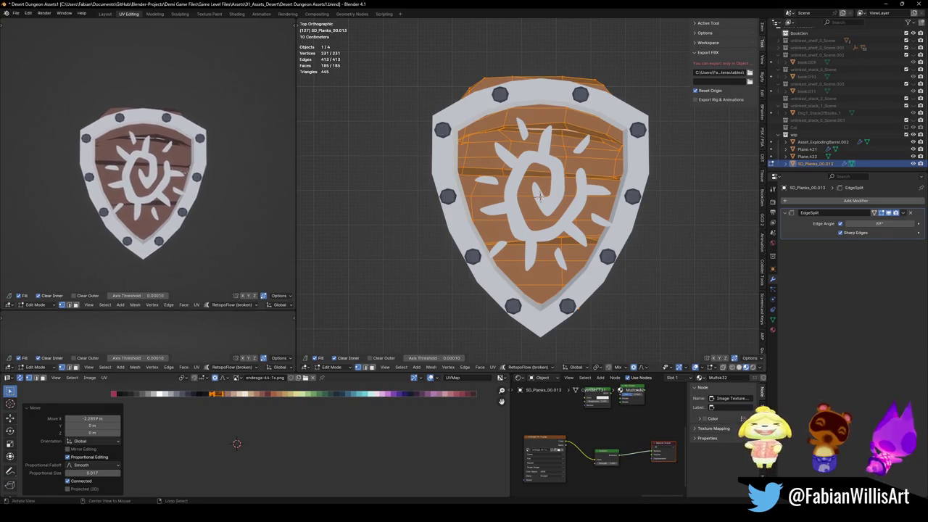
scroll(239, 290, up, 3)
scroll(246, 297, up, 2)
scroll(254, 424, up, 1)
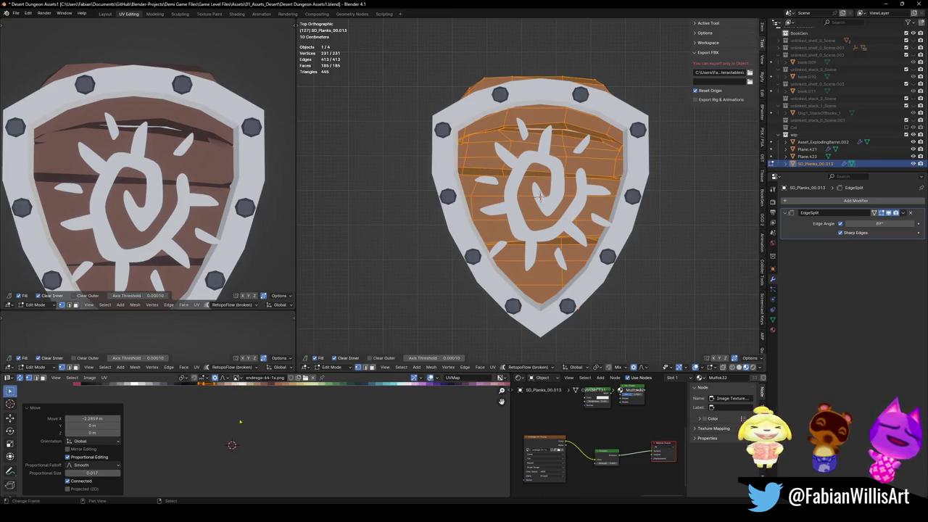
scroll(228, 410, up, 1)
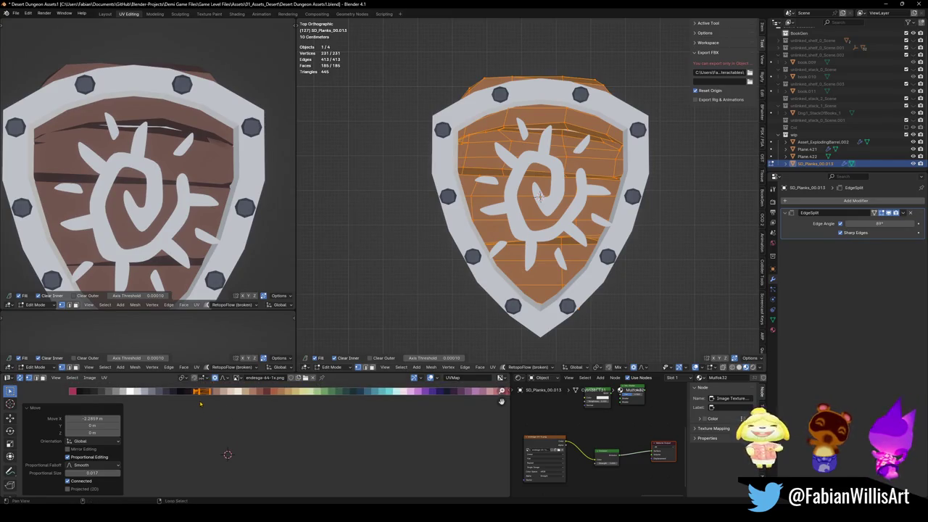
scroll(217, 404, up, 2)
key(KP_Decimal)
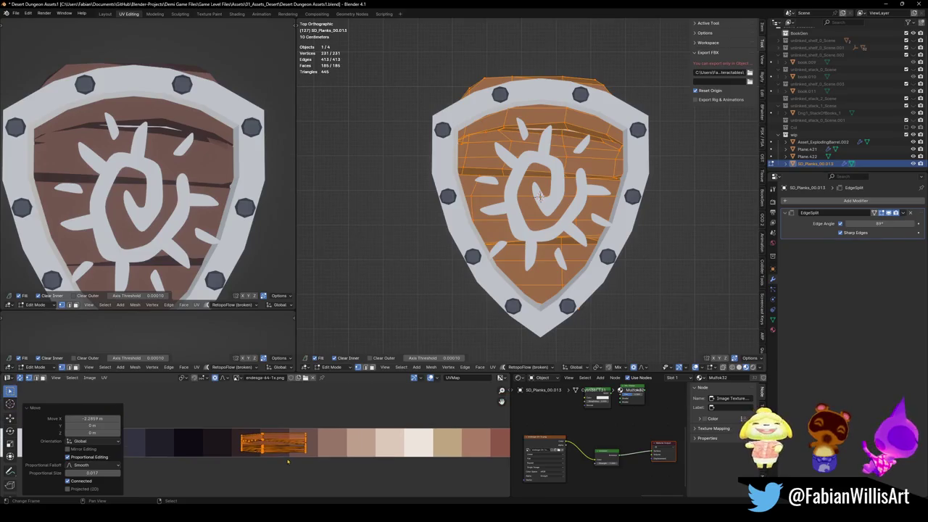
- Box-select the left end of the plank UVs and shift them slightly
click(247, 468)
key(b)
drag(258, 420, 214, 475)
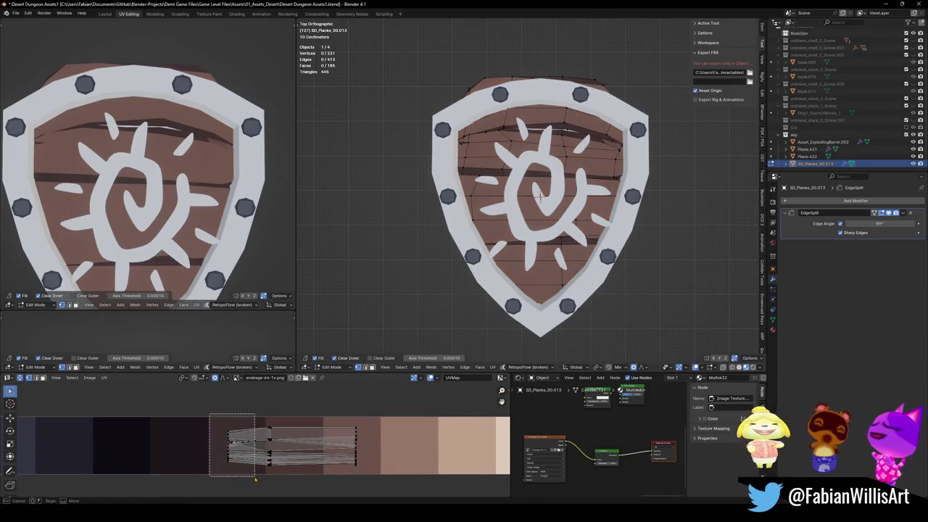
key(g)
click(336, 382)
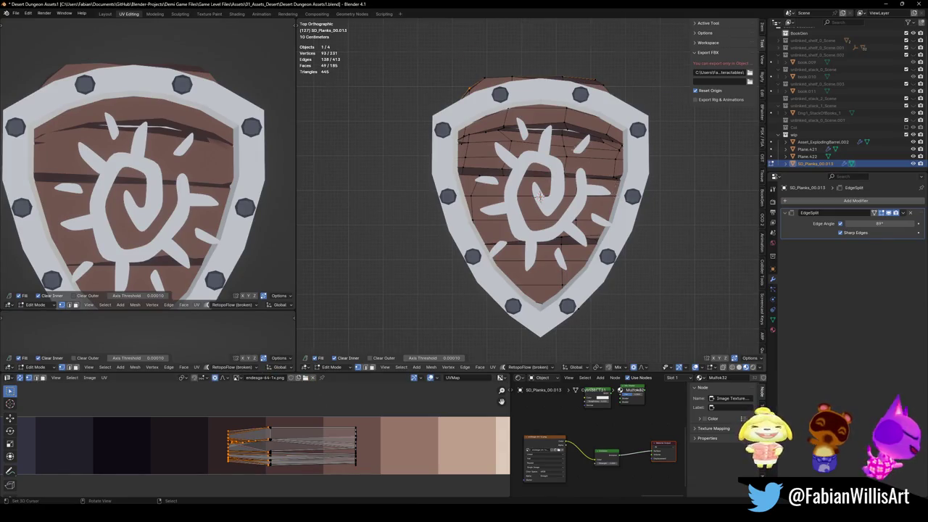
scroll(540, 196, up, 3)
scroll(539, 197, up, 2)
- Select faces similar in normal to the top plank, invert, then revert to the plank selection
click(534, 98)
key(q)
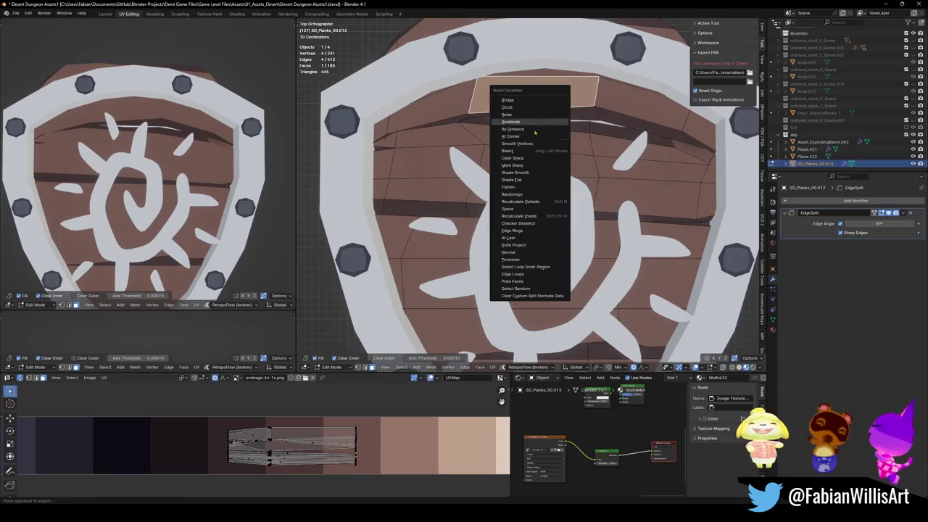
click(508, 251)
scroll(264, 446, down, 2)
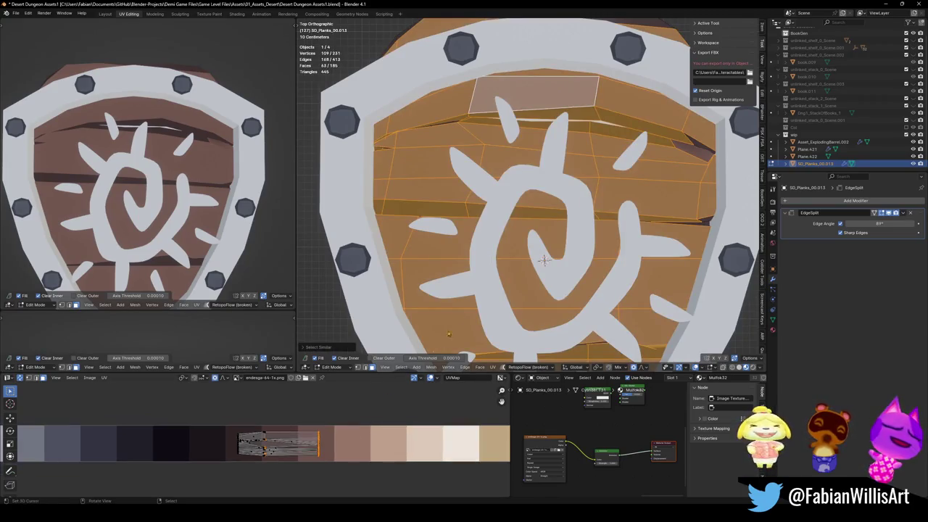
key(ctrl+i)
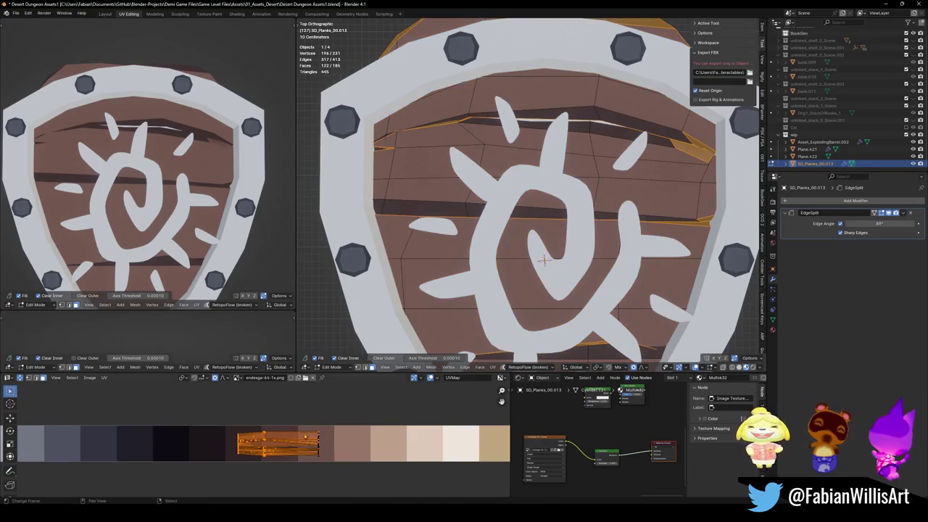
key(g)
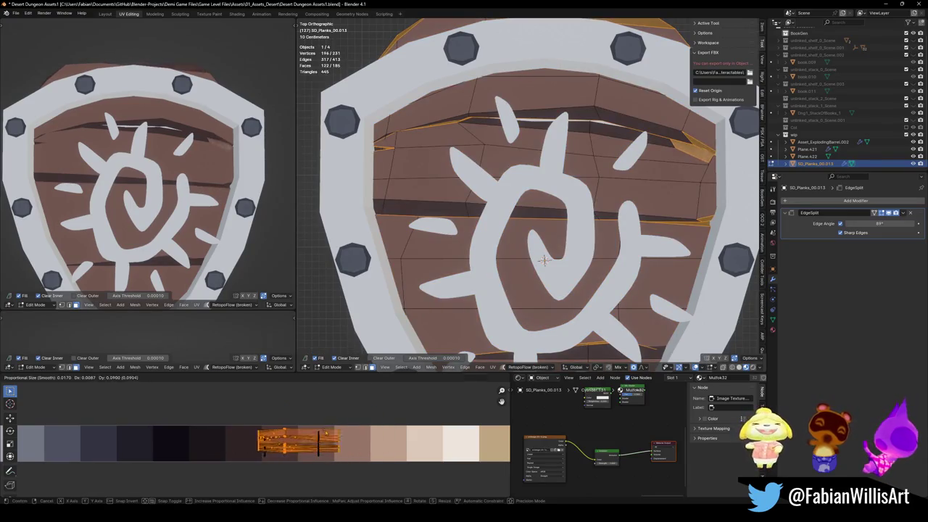
key(Escape)
key(ctrl+i)
- From a single plank face, select similar faces by normal and invert to isolate the gaps
key(q)
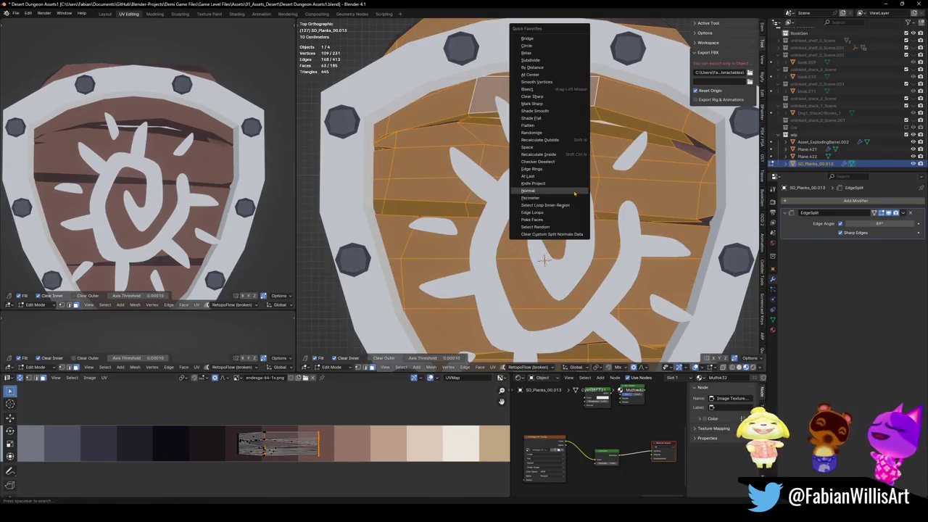
key(Escape)
click(569, 143)
key(q)
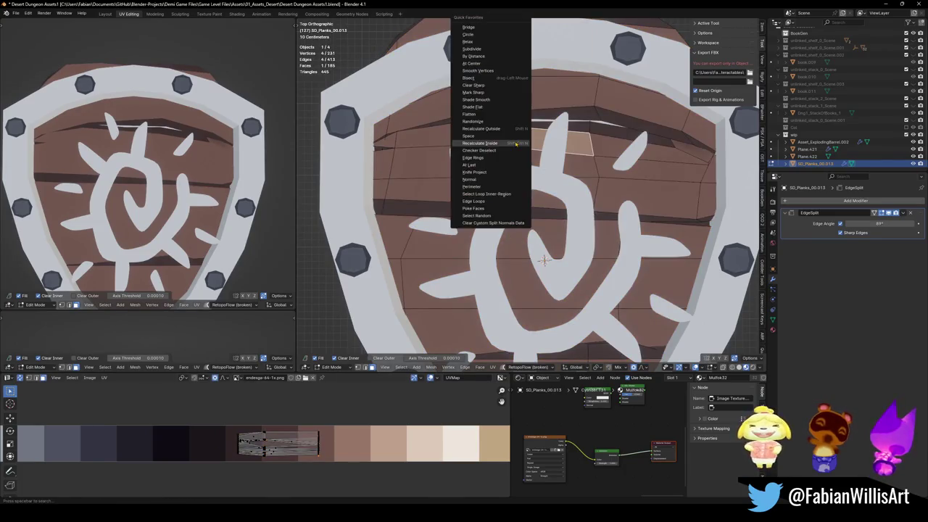
click(491, 181)
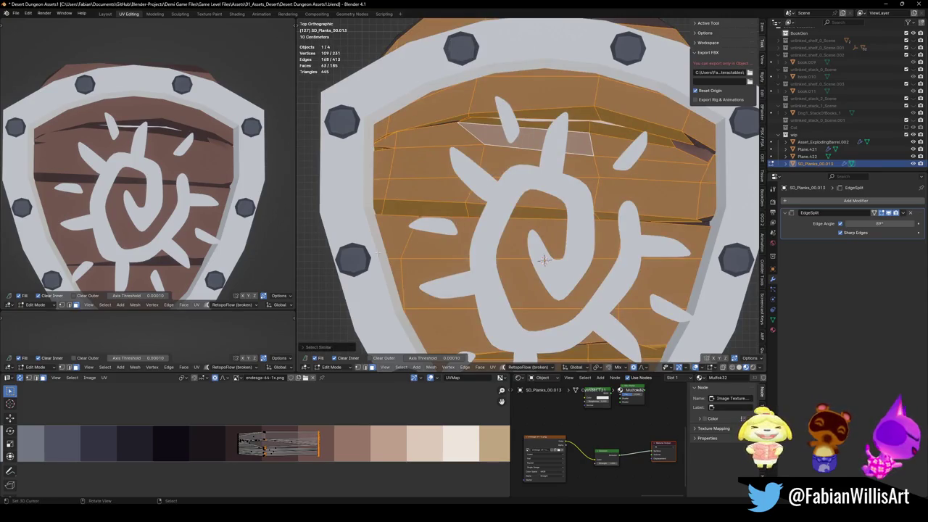
key(ctrl+z)
key(ctrl+z)
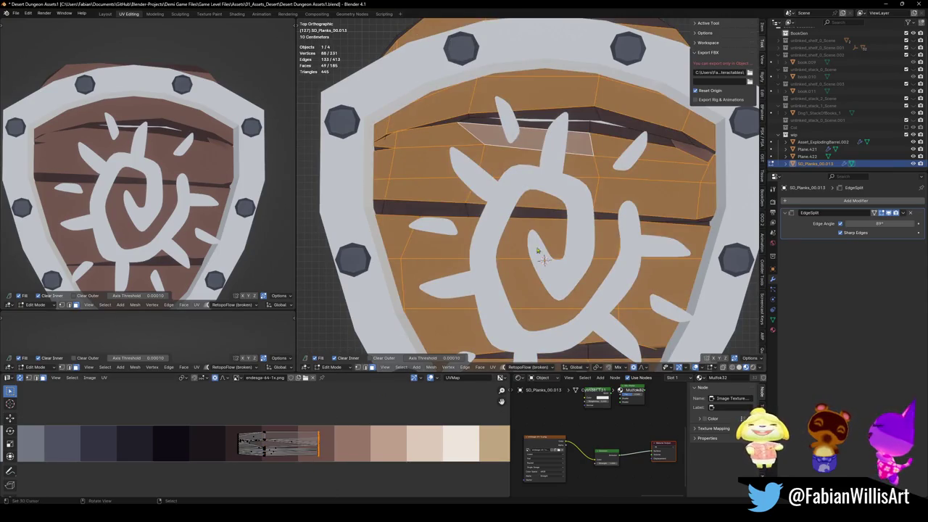
key(ctrl+i)
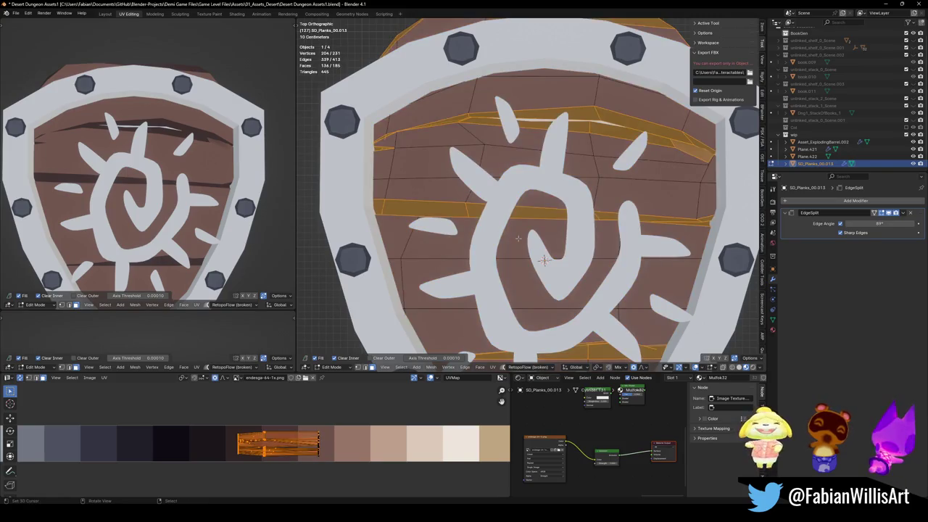
- Narrow the gap UVs along X and slide them sideways across the palette
key(s)
key(Escape)
key(s)
key(x)
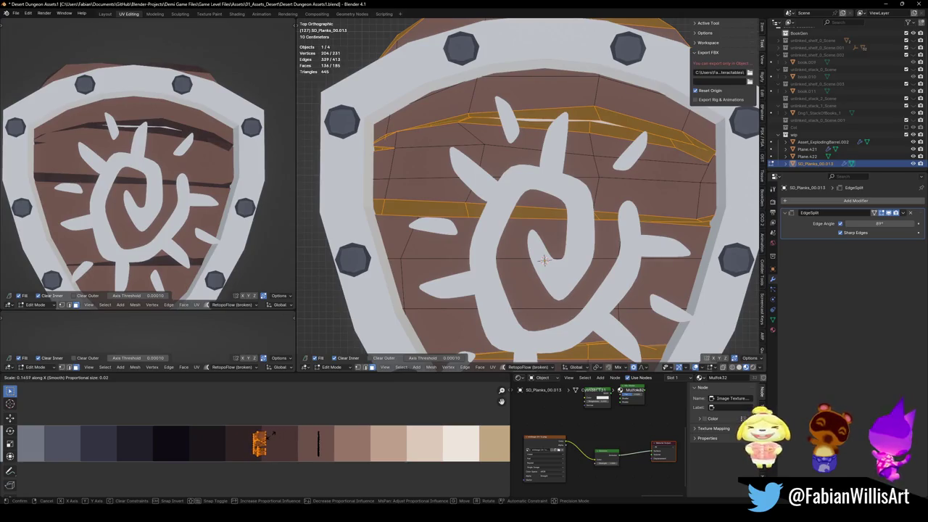
click(318, 444)
key(g)
key(x)
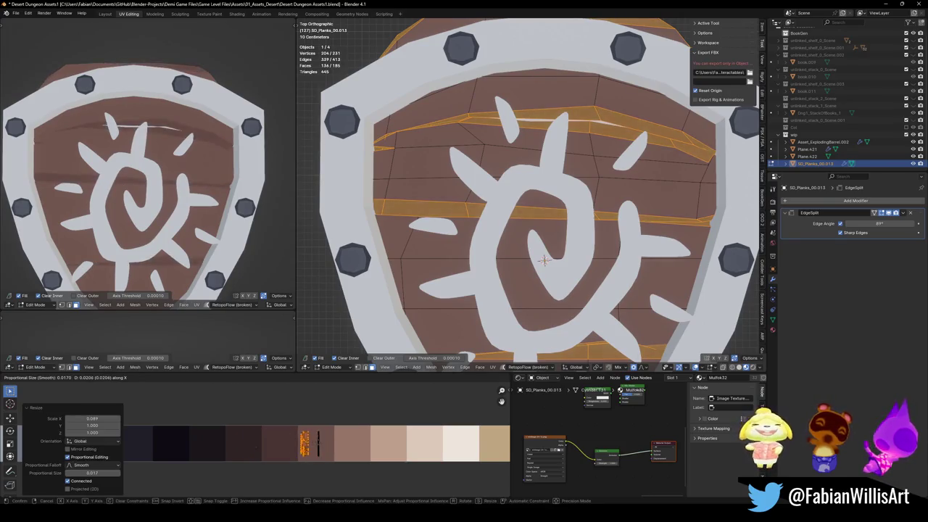
click(357, 437)
scroll(357, 437, down, 2)
- Slide the gap UVs along X onto the light tan swatch and enlarge them slightly
key(g)
key(x)
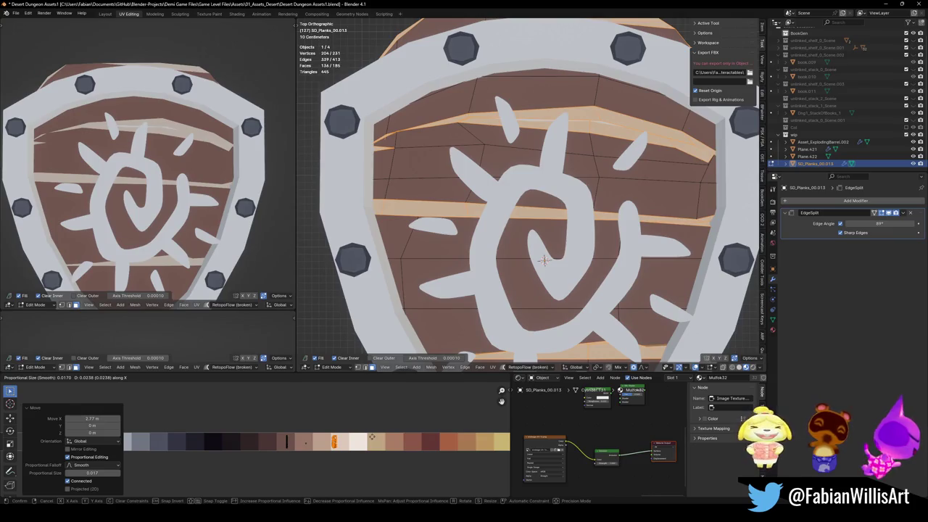
click(369, 437)
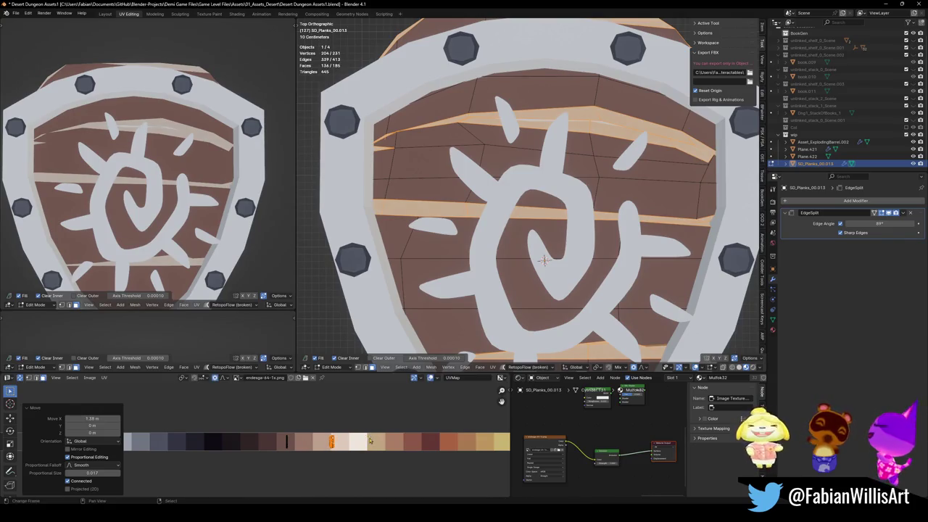
scroll(199, 226, down, 4)
scroll(199, 225, up, 2)
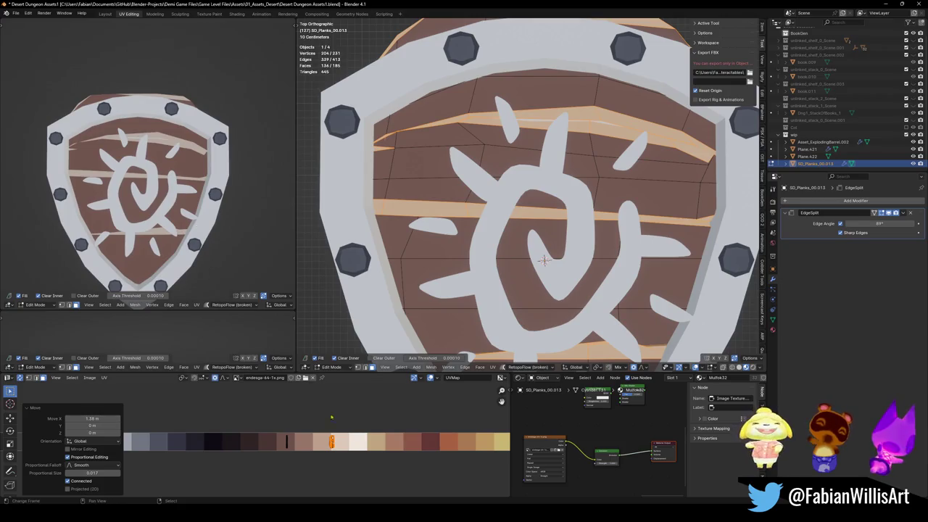
key(s)
click(365, 435)
scroll(244, 241, down, 5)
scroll(213, 229, up, 3)
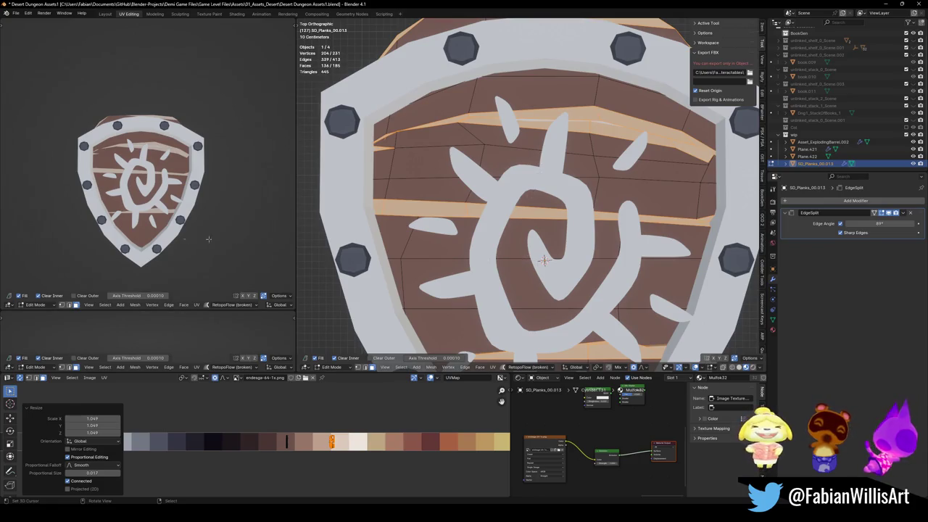
scroll(507, 231, down, 5)
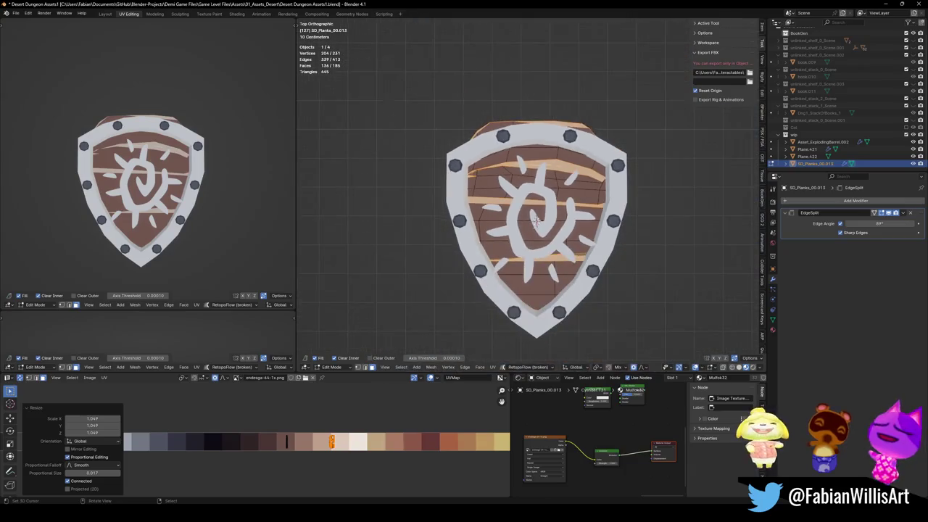
scroll(493, 224, up, 1)
scroll(479, 220, up, 1)
key(alt+a)
middle_drag(468, 215, 439, 130)
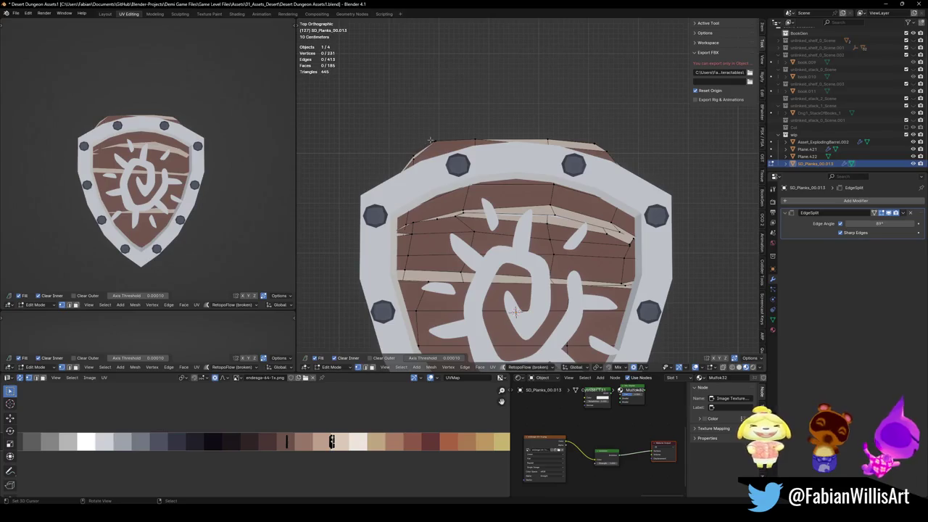
key(h)
click(477, 135)
key(g)
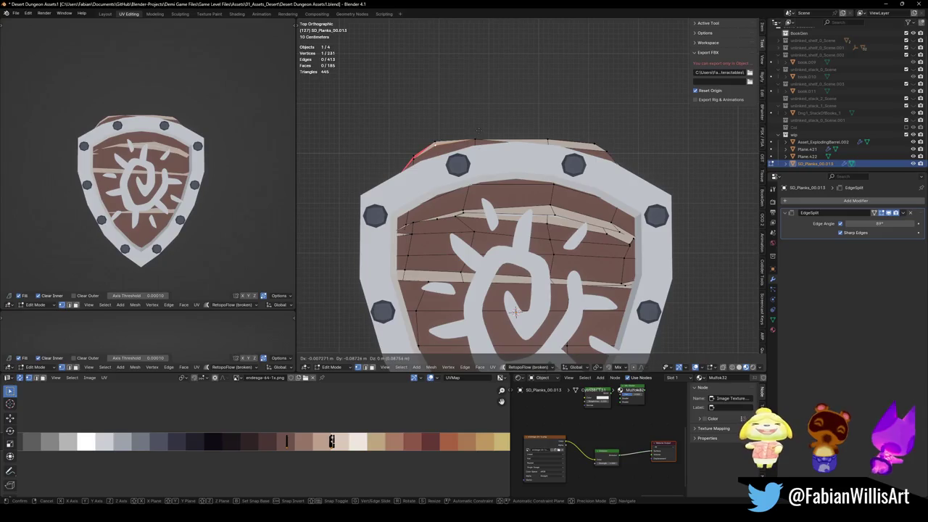
click(477, 137)
key(g)
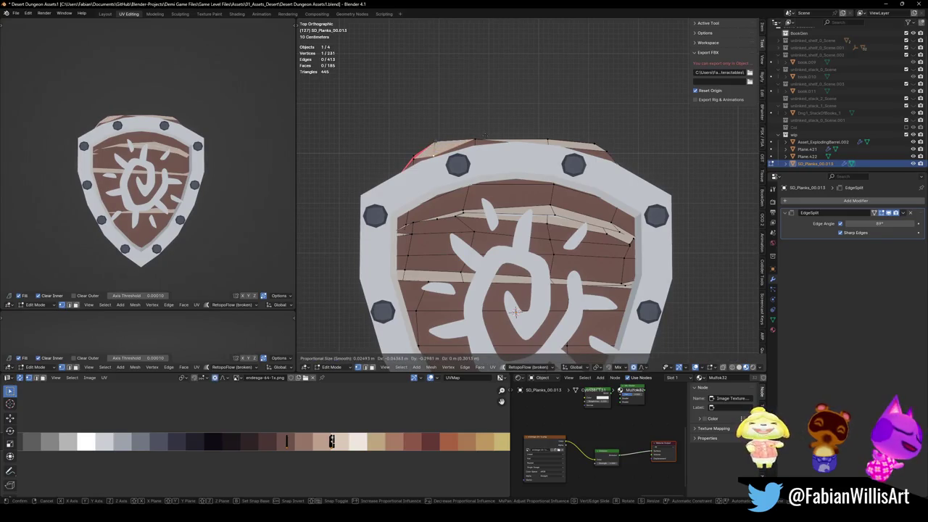
scroll(484, 136, down, 20)
scroll(484, 137, down, 7)
scroll(484, 137, down, 5)
scroll(484, 136, down, 1)
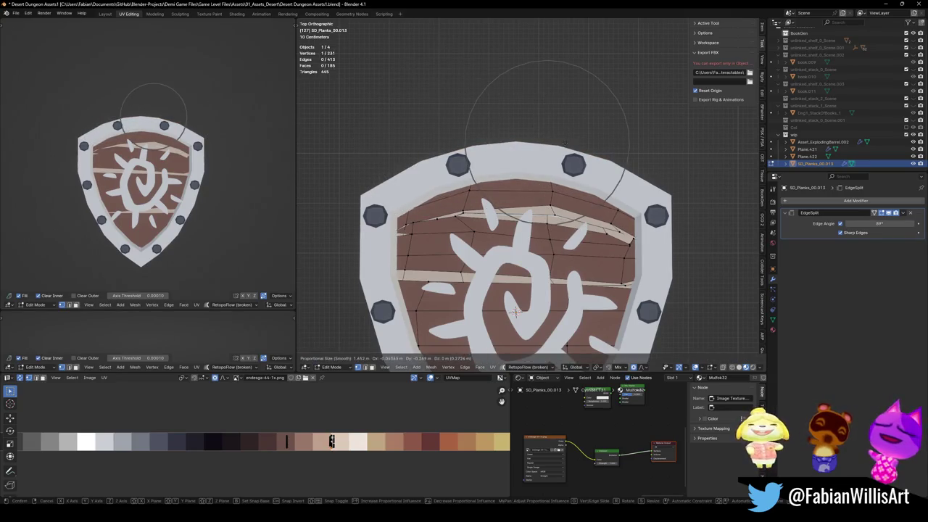
key(Escape)
scroll(619, 156, down, 2)
key(Tab)
- Copy the UV maps across the shield parts with Quick Favorites and save the file
shift+click(519, 276)
key(q)
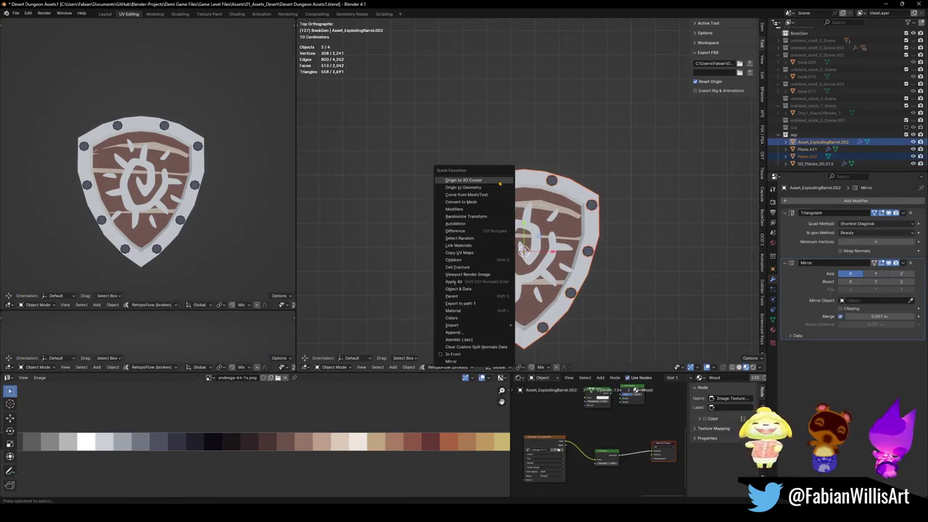
click(470, 252)
click(519, 177)
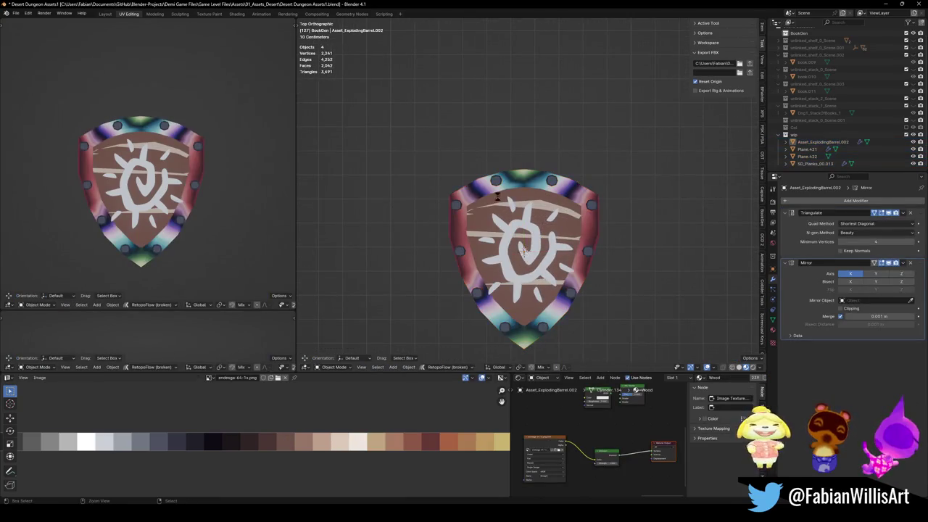
key(ctrl+s)
- Scale the rim Plane.422's UVs horizontally and shift its inner edge loop onto the dark grey swatches
key(Tab)
scroll(536, 185, up, 5)
key(a)
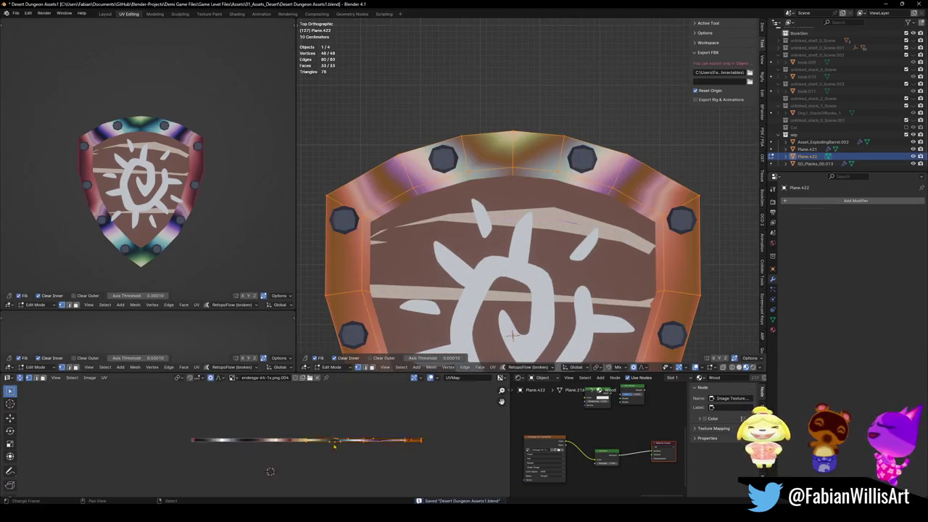
key(s)
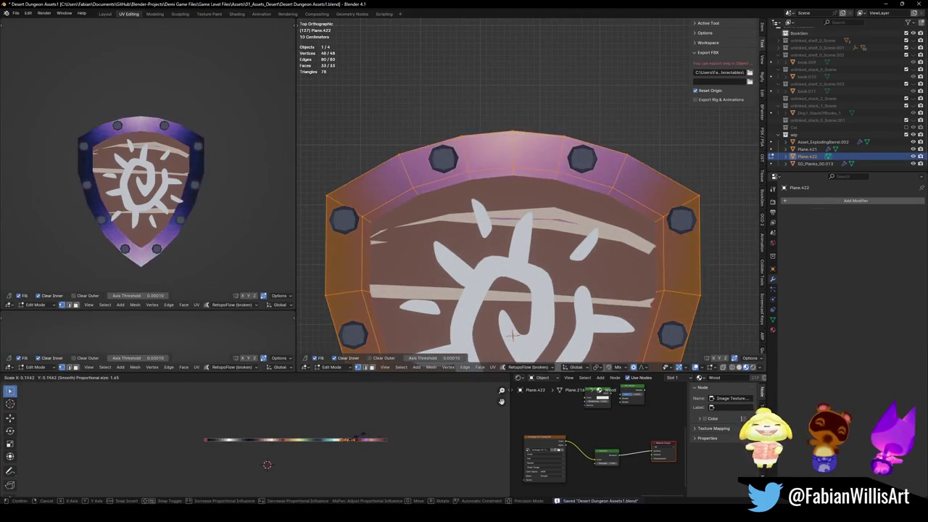
key(x)
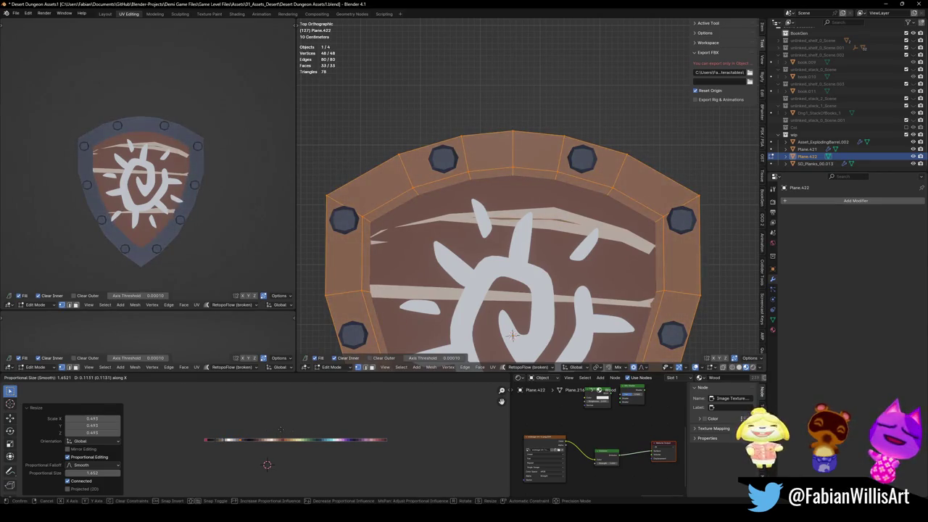
click(264, 431)
key(alt+a)
alt+click(368, 237)
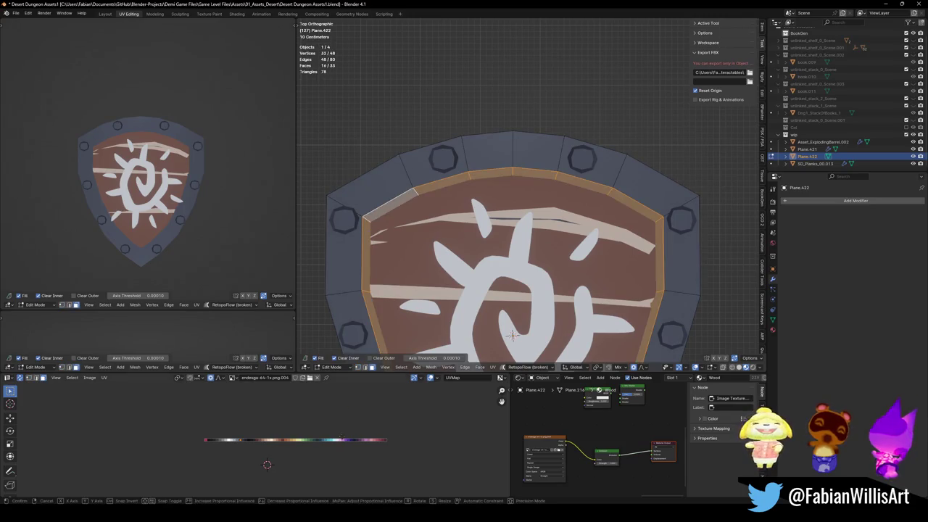
key(g)
key(x)
key(Return)
key(alt+a)
scroll(138, 189, down, 3)
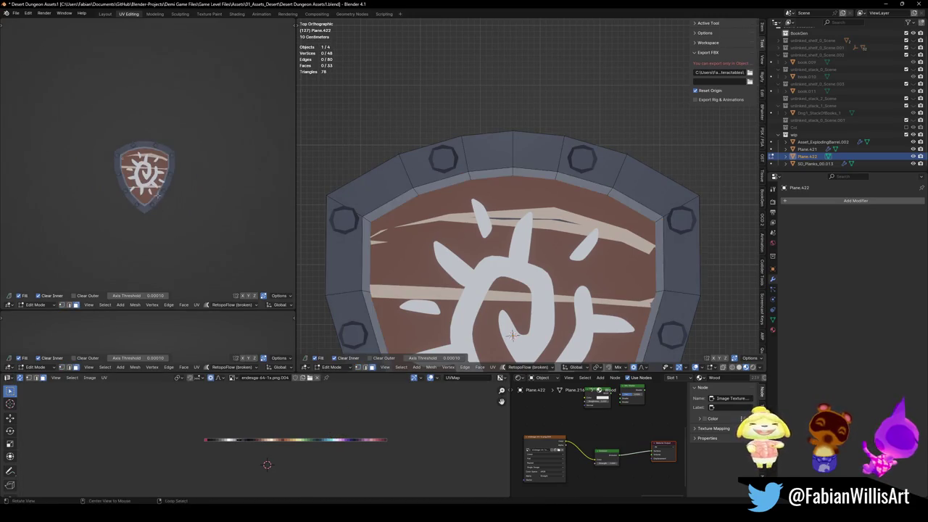
- Move the bolts' UVs horizontally onto the dark slate grey swatch
mouse_move(138, 189)
middle_down()
mouse_move(167, 174)
mouse_move(136, 195)
middle_up()
scroll(136, 195, up, 2)
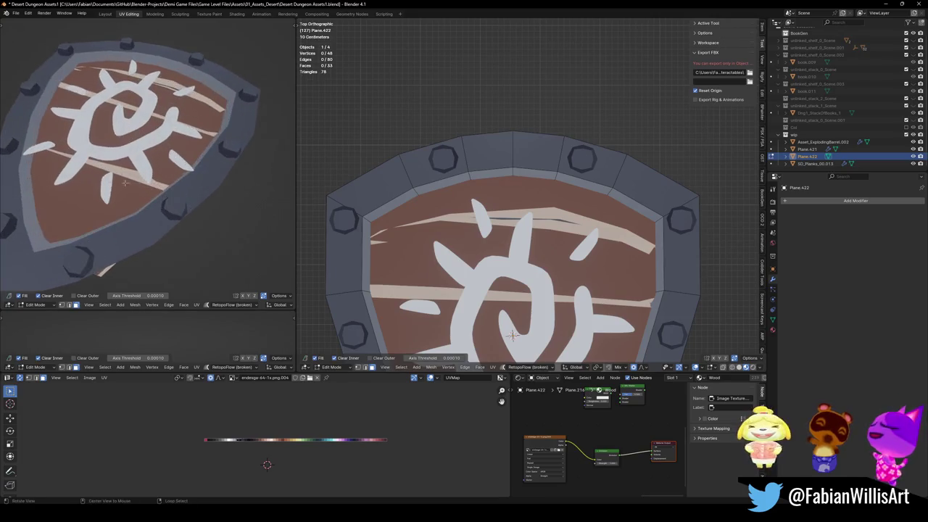
scroll(137, 195, up, 3)
scroll(495, 332, down, 4)
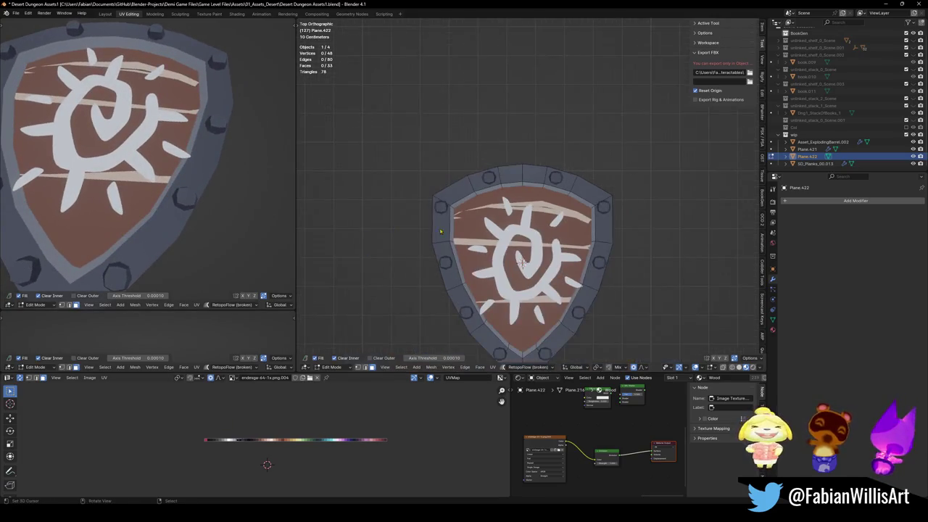
key(alt+q)
key(g)
key(x)
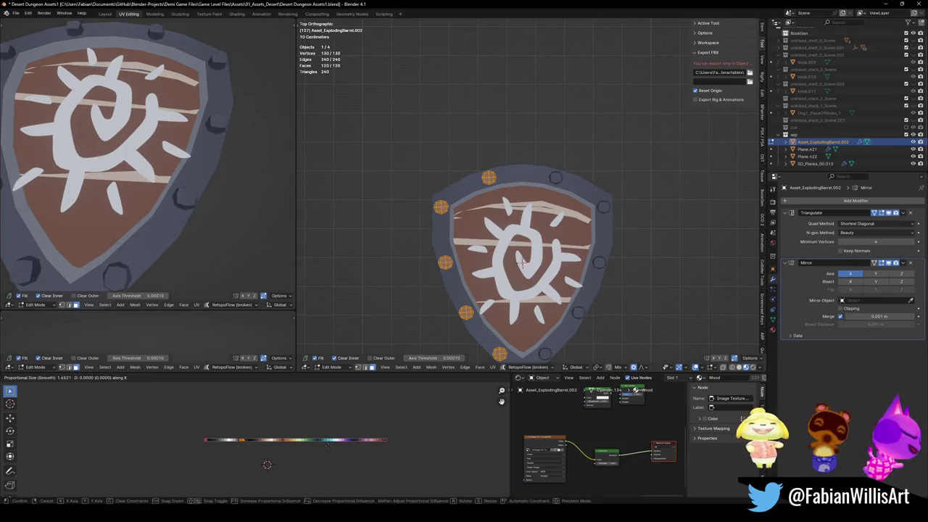
click(346, 451)
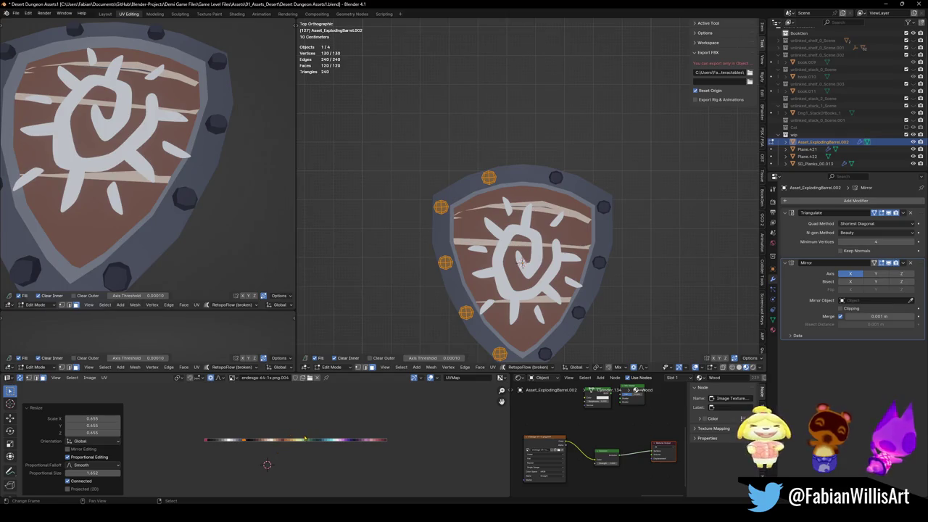
key(s)
key(Escape)
key(alt+a)
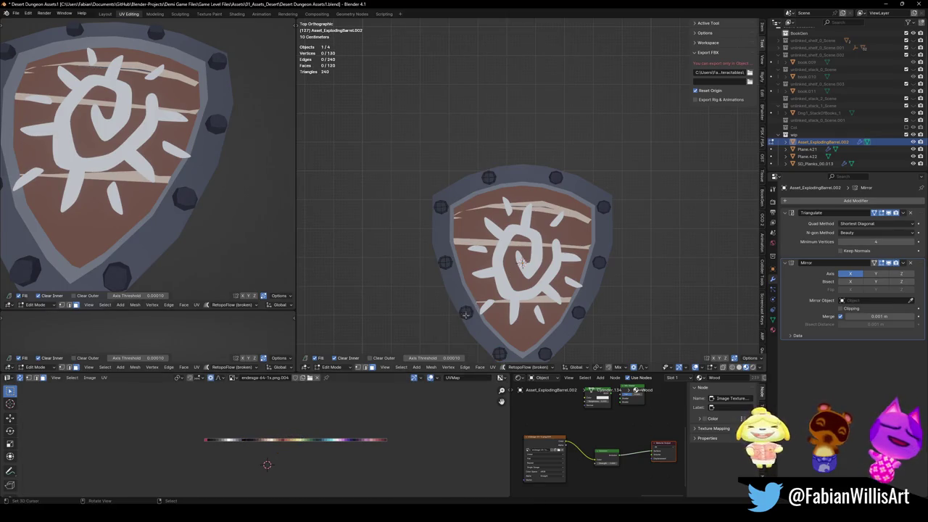
- Select all matching bolts and shift their UVs horizontally onto the grey swatch
key(KP_Decimal)
key(l)
key(q)
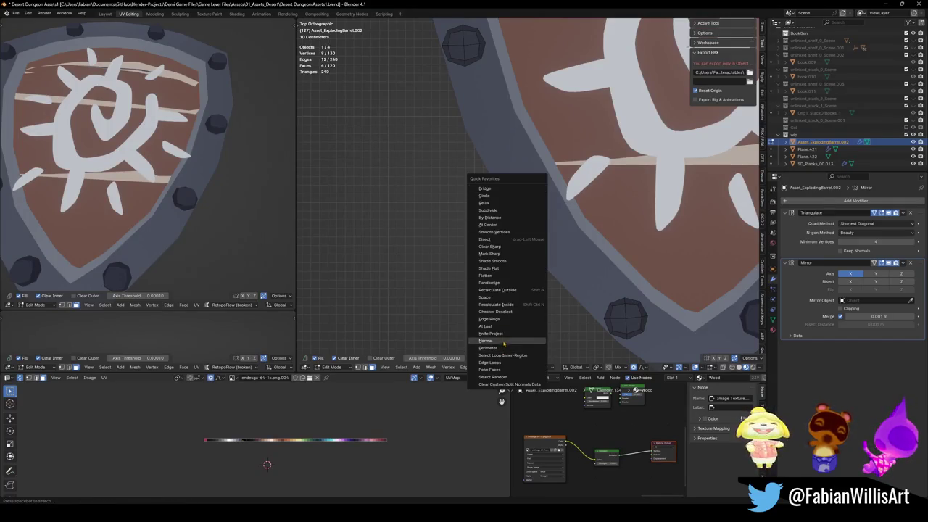
click(504, 340)
key(g)
key(x)
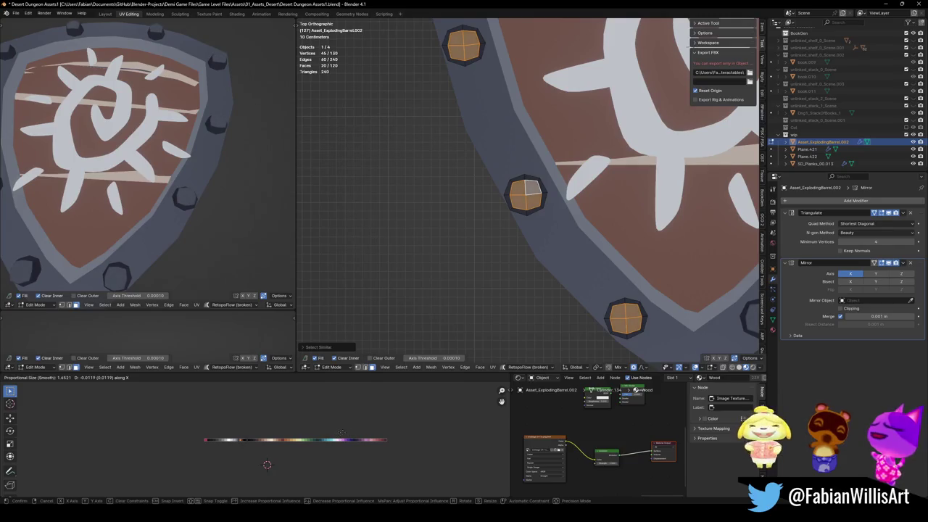
click(346, 436)
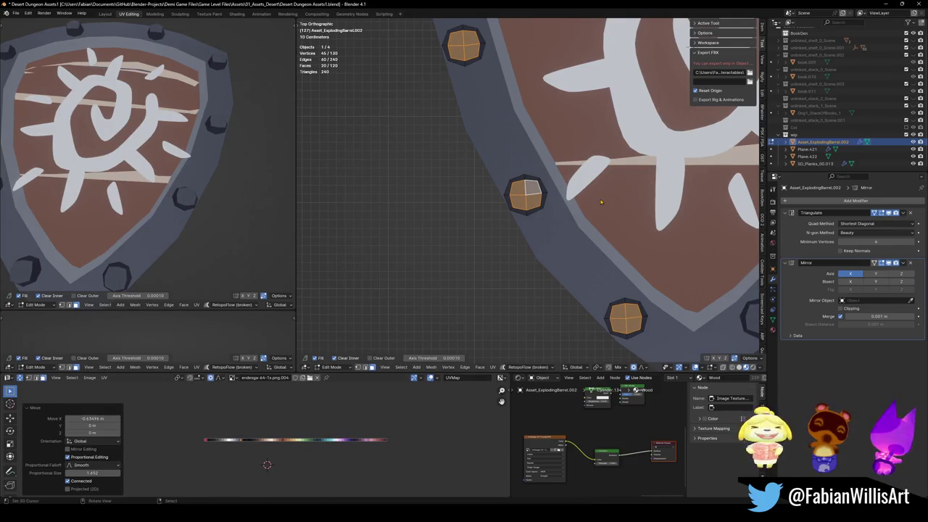
- Nudge the bolts with a soft falloff move, then apply the studs' Mirror modifier
scroll(572, 230, down, 3)
key(g)
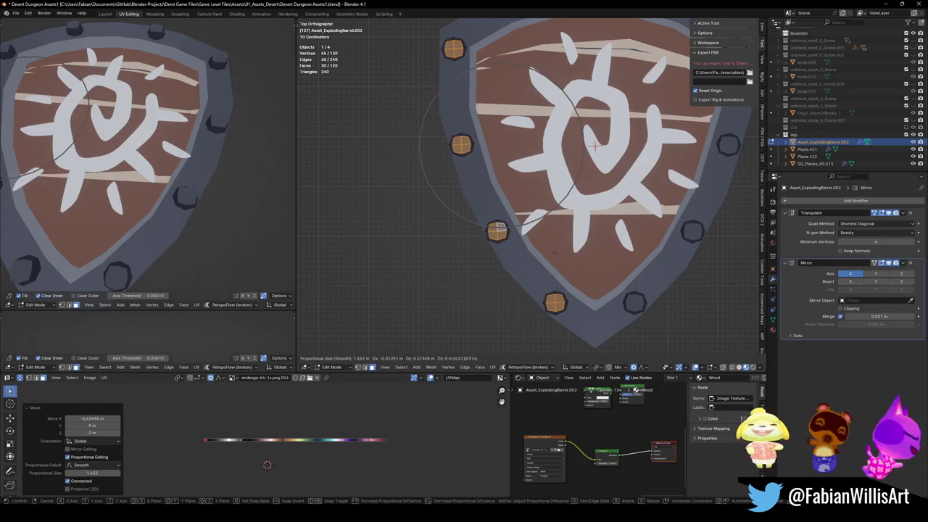
scroll(536, 247, up, 14)
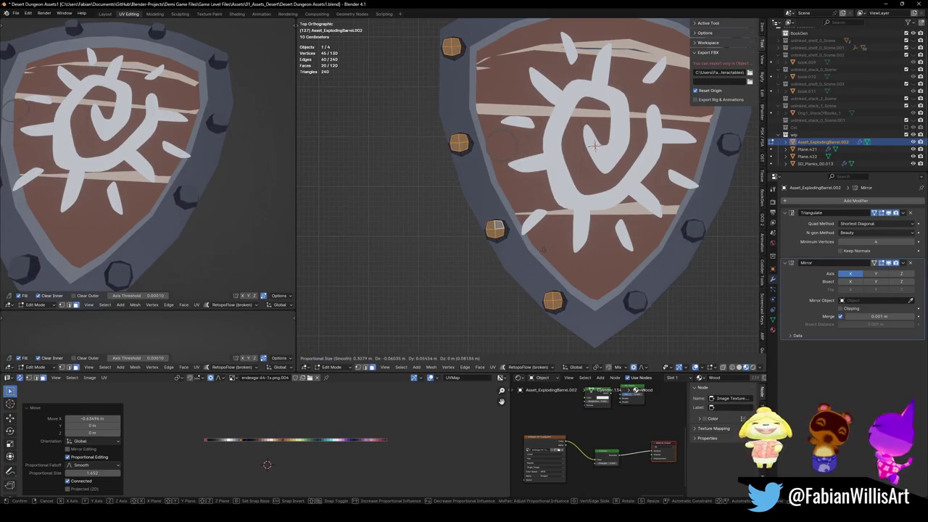
click(599, 212)
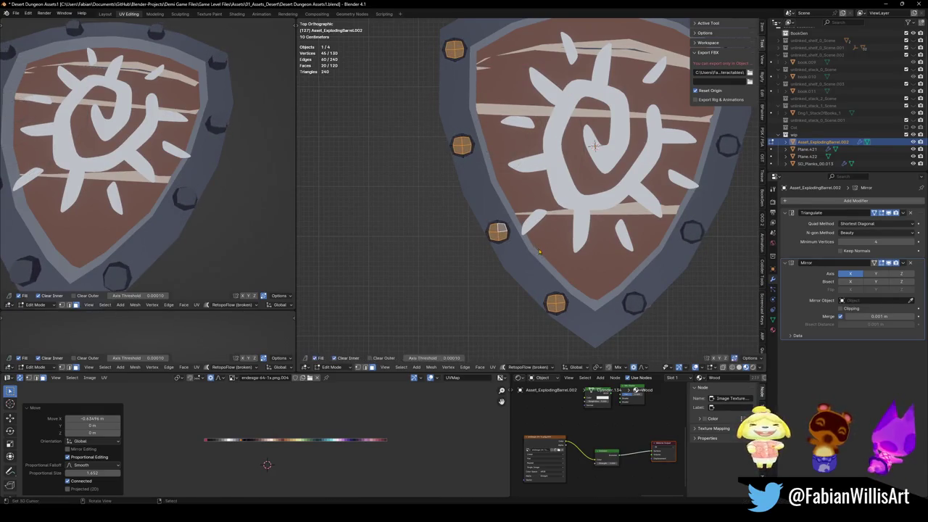
scroll(598, 212, down, 4)
key(KP_Decimal)
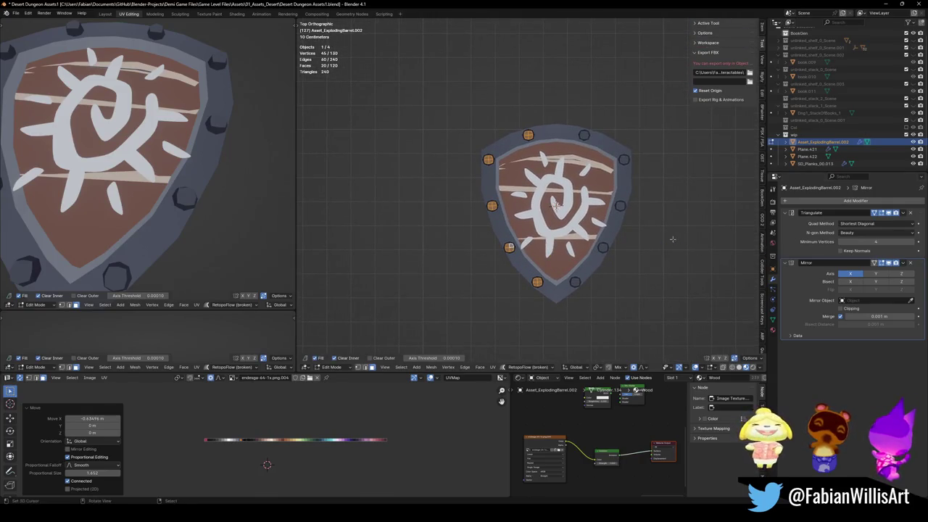
key(Tab)
key(ctrl+a)
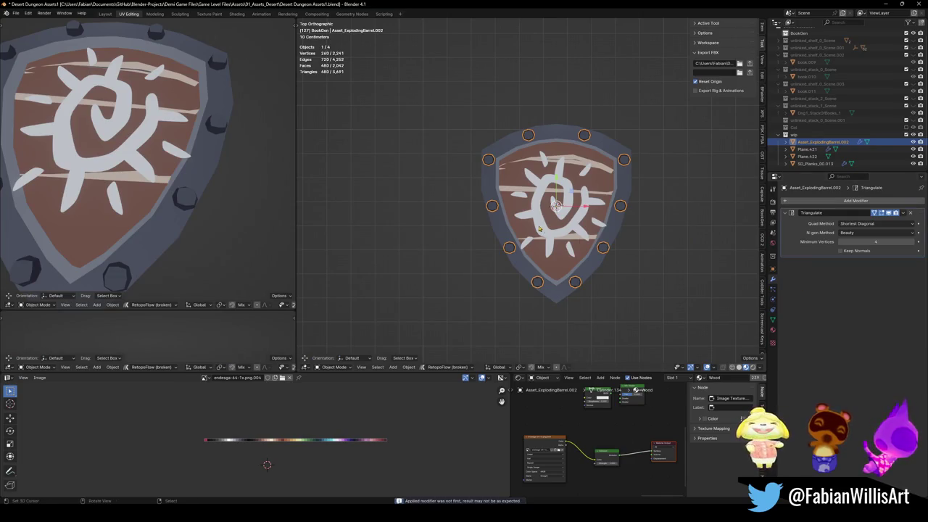
- Slightly adjust and resize the mirrored rivets, each scaled around its own centre
key(Tab)
scroll(537, 212, up, 2)
key(g)
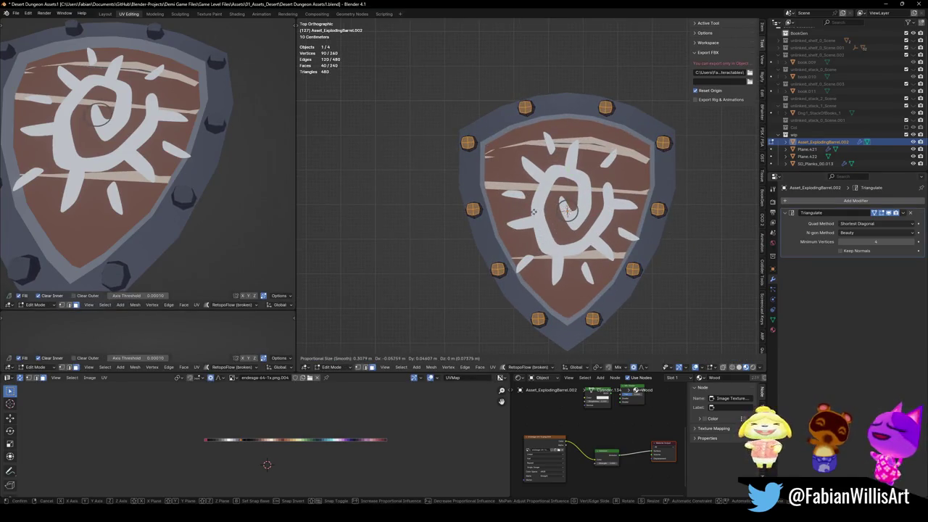
click(511, 203)
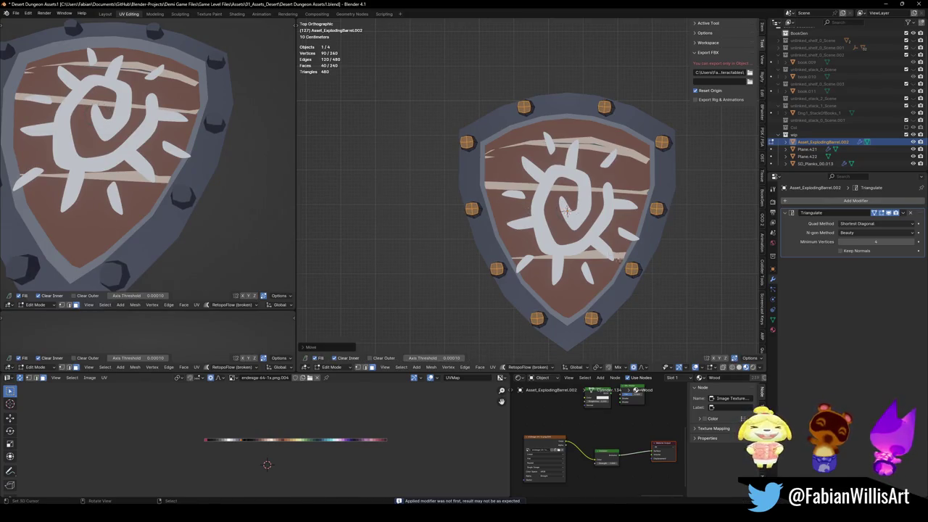
click(565, 251)
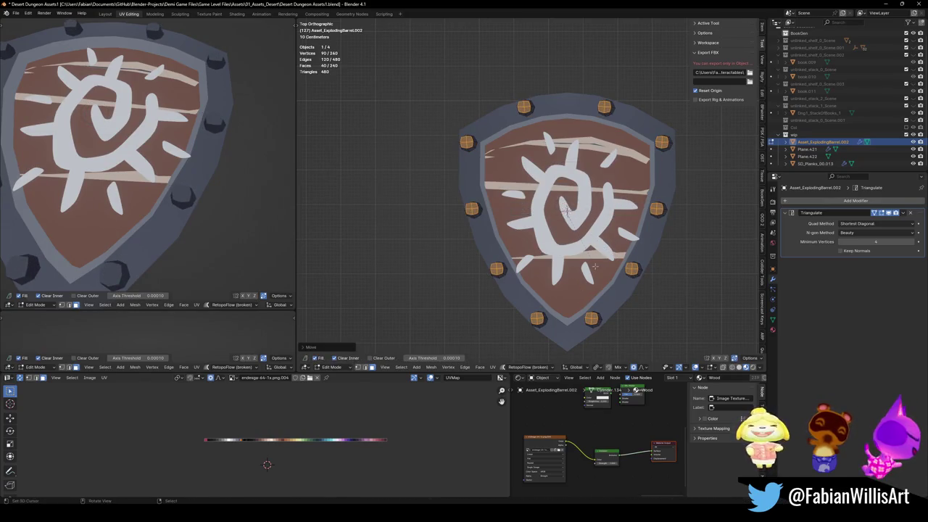
key(s)
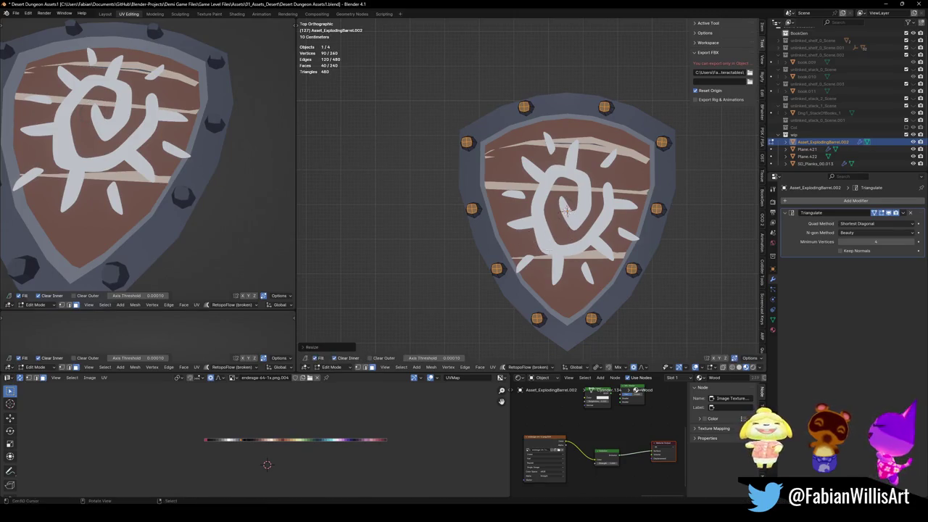
click(517, 239)
scroll(109, 199, down, 3)
- Switch to editing the rim Plane.422 in top view and select its outer faces
middle_drag(109, 200, 188, 179)
key(KP_7)
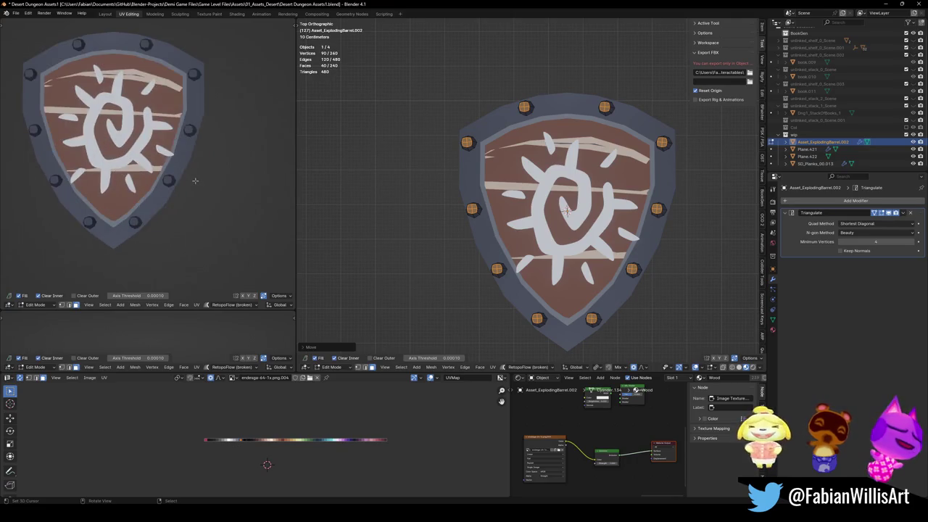
scroll(479, 286, up, 1)
scroll(479, 287, up, 1)
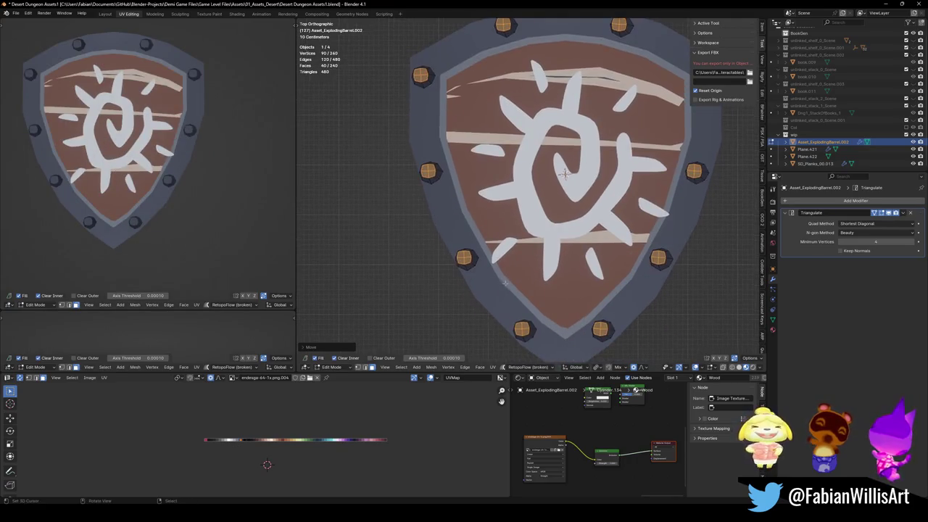
key(alt+q)
key(alt+a)
alt+click(500, 301)
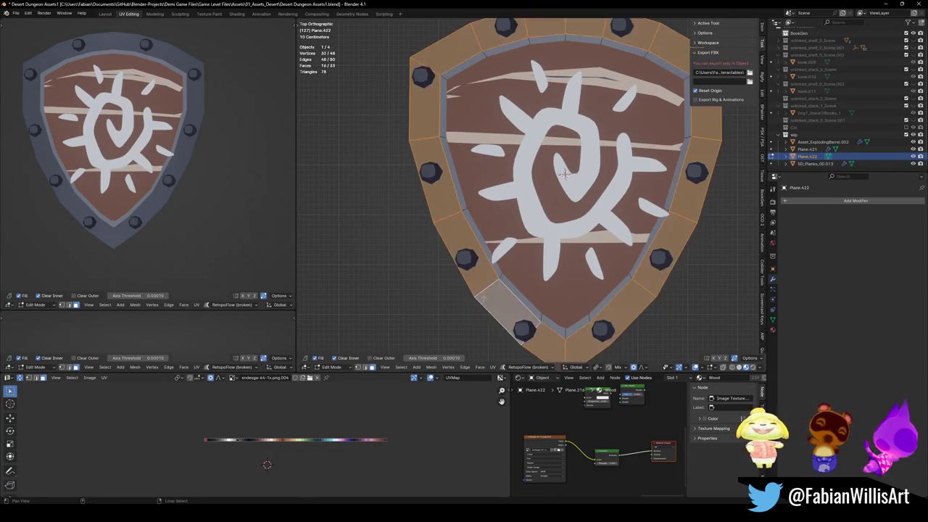
- Shift the outer rim faces' and inner edge loop's UVs onto darker palette swatches
key(g)
key(x)
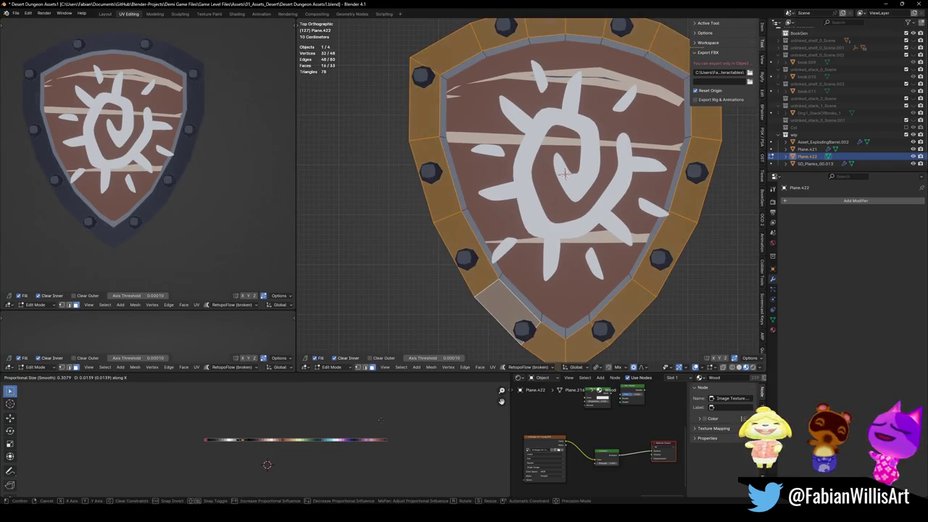
click(267, 465)
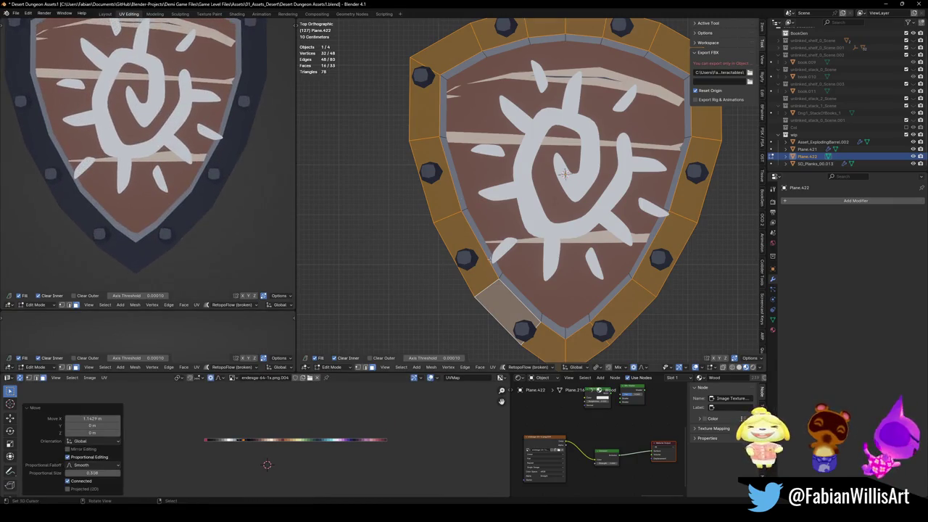
key(alt+a)
alt+click(500, 276)
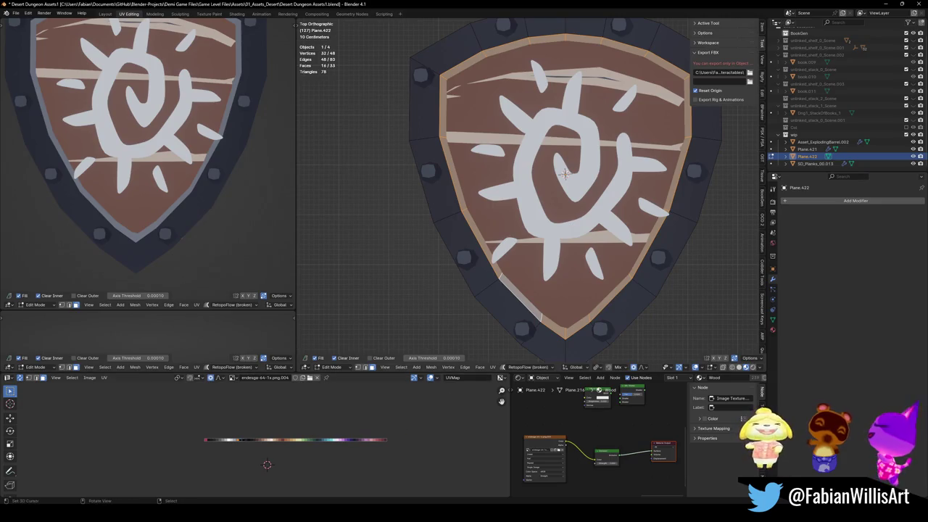
key(g)
key(x)
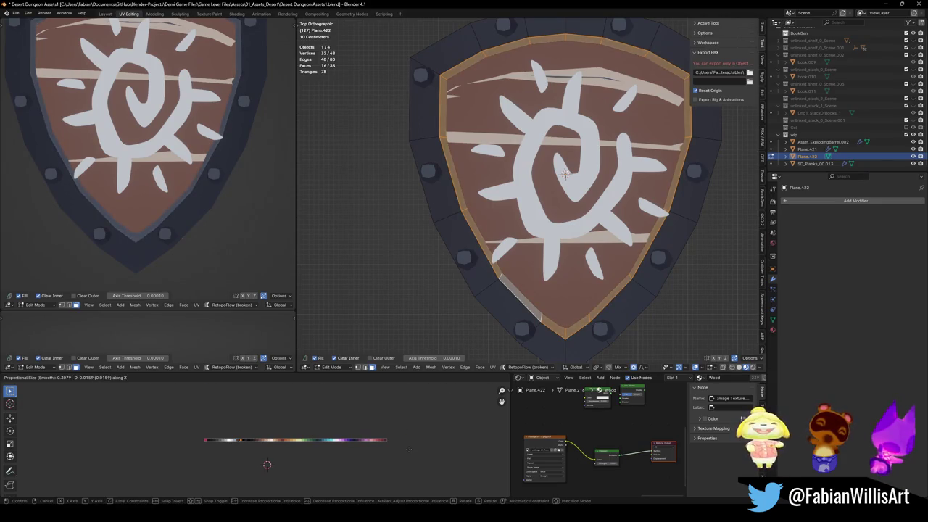
click(408, 449)
key(alt+a)
- Recolour the left rim edges from the top-left corner to the tip and save
click(443, 134)
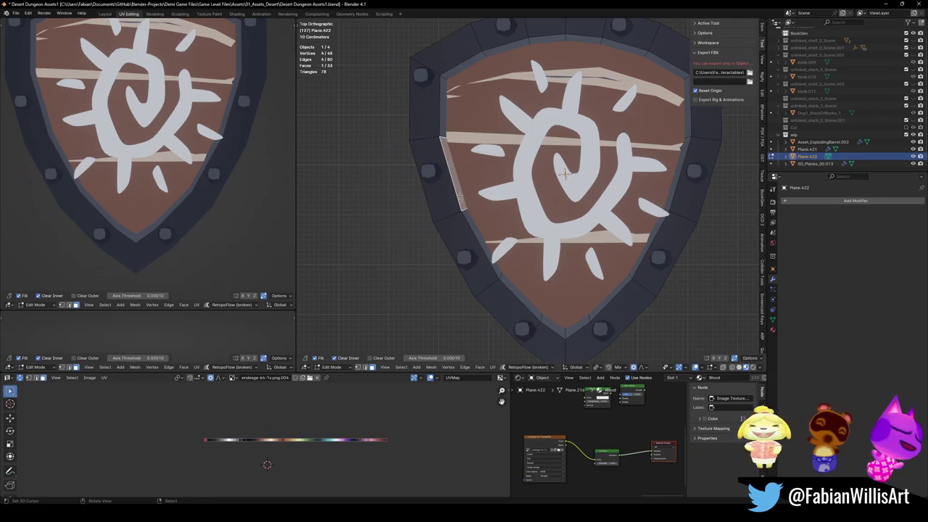
ctrl+click(566, 339)
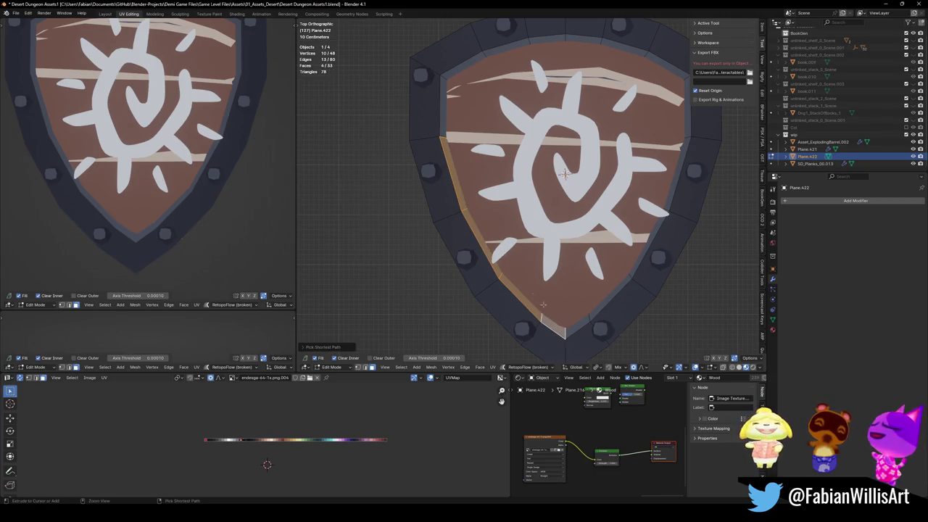
key(g)
key(x)
right_click(336, 426)
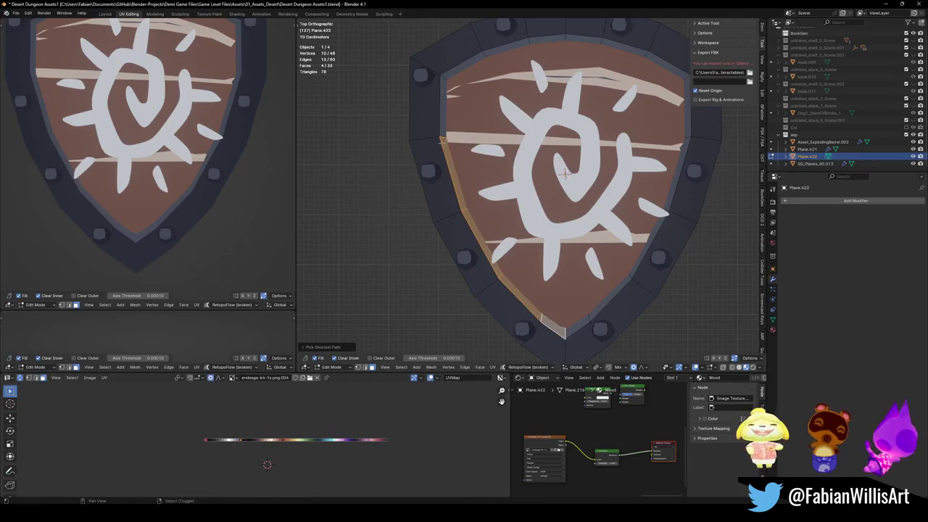
ctrl+click(440, 76)
key(g)
key(x)
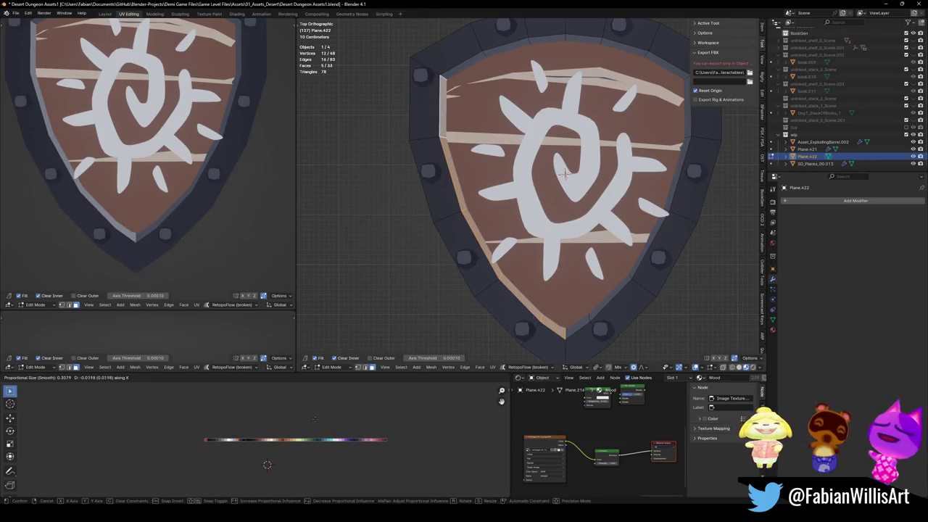
click(315, 418)
scroll(211, 164, down, 5)
key(alt+a)
scroll(211, 164, up, 4)
key(ctrl+s)
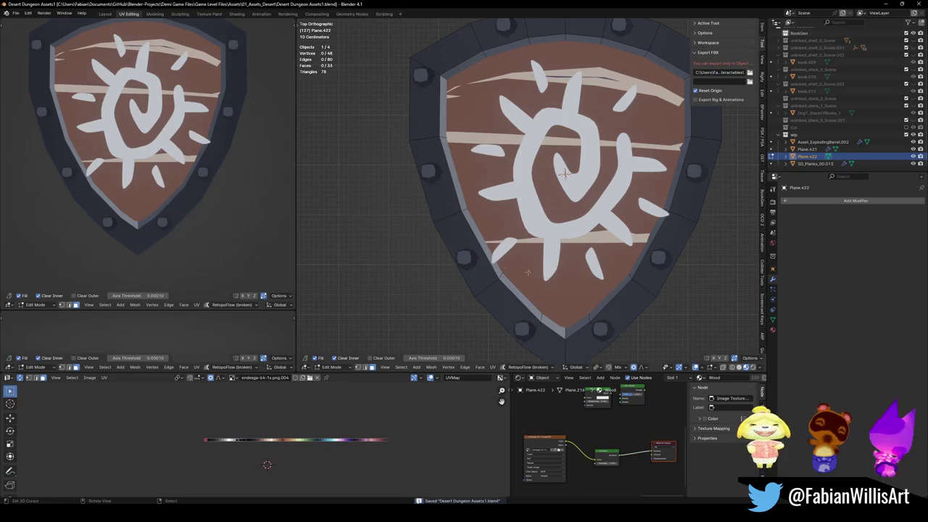
- Shift the top rim faces' UVs horizontally onto the darker swatch
middle_drag(528, 272, 595, 145)
ctrl+click(457, 112)
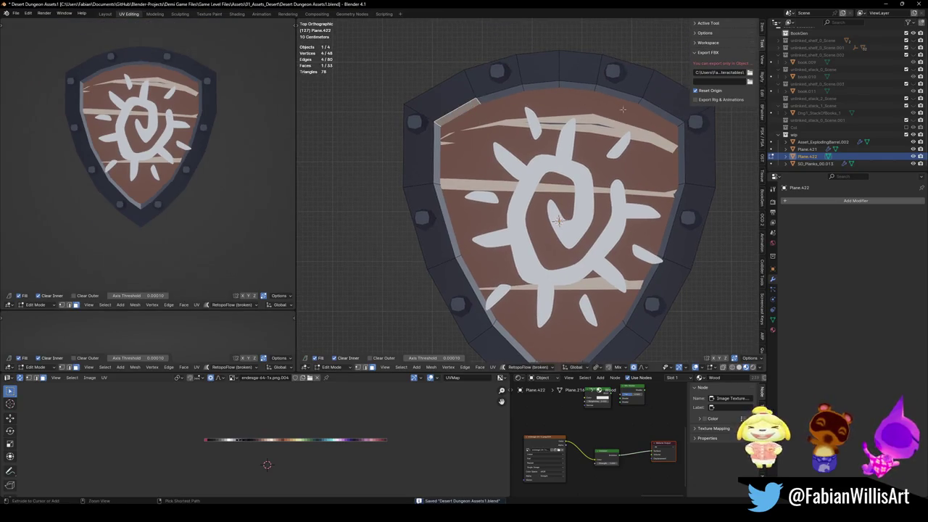
ctrl+click(656, 121)
key(g)
key(x)
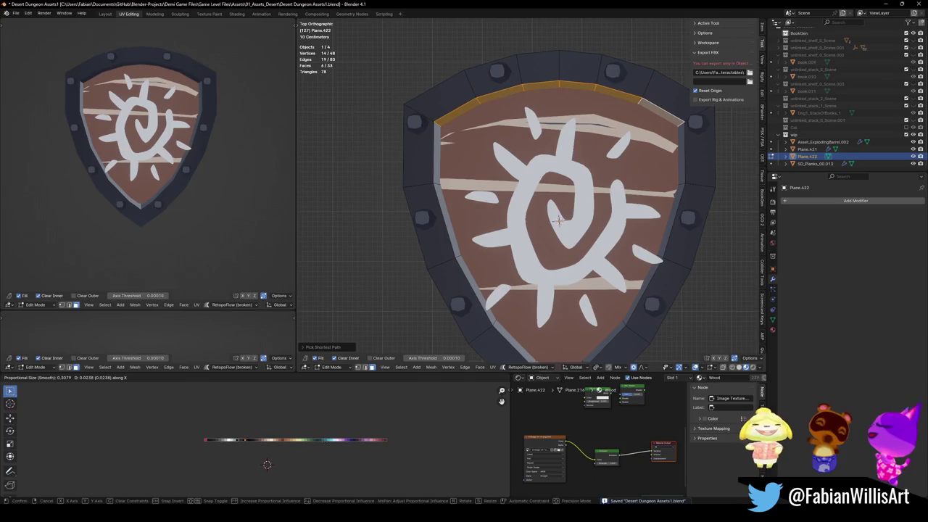
click(334, 448)
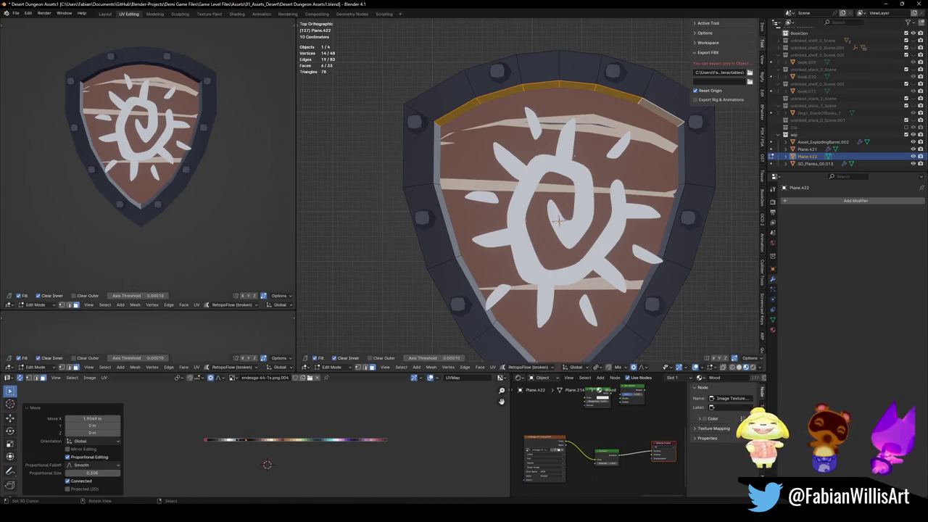
key(alt+a)
- Shrink the inner rim loop's UVs to give a lighter grey bevel, then save
key(s)
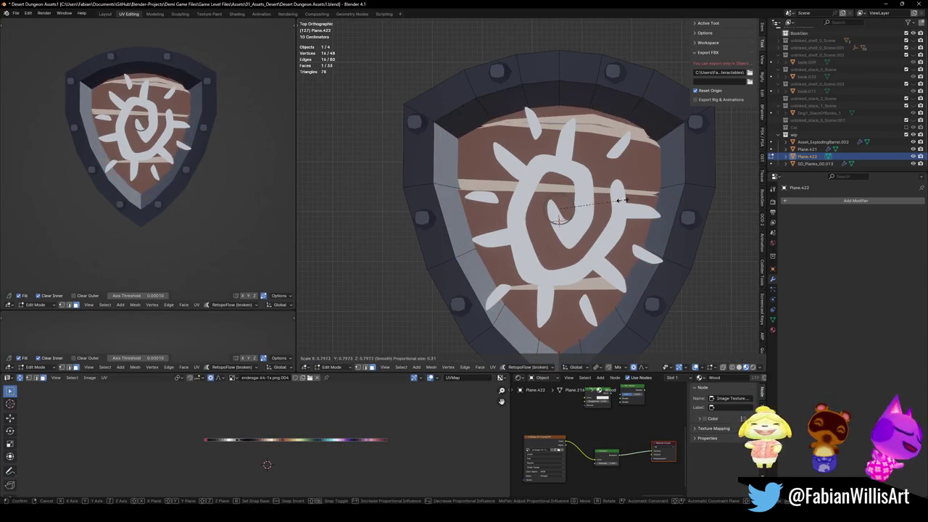
click(656, 189)
click(223, 177)
scroll(223, 177, down, 3)
key(ctrl+s)
scroll(192, 149, up, 3)
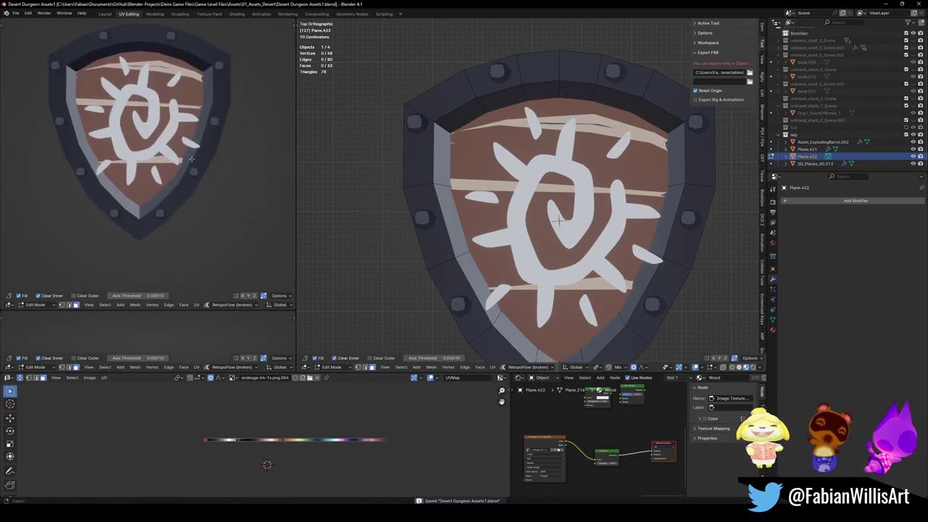
mouse_move(193, 149)
middle_down()
mouse_move(11, 150)
mouse_move(166, 234)
middle_up()
scroll(190, 154, down, 5)
middle_drag(189, 153, 138, 195)
scroll(138, 195, up, 4)
key(Tab)
- Edit the sun emblem Plane.421 and scale its UVs down to 0.125
click(524, 223)
click(501, 267)
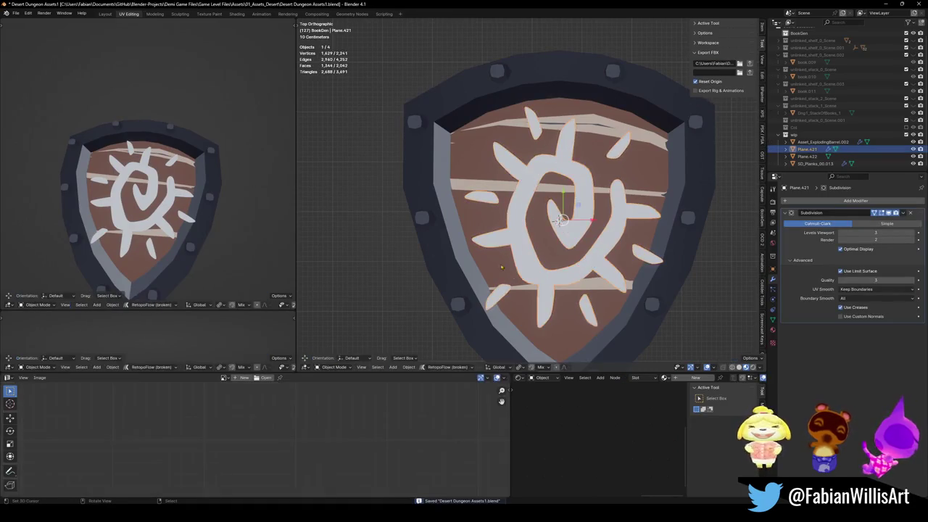
right_click(483, 165)
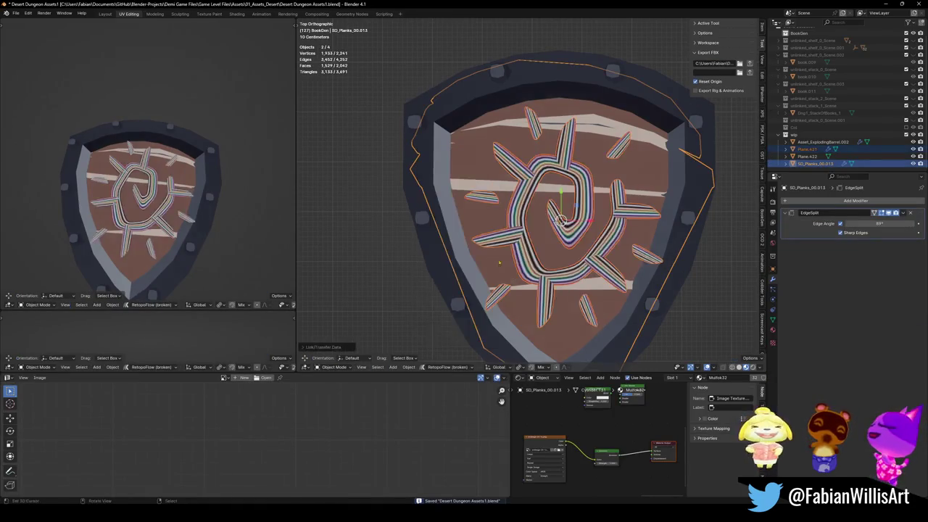
click(457, 223)
key(Tab)
click(523, 223)
key(Tab)
key(s)
click(299, 439)
key(s)
click(326, 432)
- Move the emblem's UVs onto the pale cream swatch and save the file
key(g)
key(x)
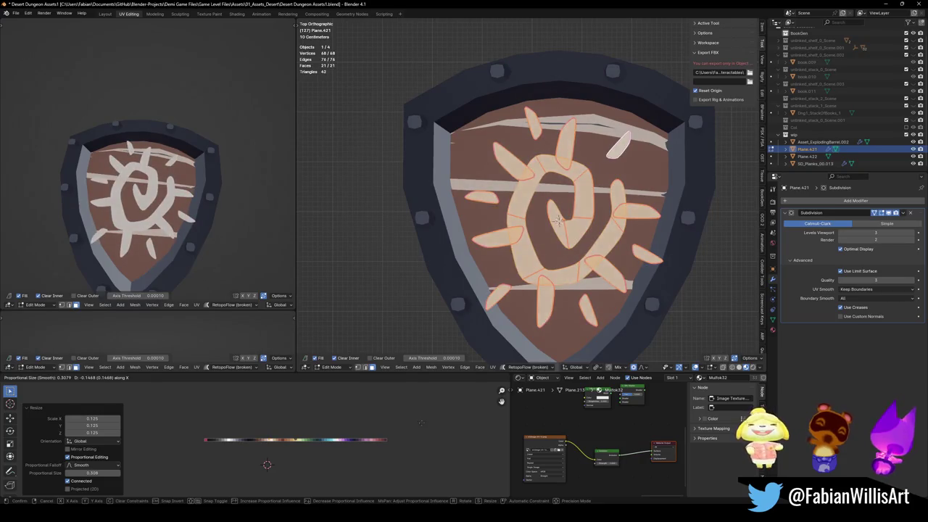
click(443, 423)
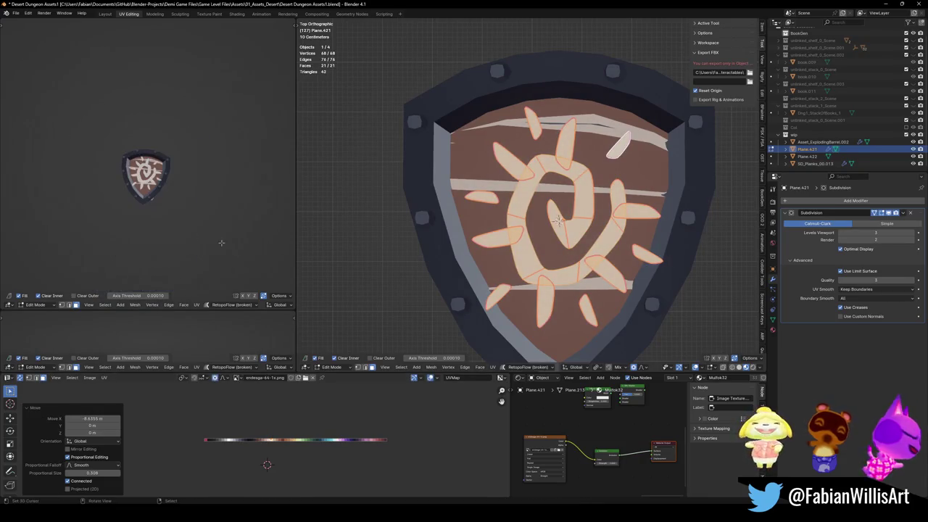
middle_drag(189, 225, 225, 236)
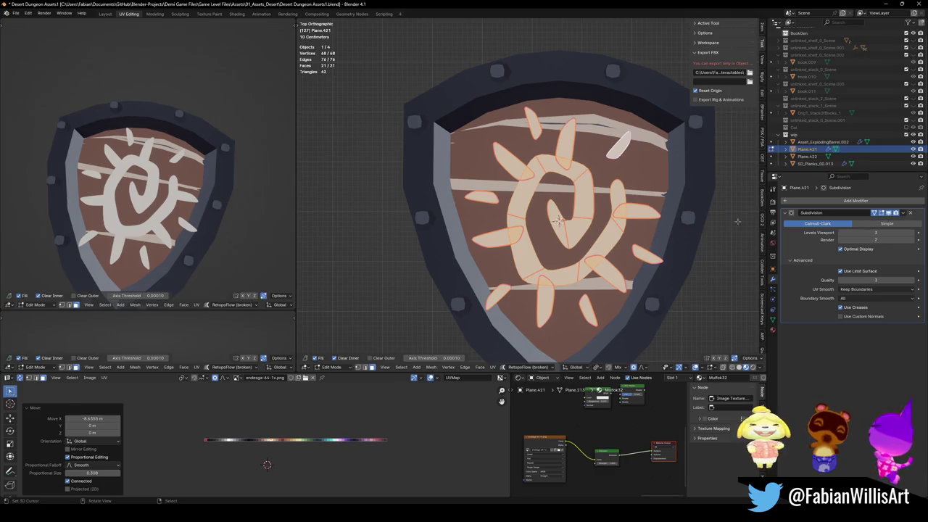
scroll(558, 221, down, 5)
scroll(507, 166, up, 5)
key(Tab)
key(ctrl+s)
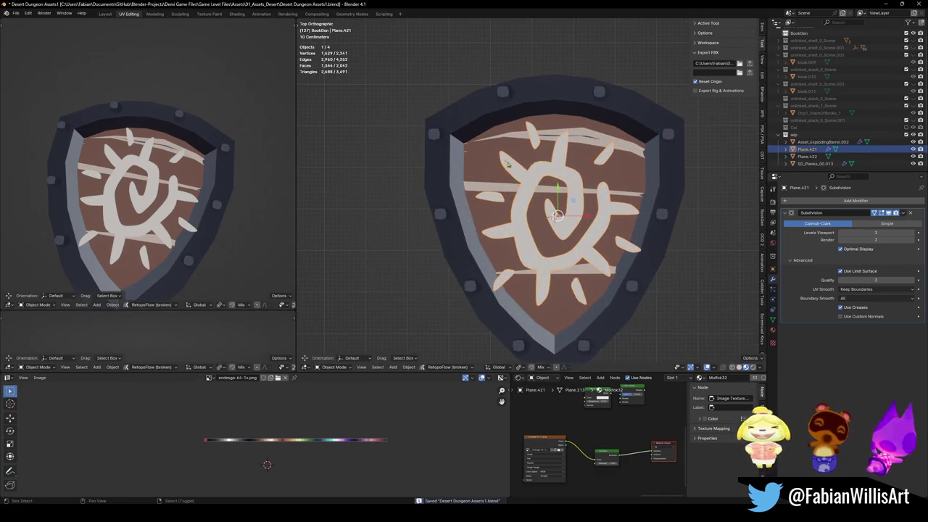
shift+click(487, 173)
shift+click(448, 173)
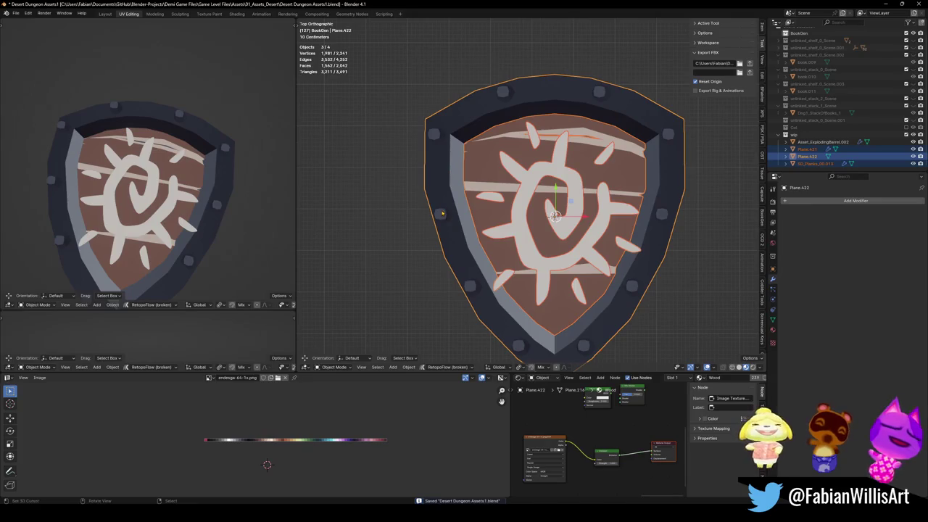
- Merge the rim studs into the rim object
click(440, 215)
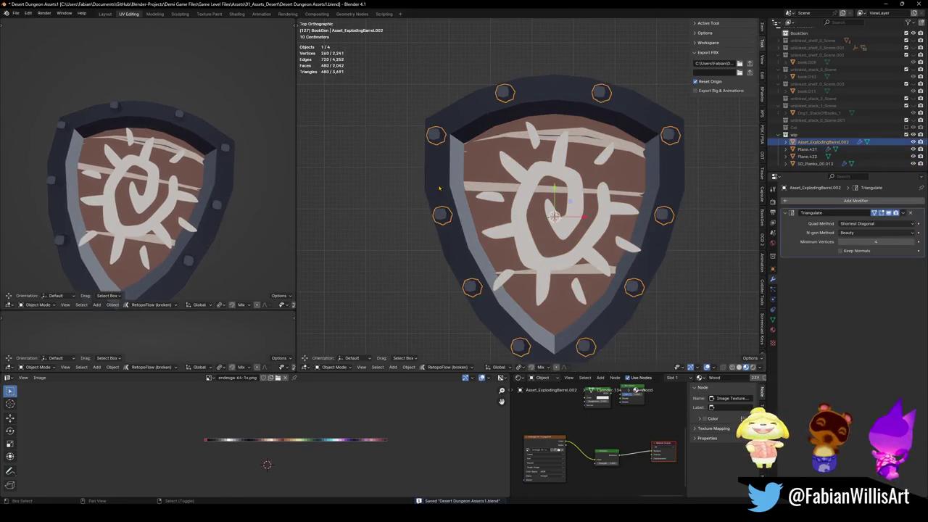
shift+click(438, 185)
key(Delete)
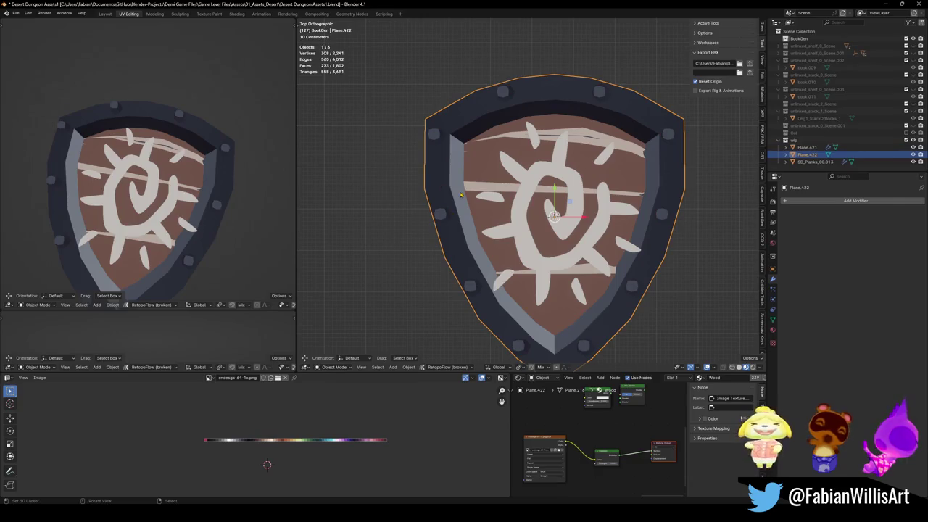
- In Edit Mode, move the rim outline along Z and scale the edge
mouse_move(438, 186)
middle_down()
mouse_move(485, 181)
mouse_move(555, 212)
mouse_move(579, 342)
middle_up()
key(Tab)
scroll(486, 182, up, 1)
key(g)
key(z)
click(555, 212)
key(s)
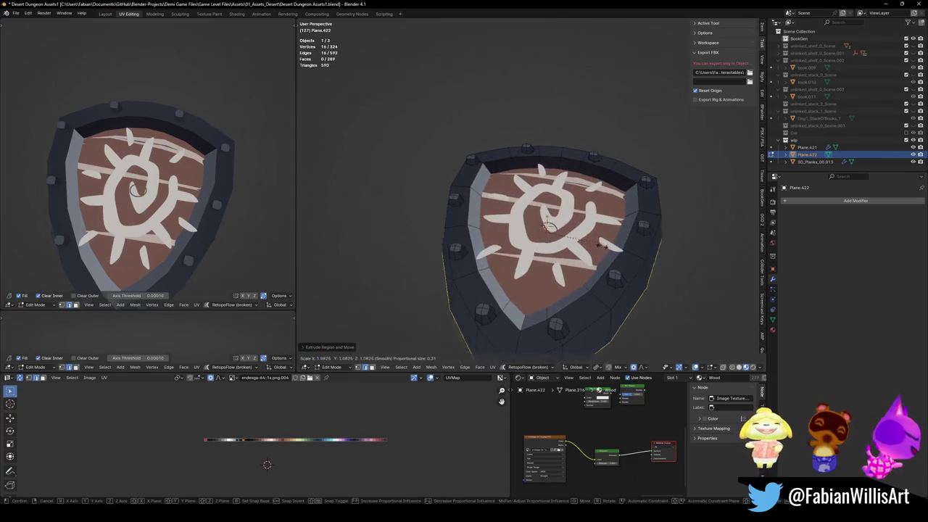
click(598, 246)
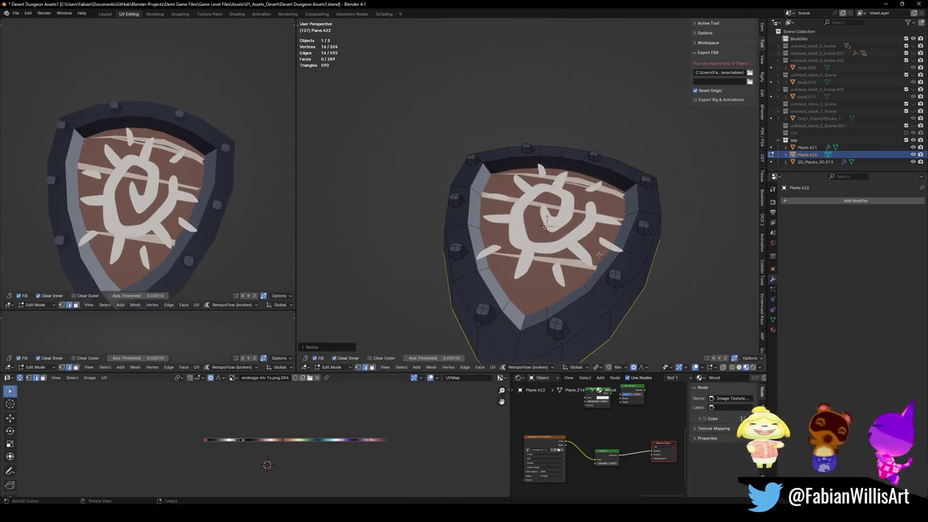
- Raise the rim edge along global Z and extrude it vertically again
middle_drag(599, 247, 602, 228)
key(g)
key(g)
key(Escape)
key(g)
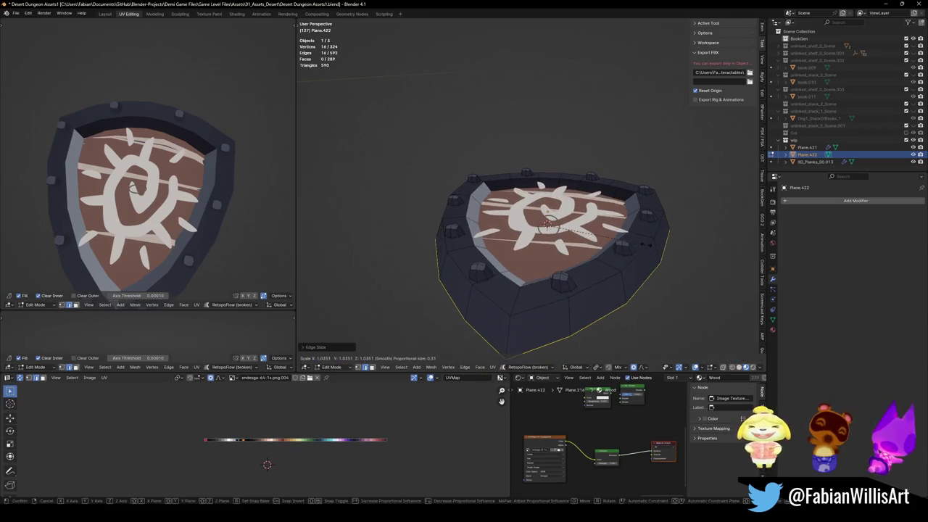
key(z)
click(646, 240)
key(e)
key(z)
- Slide the UVs of the rim's side-face band horizontally along the palette
click(646, 252)
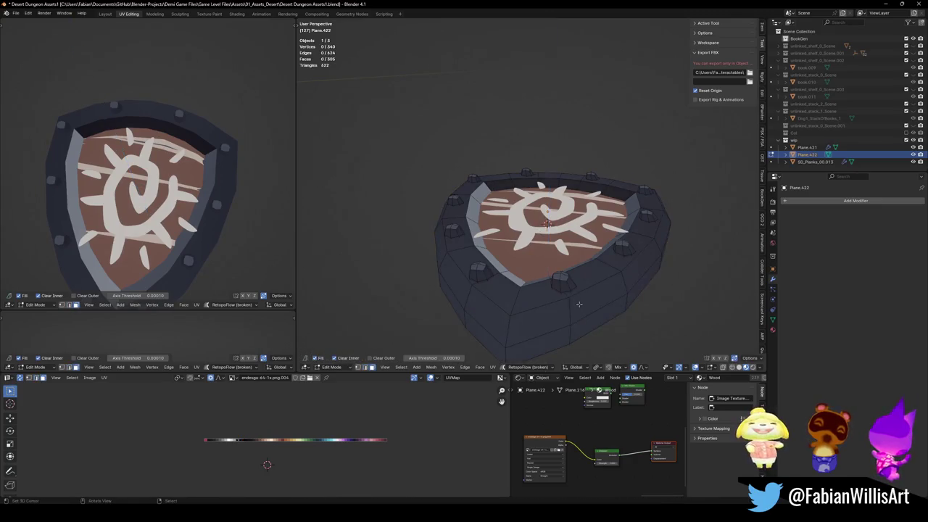
key(ctrl+KP_Add)
key(g)
key(x)
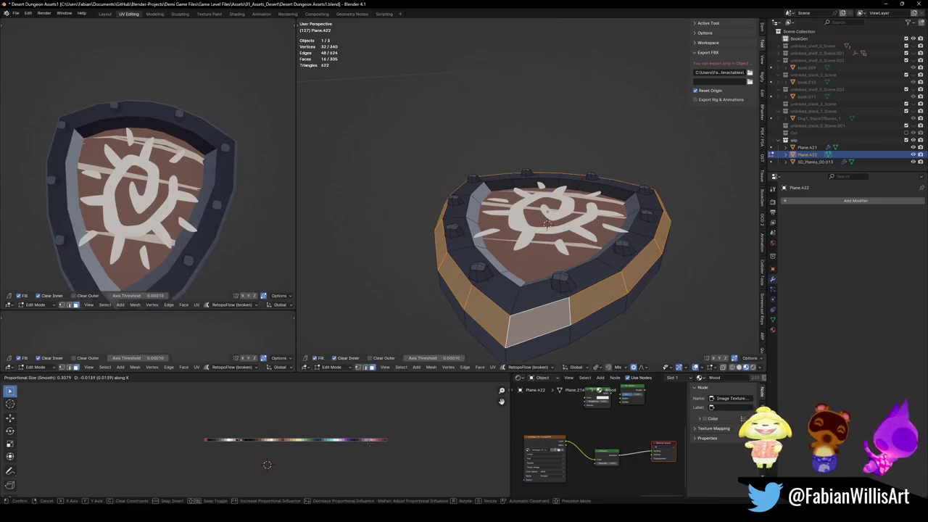
key(Return)
- Shift the bottom vertices along Z with proportional falloff, then deselect all
middle_drag(138, 116, 133, 146)
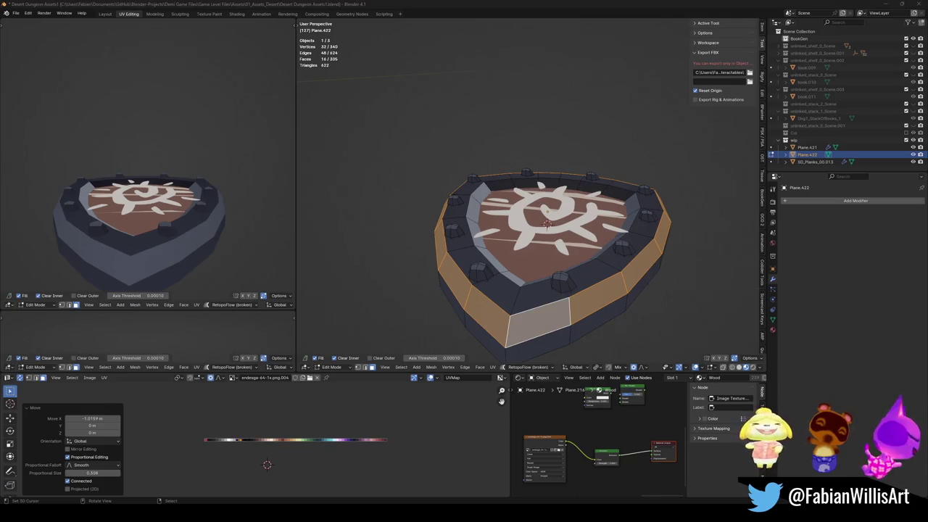
middle_drag(160, 174, 162, 206)
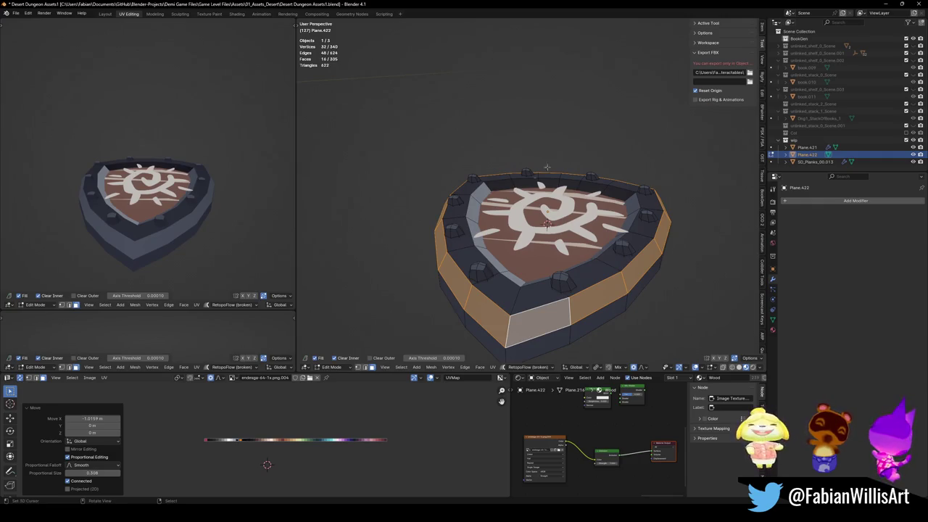
middle_drag(556, 260, 549, 182)
key(g)
key(z)
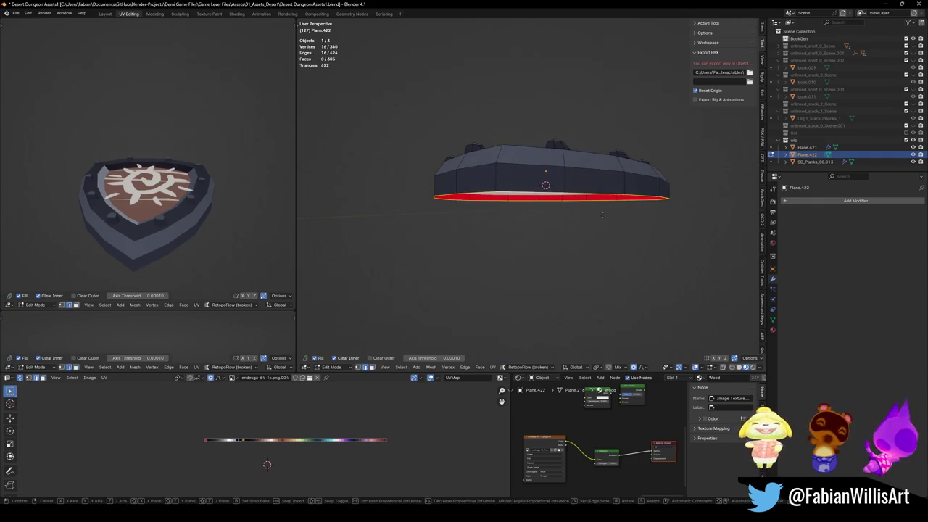
key(Escape)
key(alt+a)
- Save the file and switch to top orthographic view
middle_drag(145, 203, 59, 198)
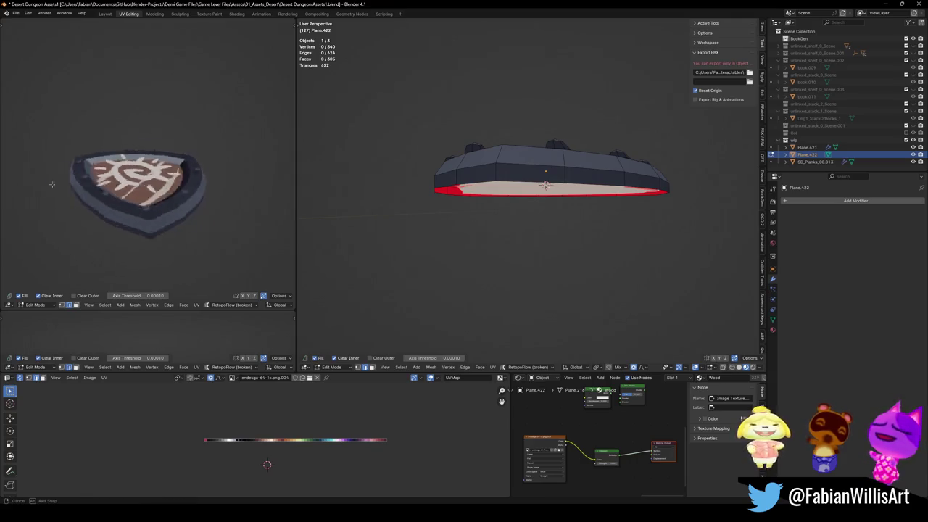
mouse_move(522, 181)
middle_down()
mouse_move(507, 131)
mouse_move(453, 153)
middle_up()
key(ctrl+s)
key(KP_7)
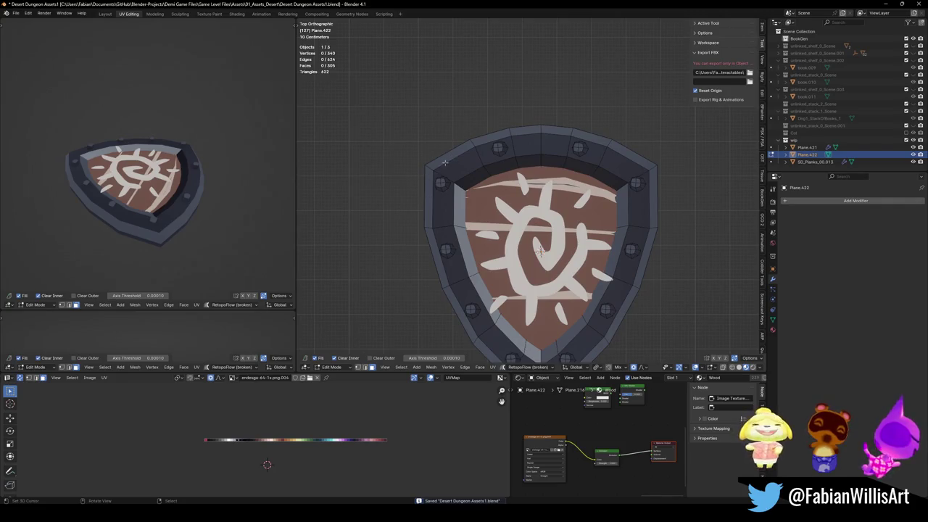
- Slide the right rim's UVs along X over the palette and save
drag(699, 155, 493, 235)
click(656, 207)
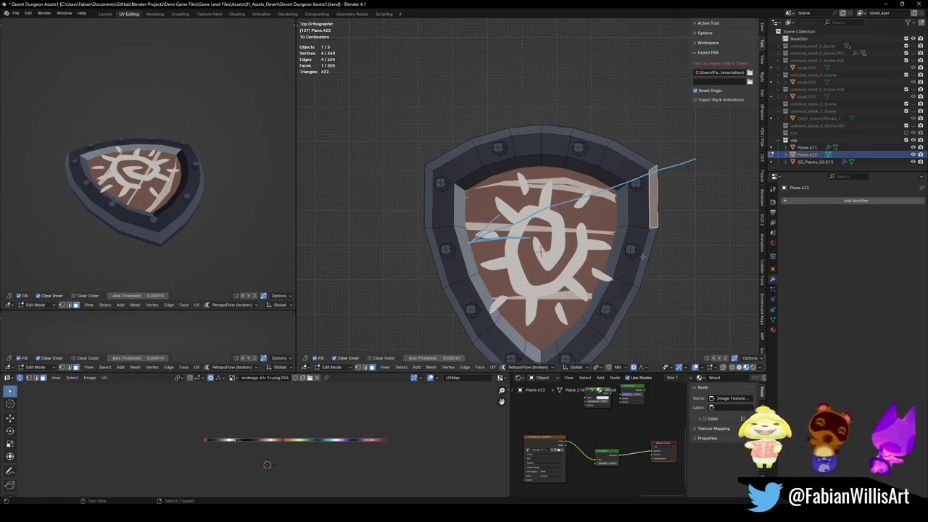
shift+middle_drag(656, 207, 646, 128)
ctrl+click(569, 303)
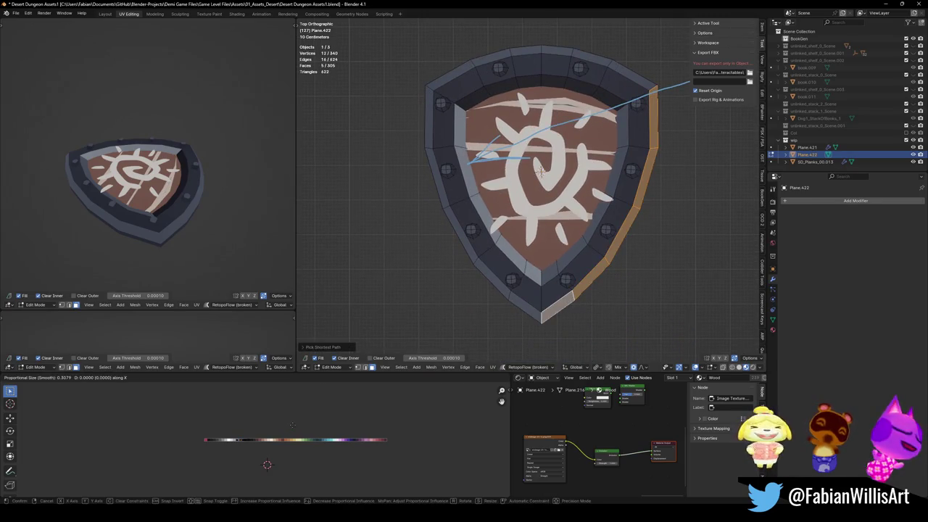
key(KP_7)
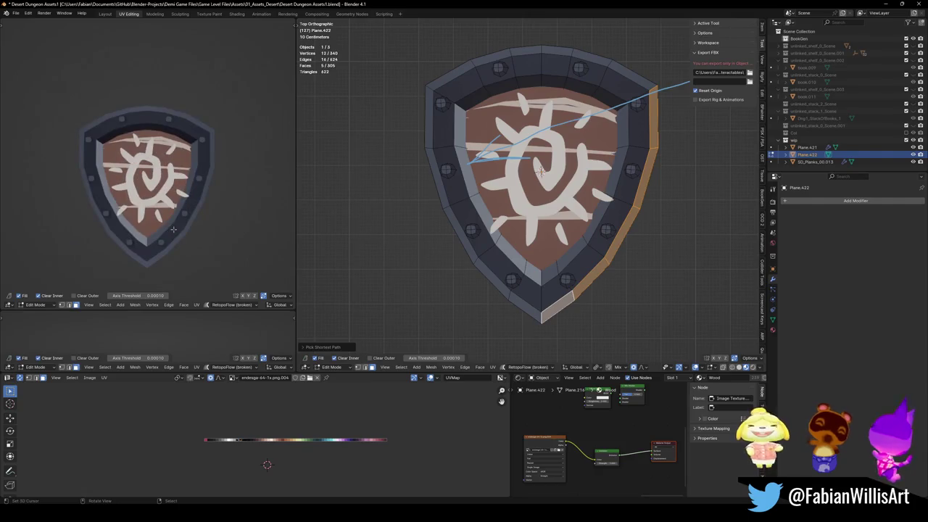
key(g)
key(x)
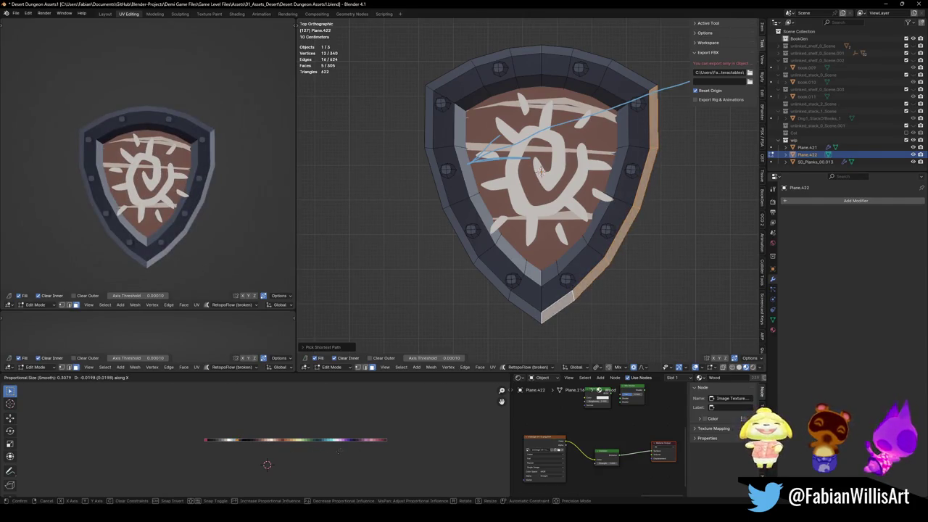
click(352, 450)
key(alt+a)
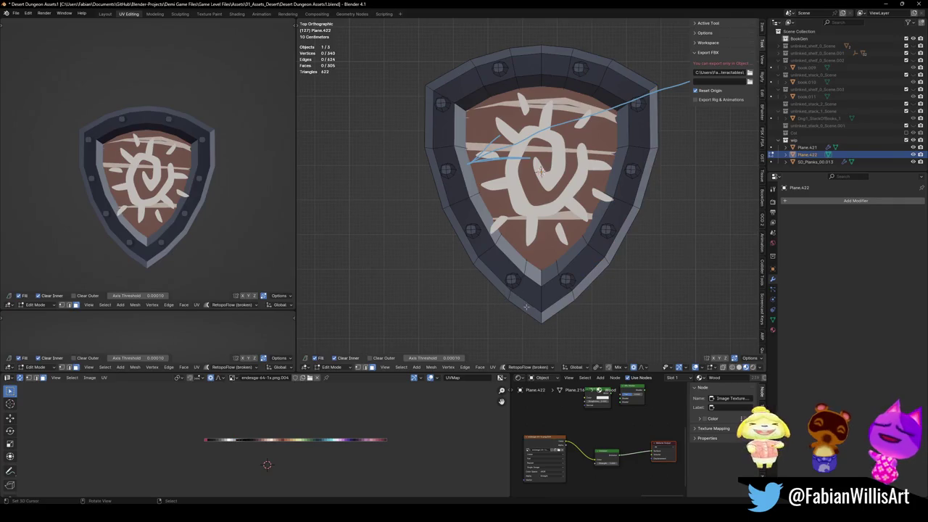
key(ctrl+s)
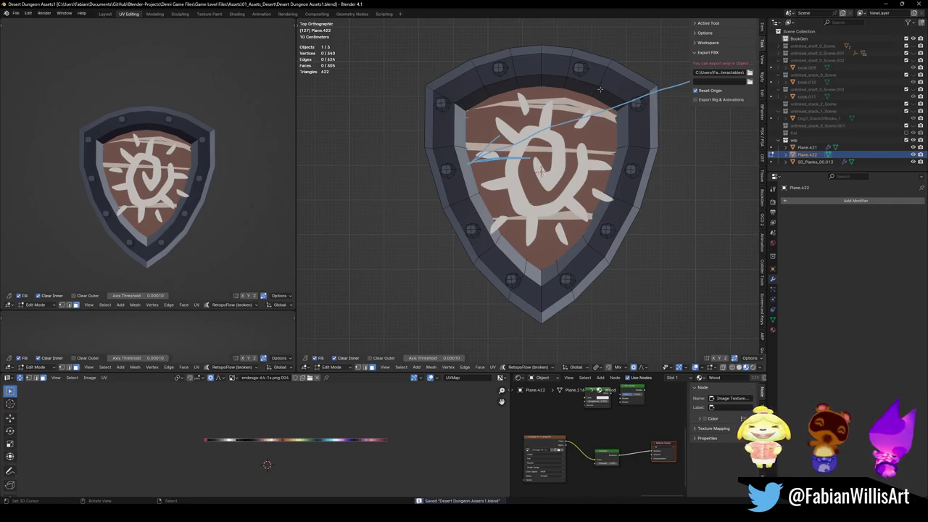
- Slide the top rim's faces, top-right to top-left, along X and save
click(633, 78)
ctrl+click(450, 70)
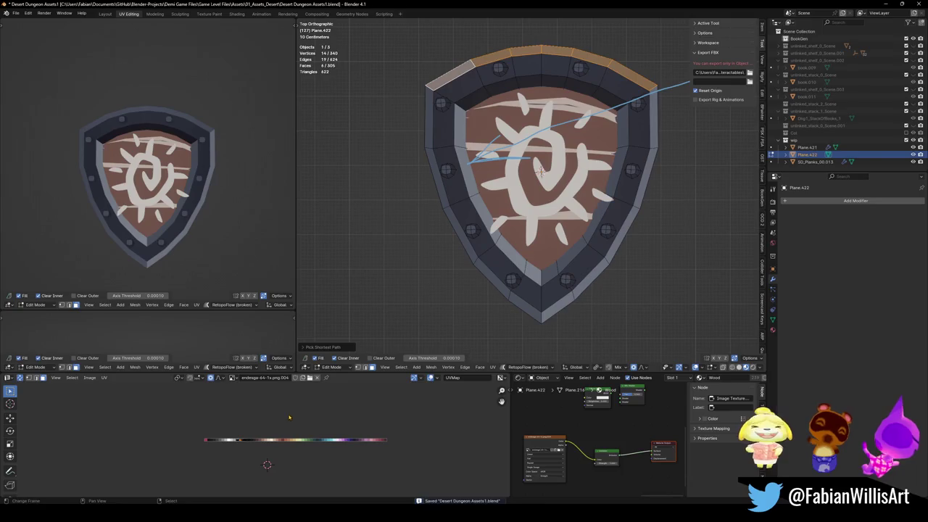
key(g)
key(x)
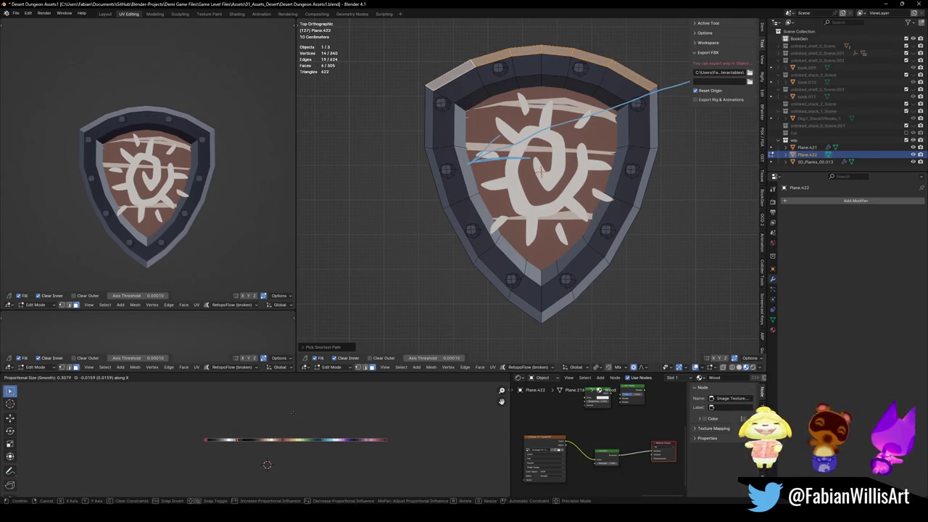
click(292, 413)
key(ctrl+s)
- Slide the right rim faces from the bottom upward horizontally along the palette
click(562, 305)
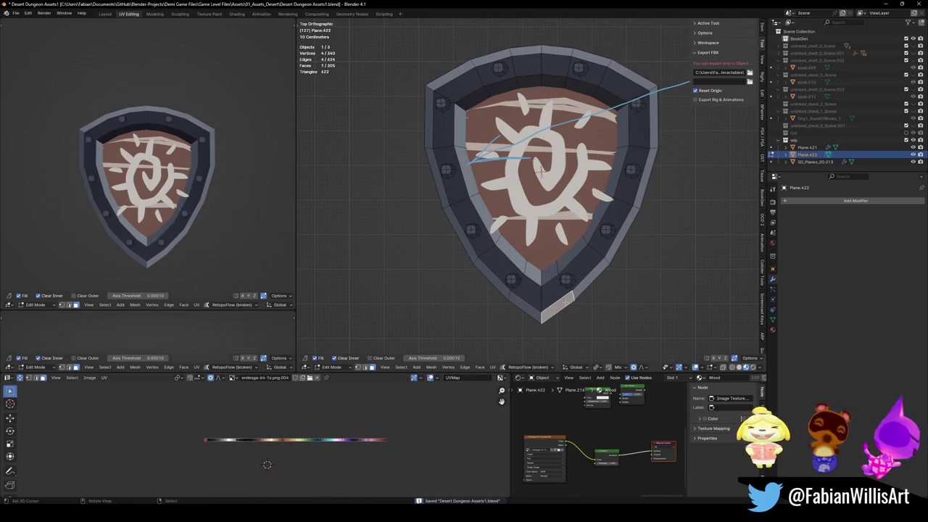
ctrl+click(649, 113)
key(g)
key(x)
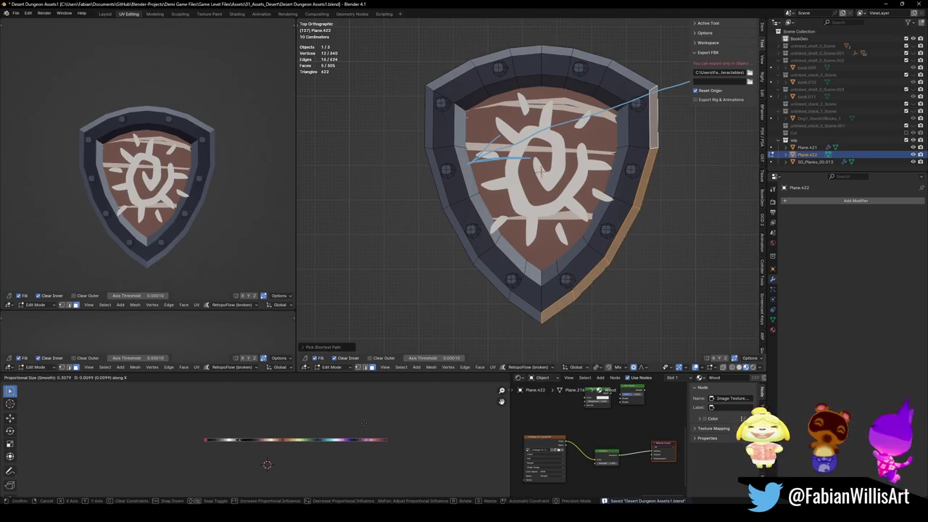
click(364, 423)
- Slide the left rim's UVs along the palette, deselect, and save
click(522, 308)
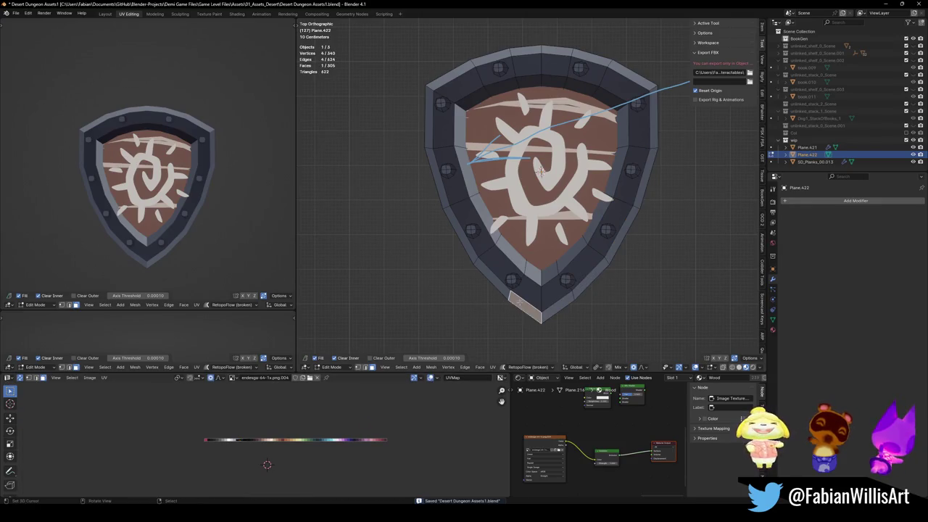
ctrl+click(429, 133)
key(g)
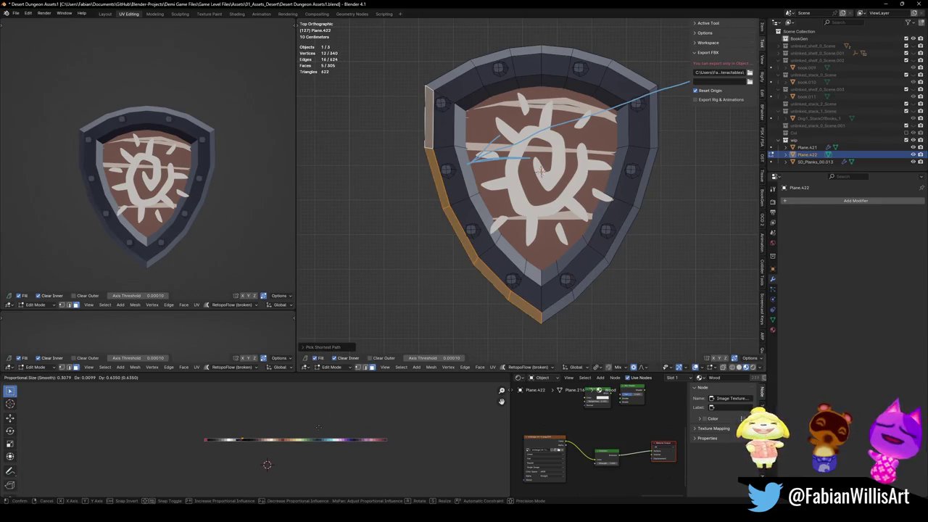
key(Return)
key(alt+a)
scroll(650, 134, down, 5)
key(ctrl+s)
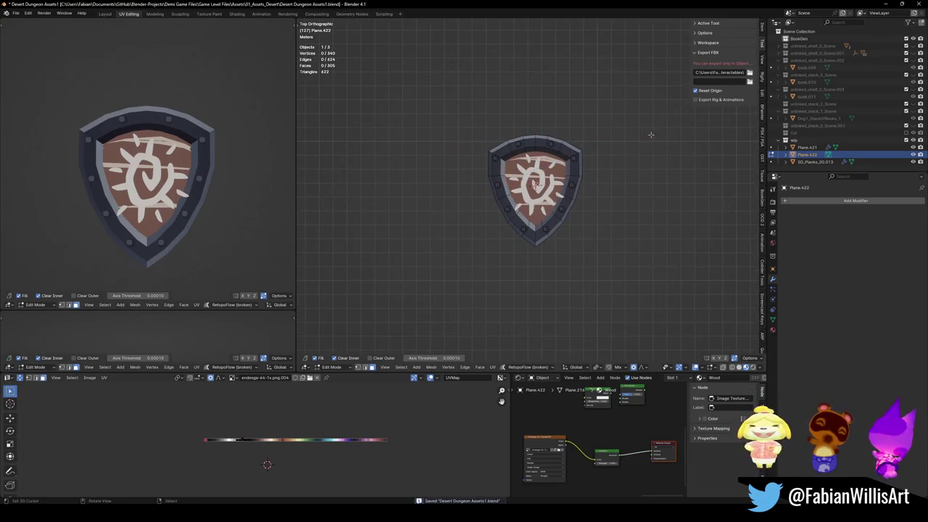
- In Object Mode, scale the sun emblem Plane.421 to about 0.86 and save
key(ctrl+Tab)
scroll(161, 177, up, 4)
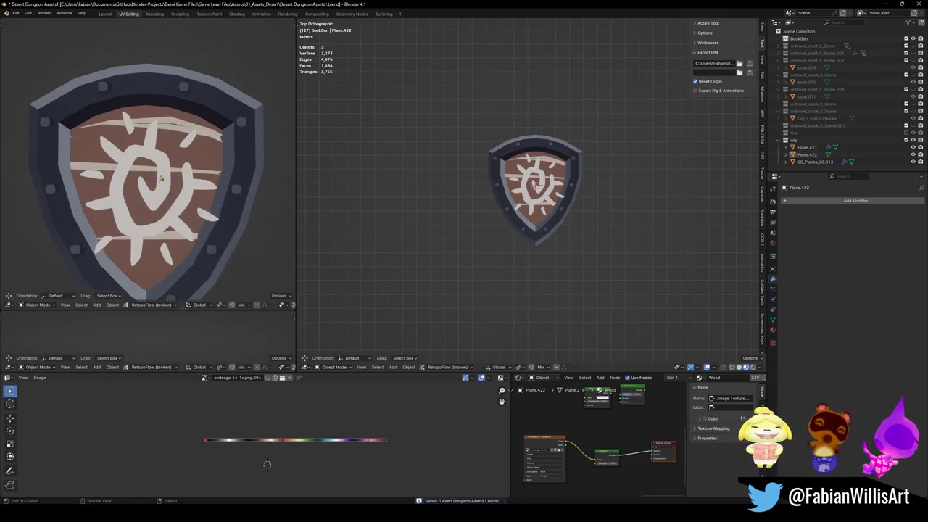
click(562, 204)
key(s)
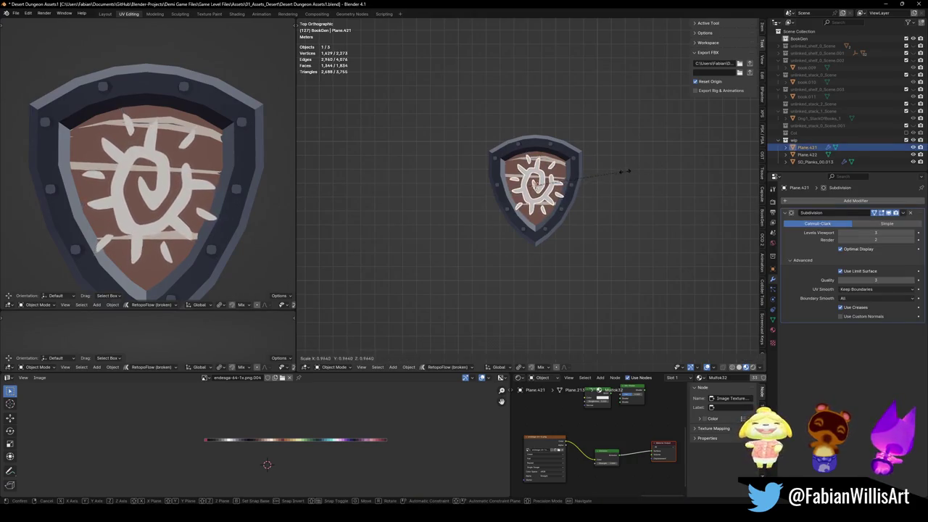
click(591, 176)
click(591, 176)
scroll(590, 176, up, 5)
middle_drag(590, 176, 529, 240)
key(ctrl+s)
- Lower Plane.421 along Z so it sits closer against the planks
click(529, 240)
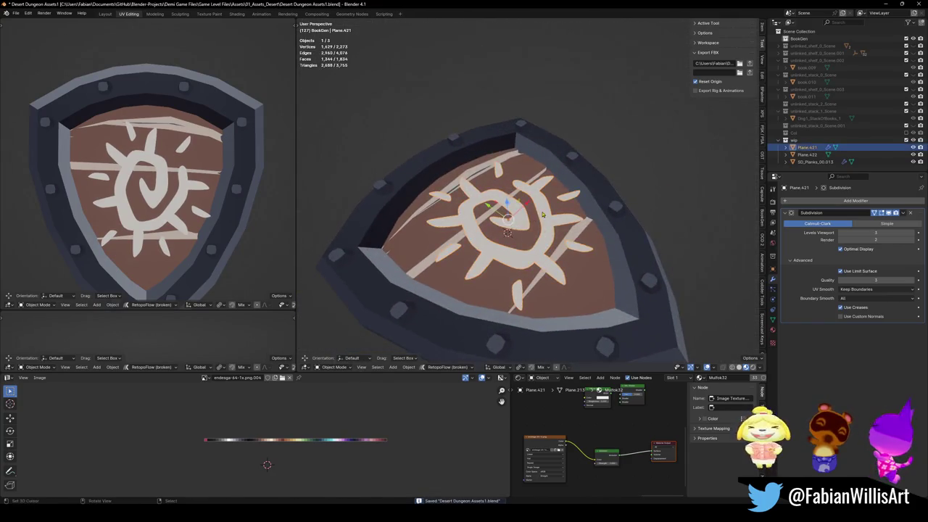
key(g)
key(z)
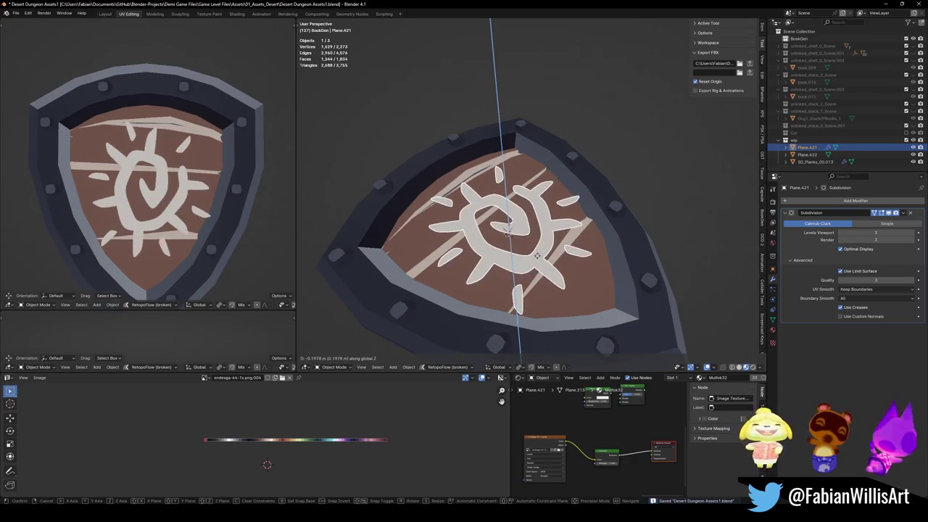
click(540, 255)
key(alt+a)
scroll(198, 183, down, 2)
scroll(198, 183, down, 2)
mouse_move(198, 184)
middle_down()
mouse_move(257, 133)
mouse_move(193, 164)
middle_up()
scroll(193, 164, down, 5)
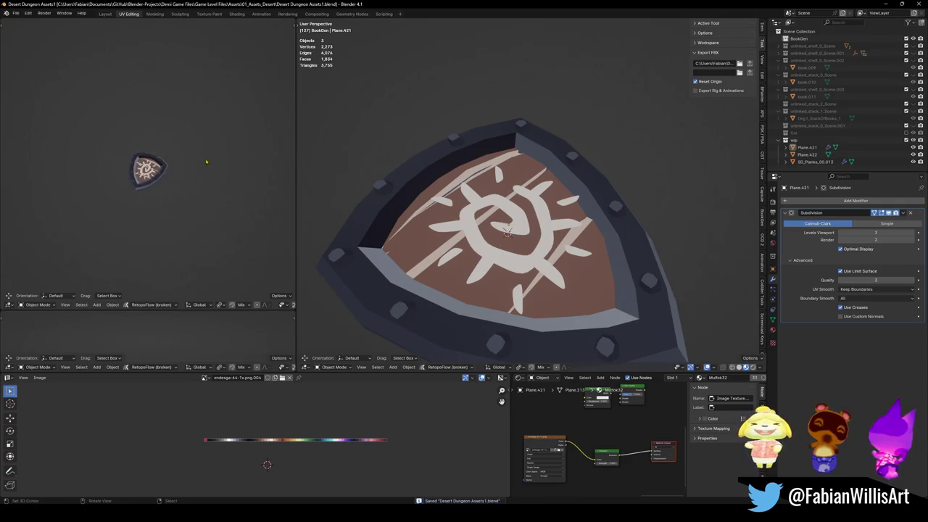
scroll(193, 163, up, 5)
click(564, 285)
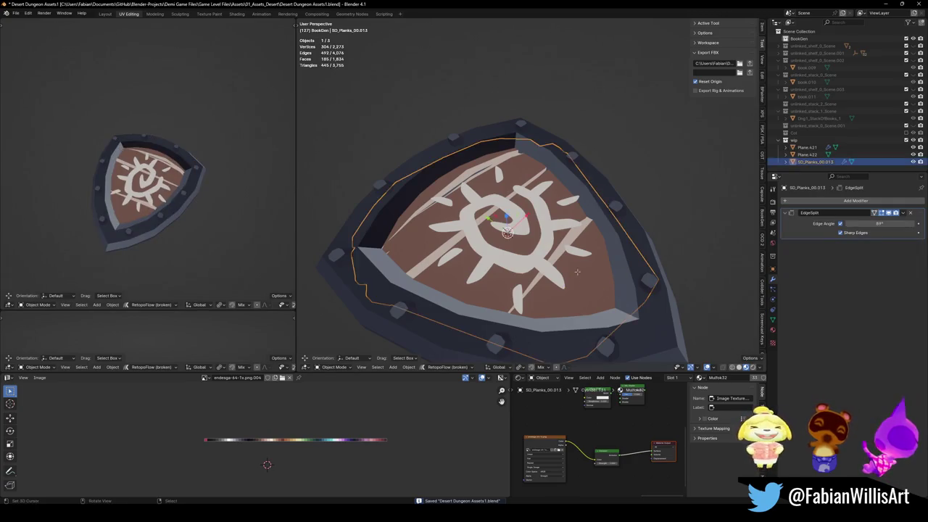
- Select all plank UVs, slide them horizontally along the palette, and save
key(Tab)
key(alt+a)
drag(278, 433, 285, 444)
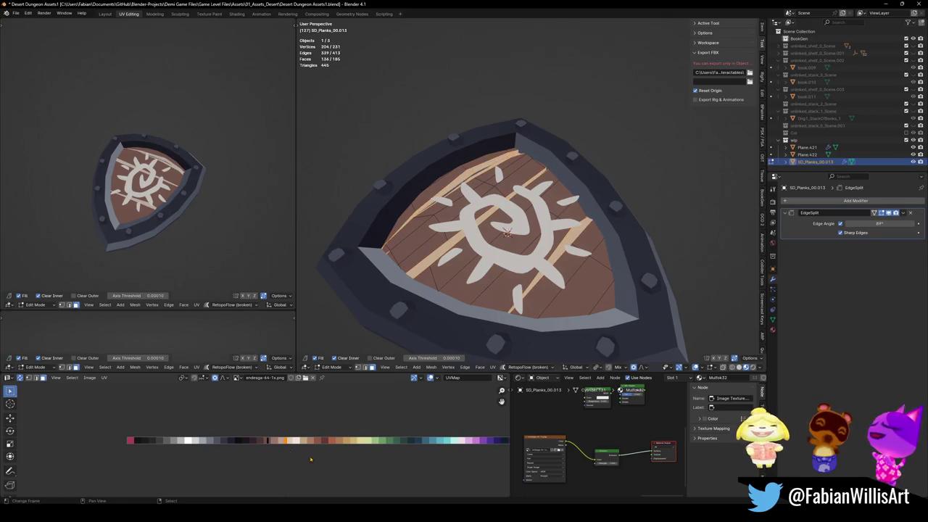
key(g)
key(x)
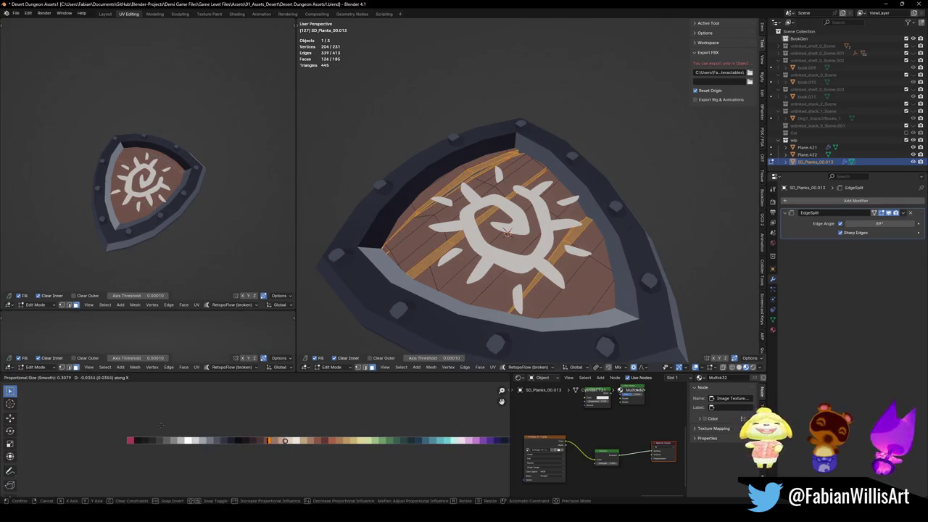
click(185, 424)
scroll(180, 198, down, 3)
scroll(180, 198, down, 1)
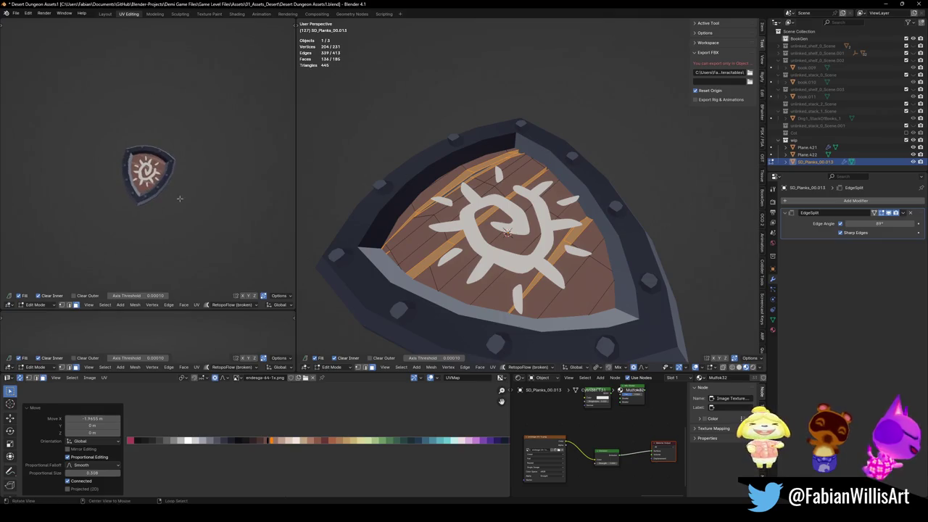
scroll(181, 202, up, 5)
key(ctrl+s)
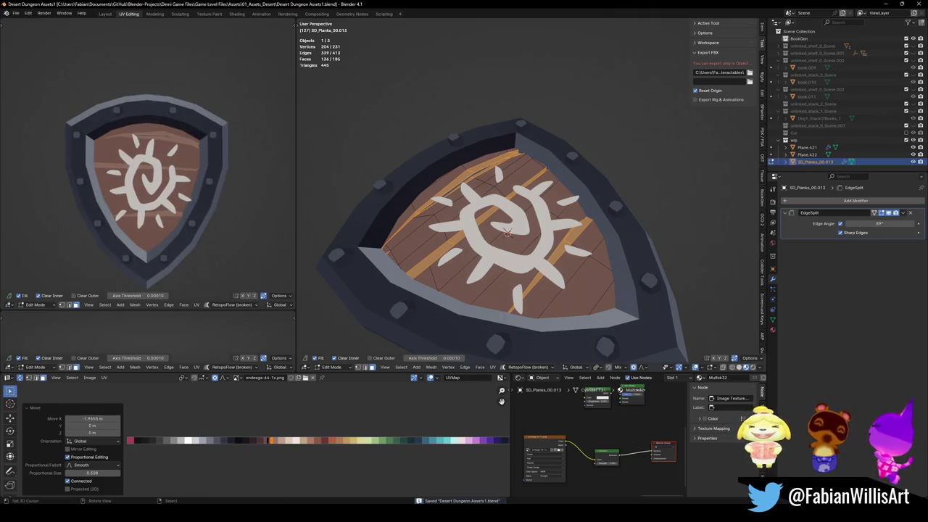
- Shift the plank UVs further along X, trying an X mirror then undoing it
key(a)
key(g)
key(x)
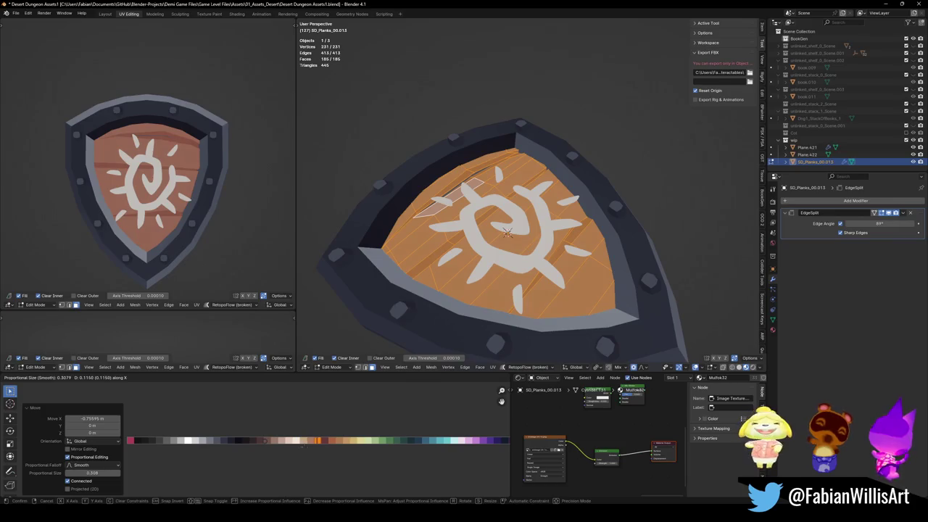
click(332, 447)
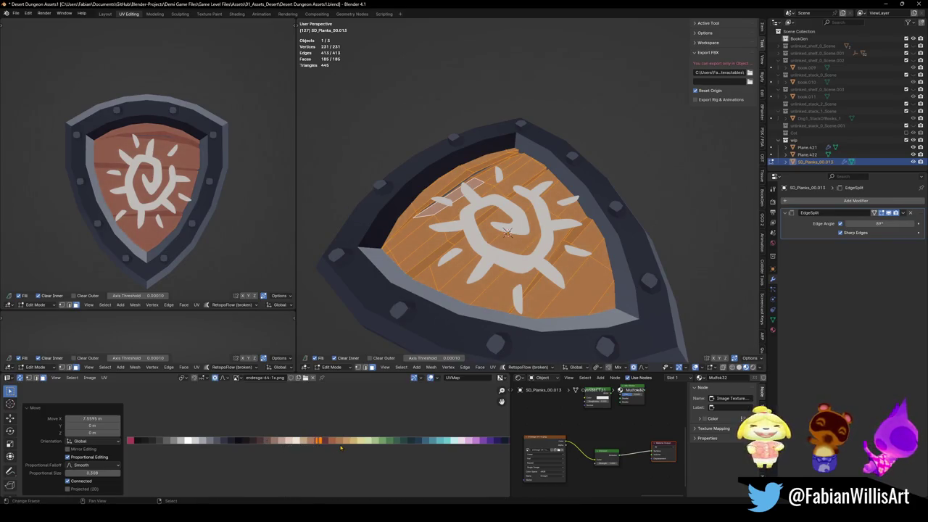
key(ctrl+m)
key(x)
key(ctrl+z)
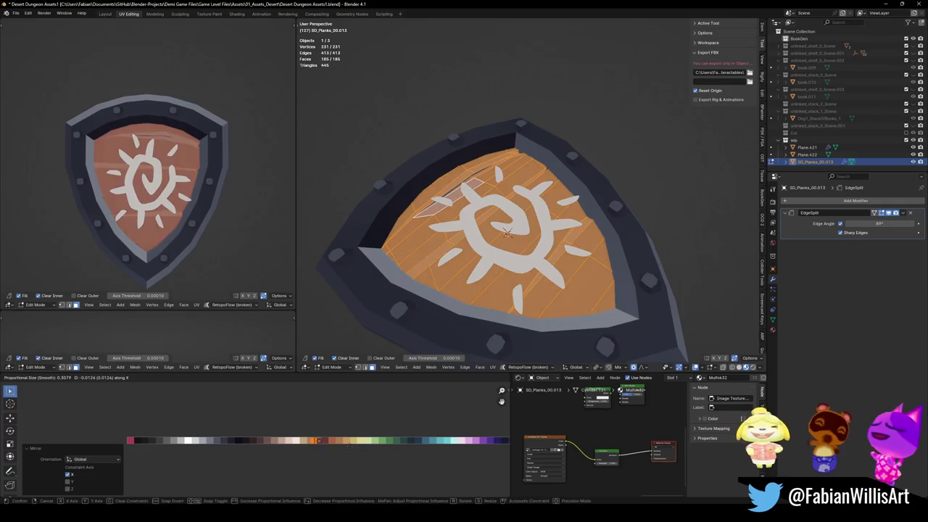
key(ctrl+z)
- Compare wood colours via undo/redo and keep the darker brown planks
scroll(182, 234, down, 5)
scroll(183, 234, up, 5)
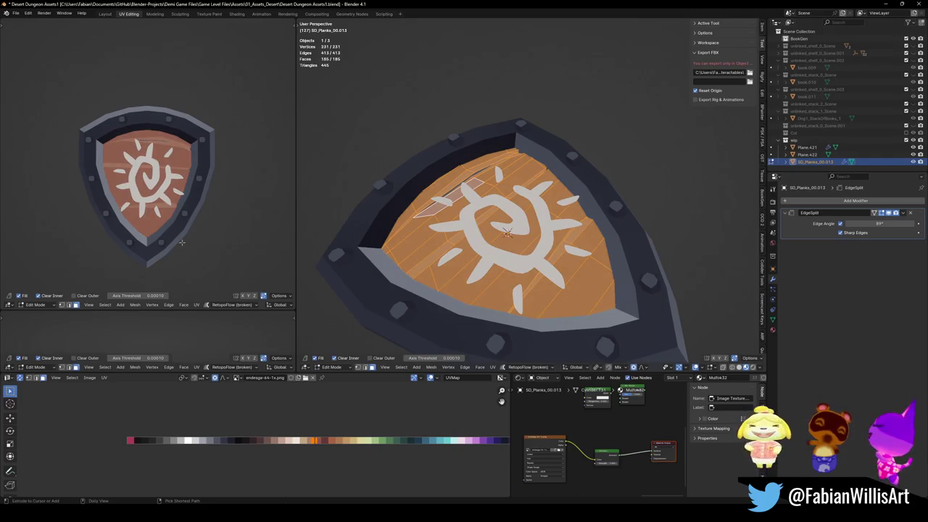
key(ctrl+z)
key(ctrl+shift+z)
key(ctrl+z)
key(ctrl+shift+z)
key(ctrl+z)
- Box-select most plank UV islands and move them horizontally along the palette
key(g)
key(Return)
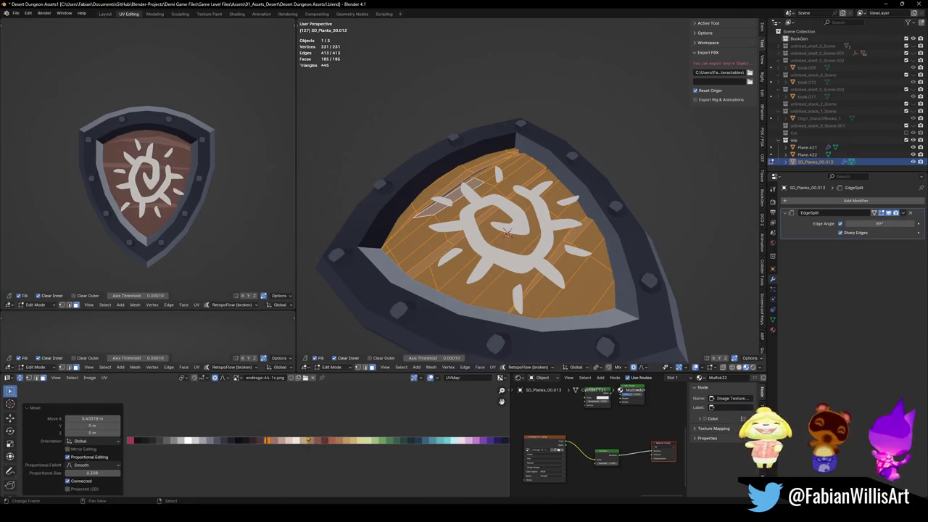
key(ctrl+z)
key(b)
drag(265, 433, 278, 448)
key(g)
key(x)
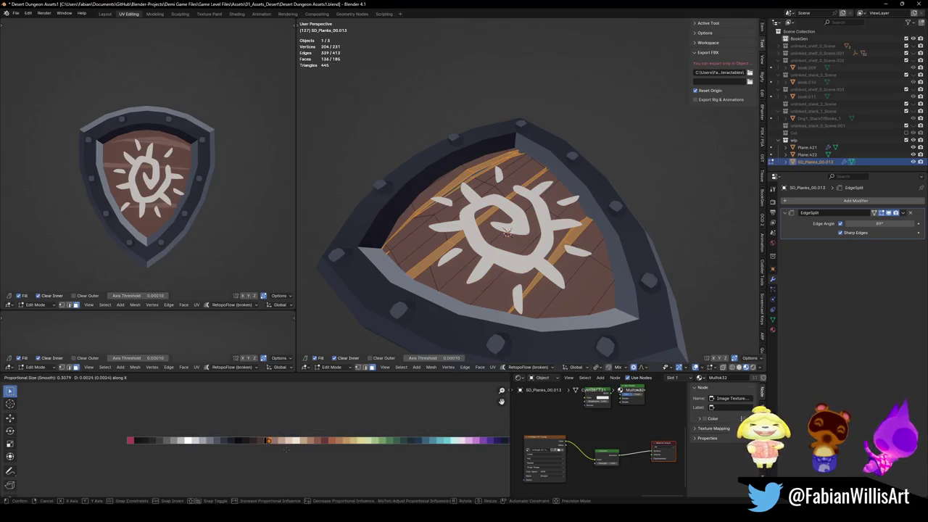
scroll(445, 345, down, 6)
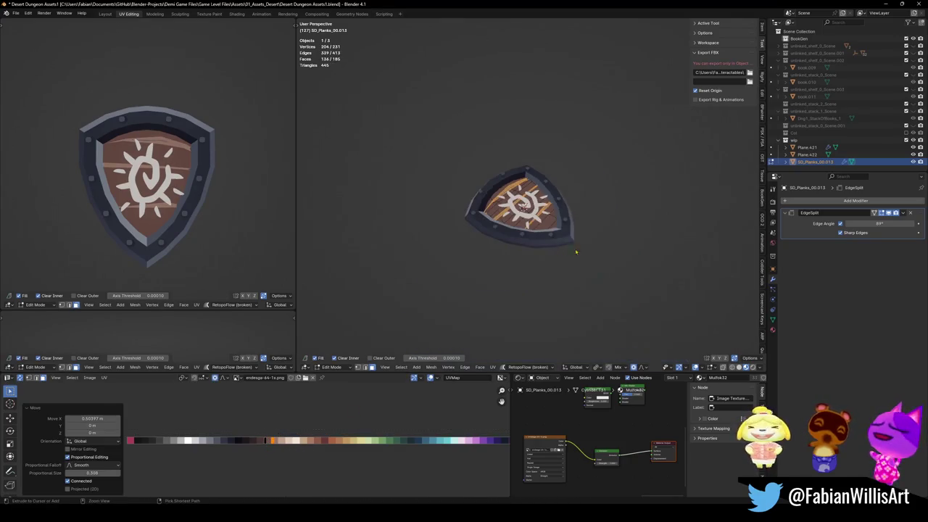
- Leave the planks' Edit Mode, save the shield file, and rescale the sun emblem
key(Tab)
key(ctrl+s)
scroll(516, 239, up, 6)
click(517, 240)
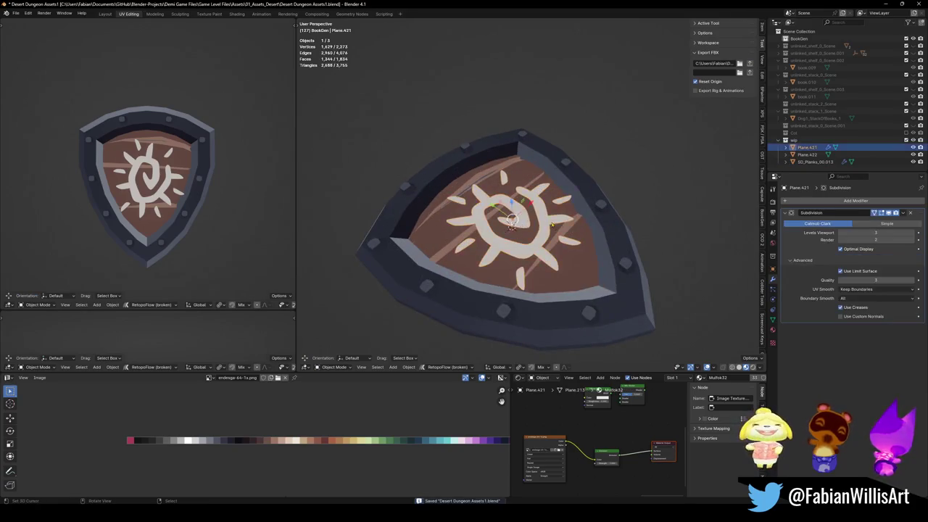
key(s)
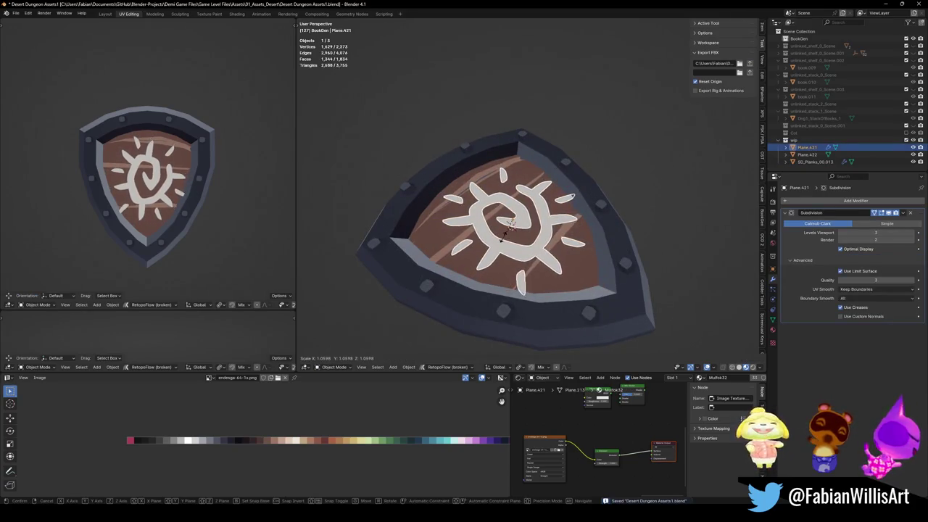
click(511, 225)
key(alt+a)
scroll(521, 227, down, 5)
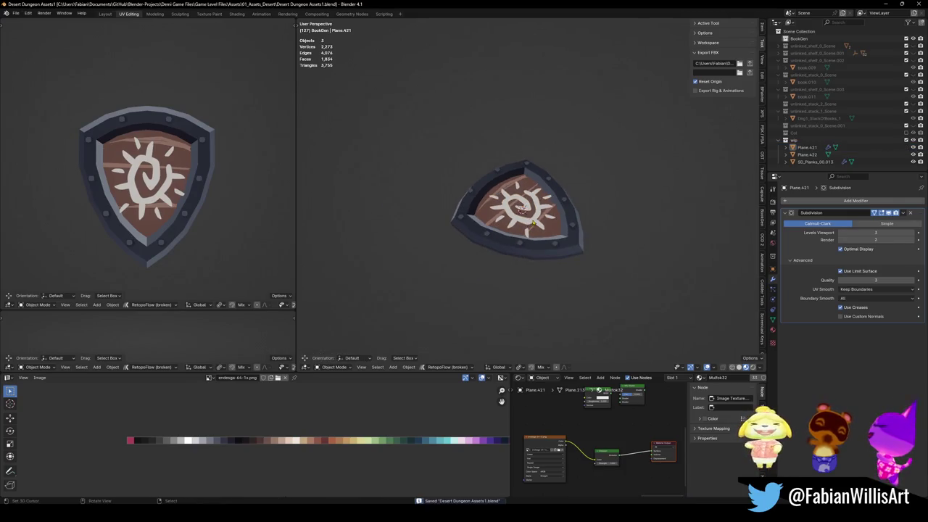
- Shrink the sun emblem slightly along the Y axis in two passes
click(522, 229)
key(s)
key(y)
click(542, 223)
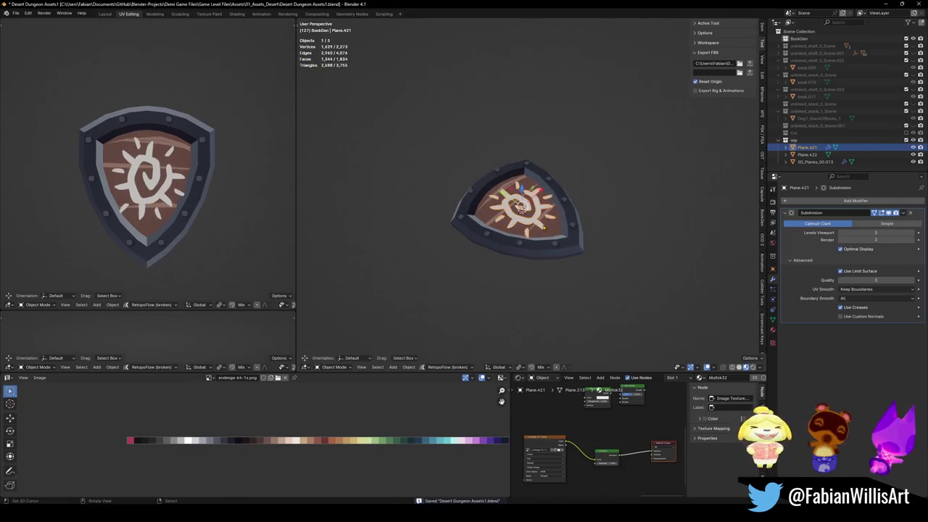
key(s)
key(y)
click(549, 220)
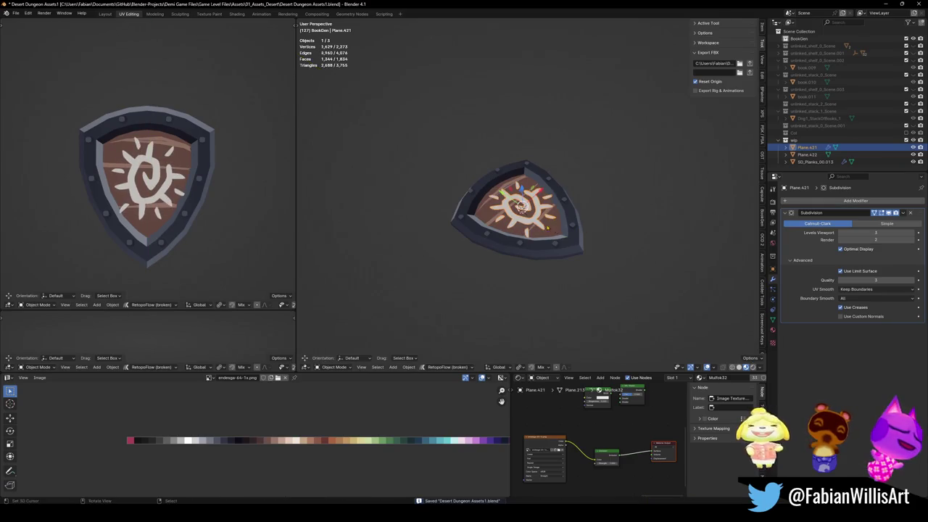
key(alt+a)
- Parent the wood planks and sun emblem to shield frame Plane.422 with Ctrl+P > Object
click(559, 253)
scroll(559, 253, up, 4)
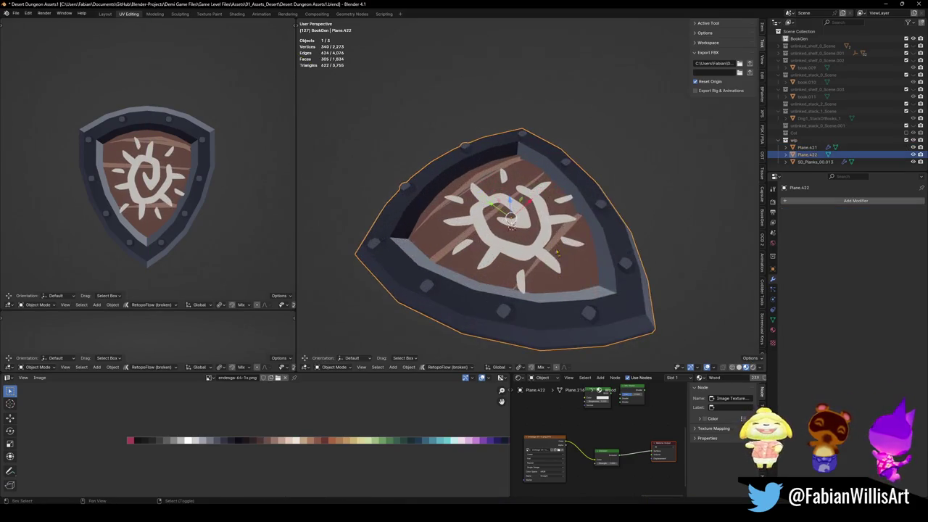
shift+click(568, 266)
shift+click(553, 262)
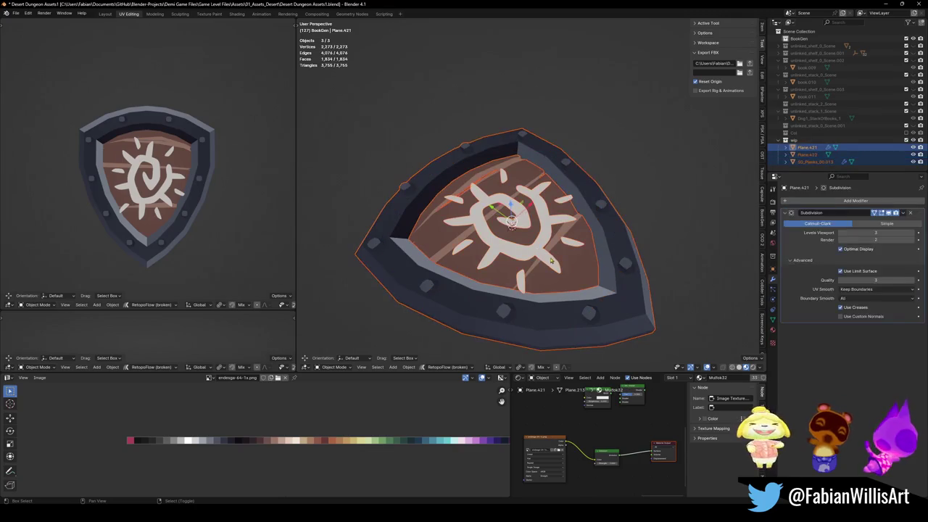
shift+click(638, 312)
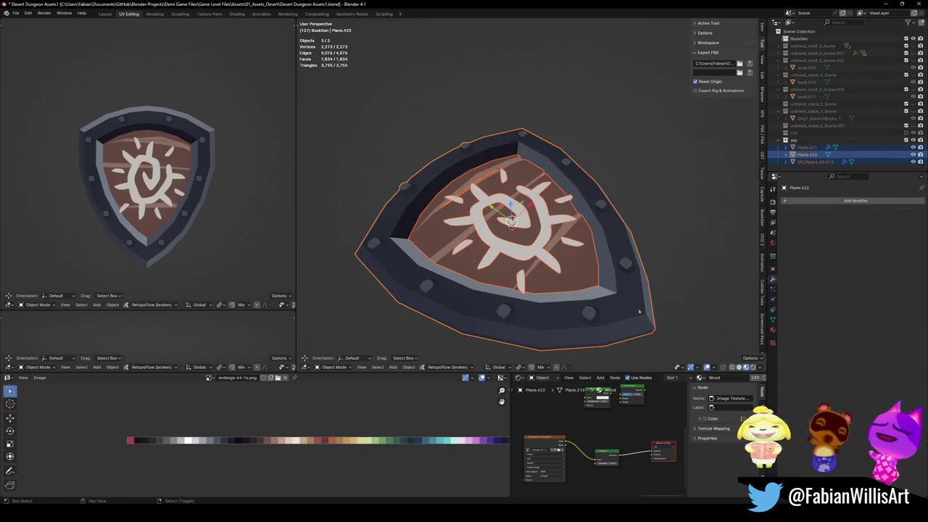
key(ctrl+p)
click(593, 319)
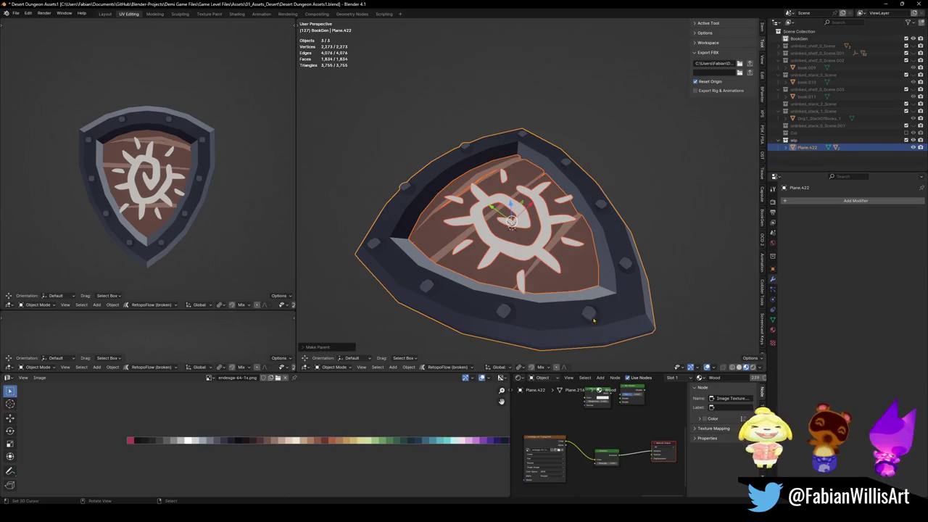
- Check the parenting by selecting the shield and the sun emblem in turn
key(alt+a)
middle_drag(540, 226, 550, 237)
click(595, 248)
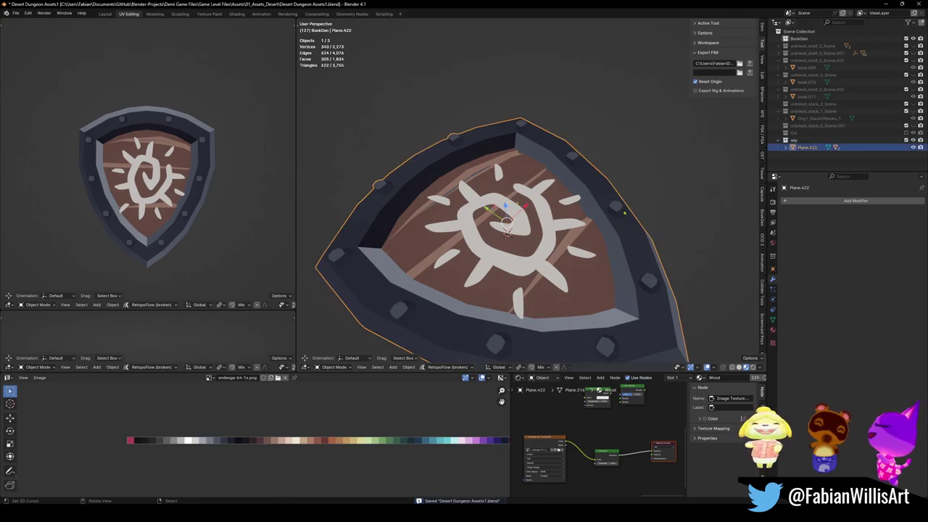
click(557, 236)
click(556, 236)
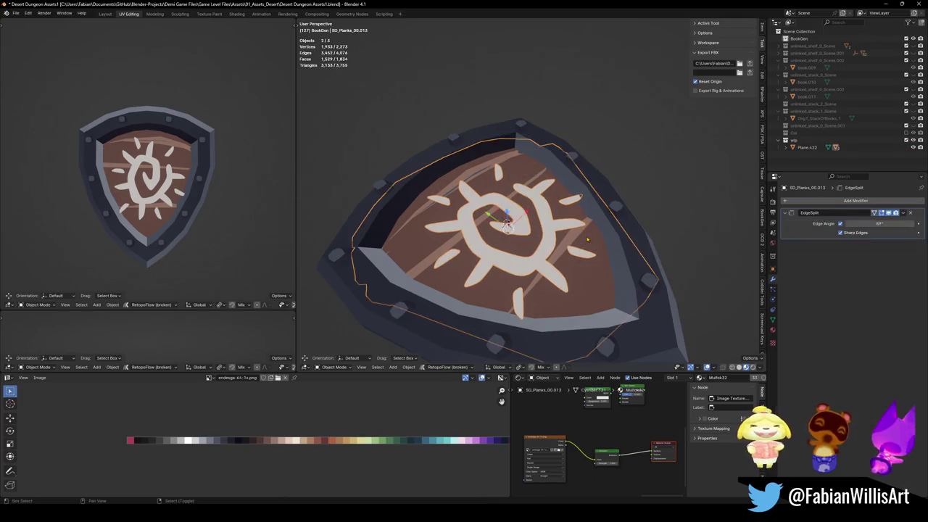
- Save the shield file, then select and copy all three shield objects
alt+click(560, 182)
click(561, 181)
key(ctrl+s)
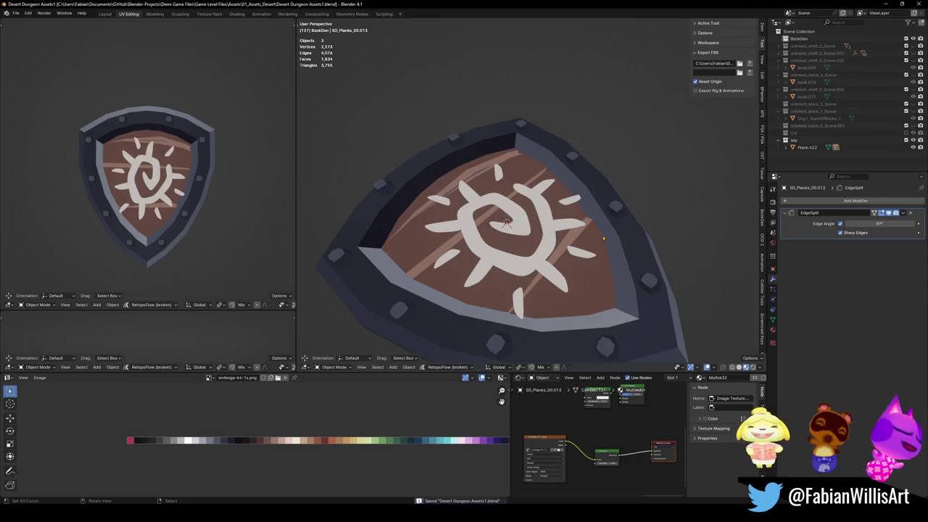
scroll(593, 246, down, 4)
key(a)
key(ctrl+c)
- Bring the Alternate Hub3 Blender window with the portcullis gate to the front
click(519, 205)
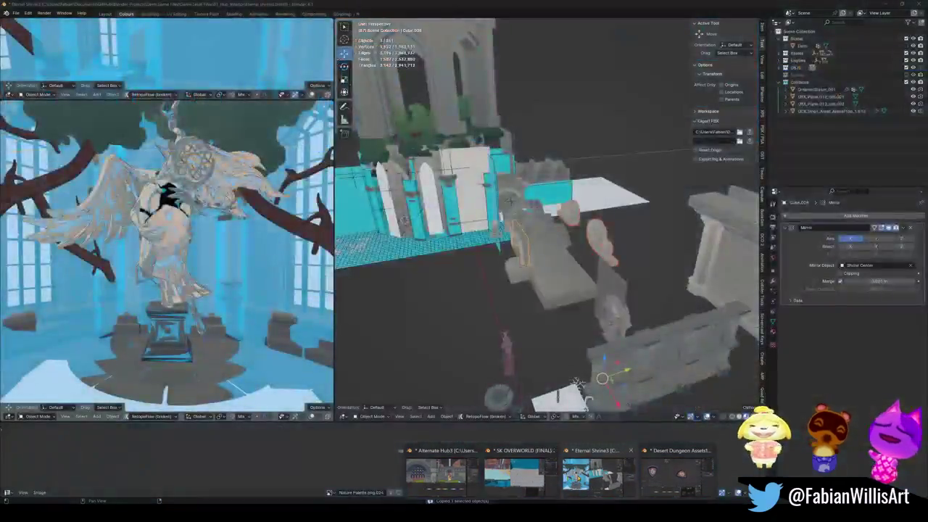
click(595, 468)
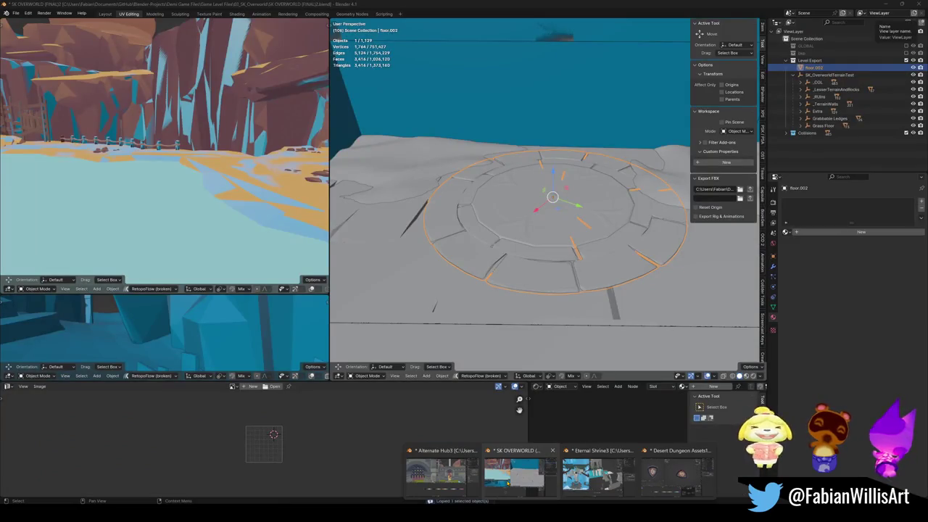
click(506, 484)
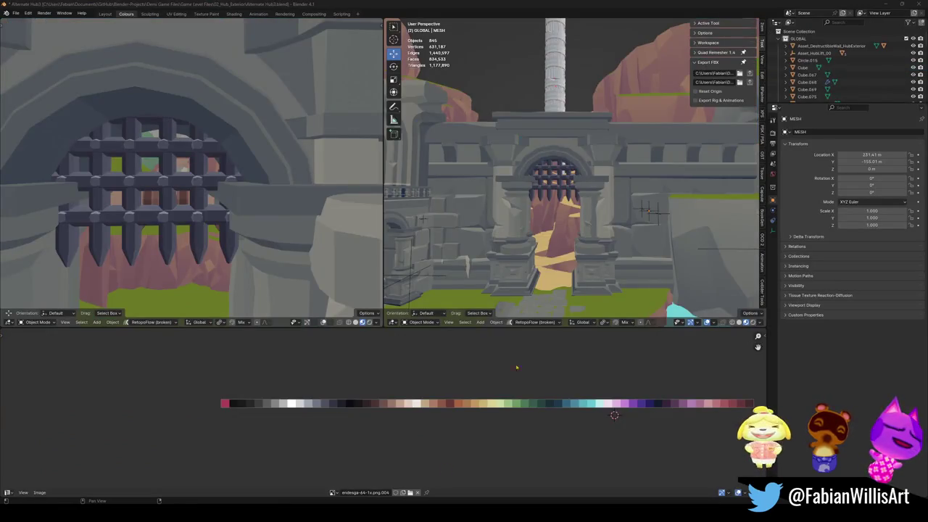
click(598, 475)
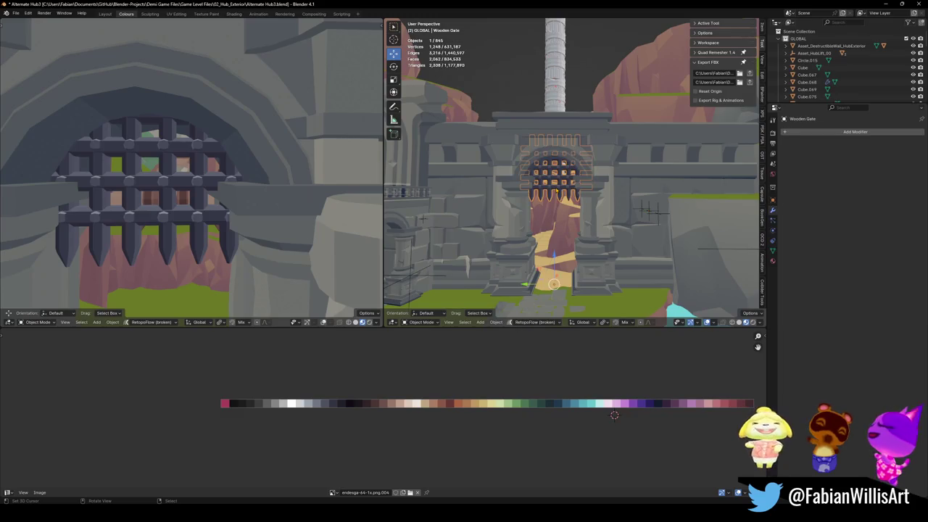
- Paste the shield into the hub scene, snap it to the 3D cursor, and save
key(alt+a)
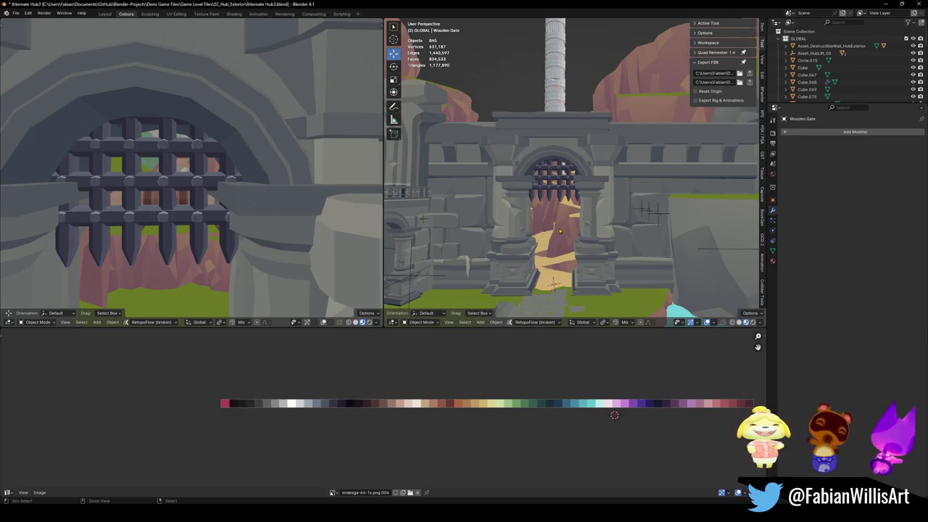
key(ctrl+v)
key(shift+s)
click(568, 244)
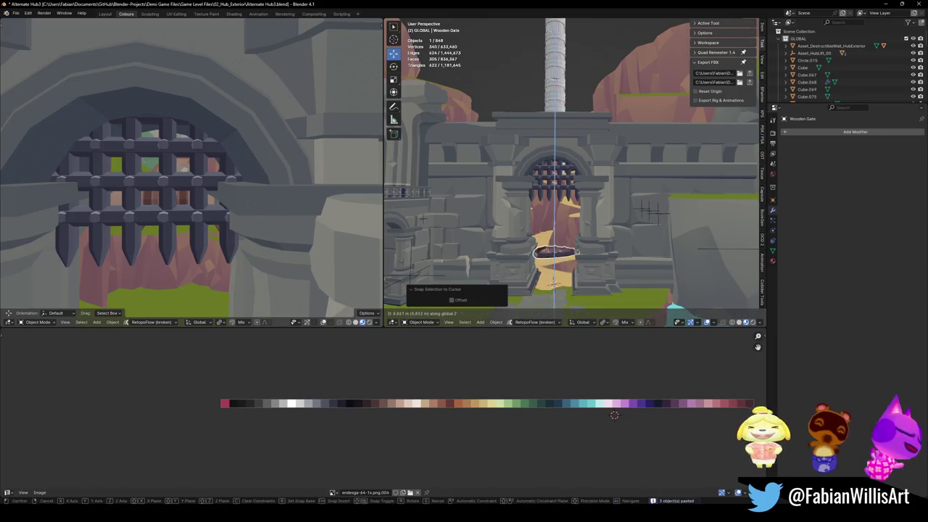
key(alt+a)
scroll(567, 226, up, 5)
middle_drag(567, 239, 551, 167)
click(544, 149)
key(ctrl+s)
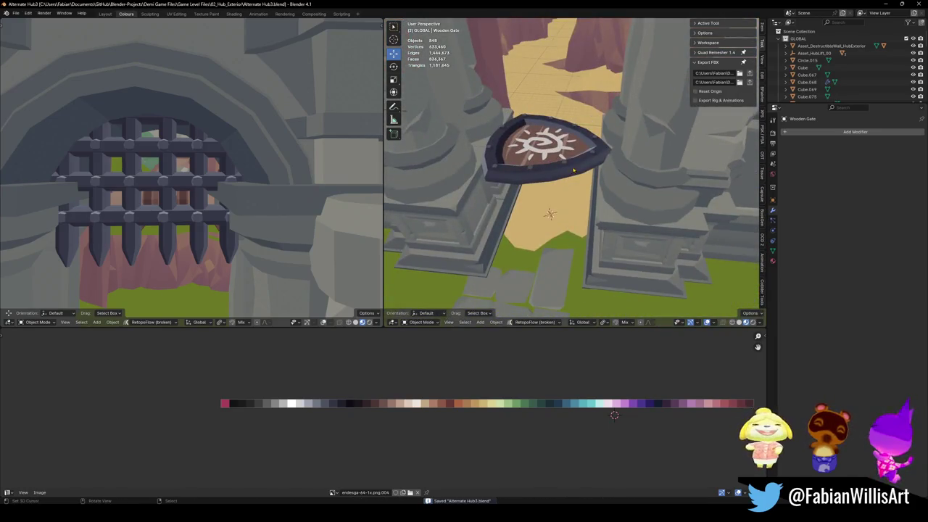
- Stand the shield upright with a 90° X rotation, then turn it -90° about Z
key(r)
key(x)
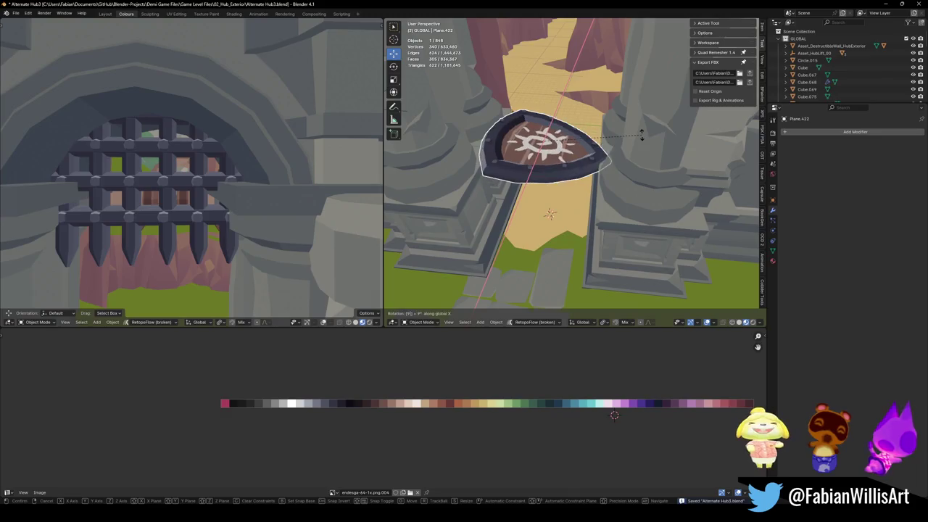
key(9)
key(0)
key(Return)
key(r)
key(z)
key(minus)
key(9)
key(0)
key(Return)
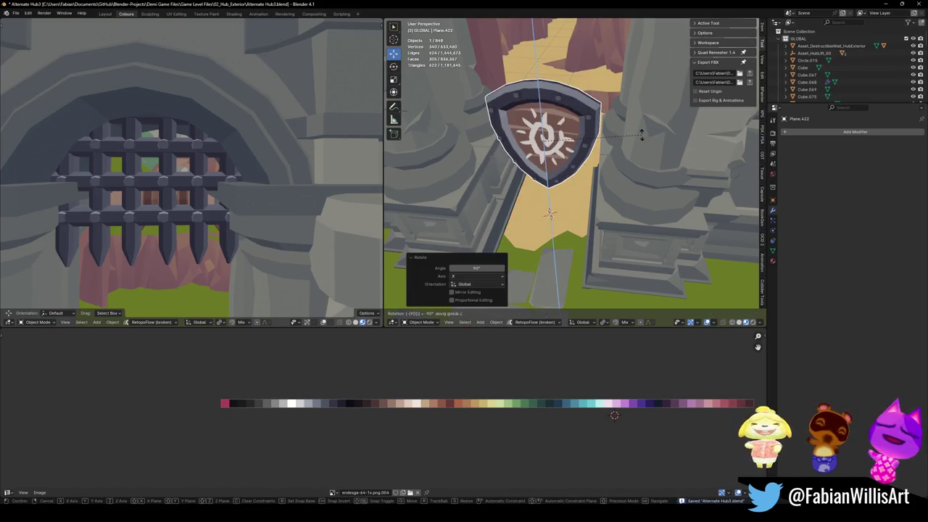
- Shift the shield sideways toward the gate and raise it along Z above the gate
mouse_move(640, 135)
middle_down()
mouse_move(623, 131)
mouse_move(617, 205)
middle_up()
key(g)
key(y)
key(Escape)
key(g)
key(x)
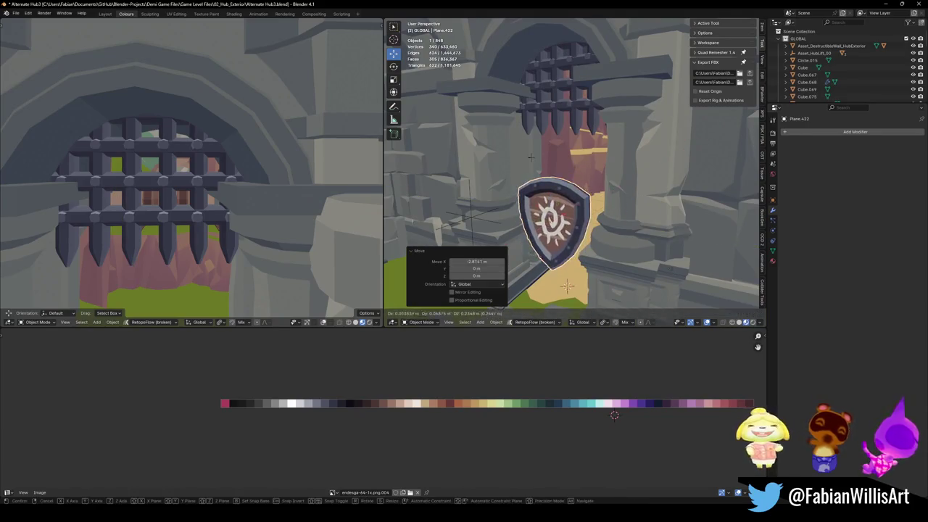
key(z)
key(Return)
key(g)
key(x)
key(Escape)
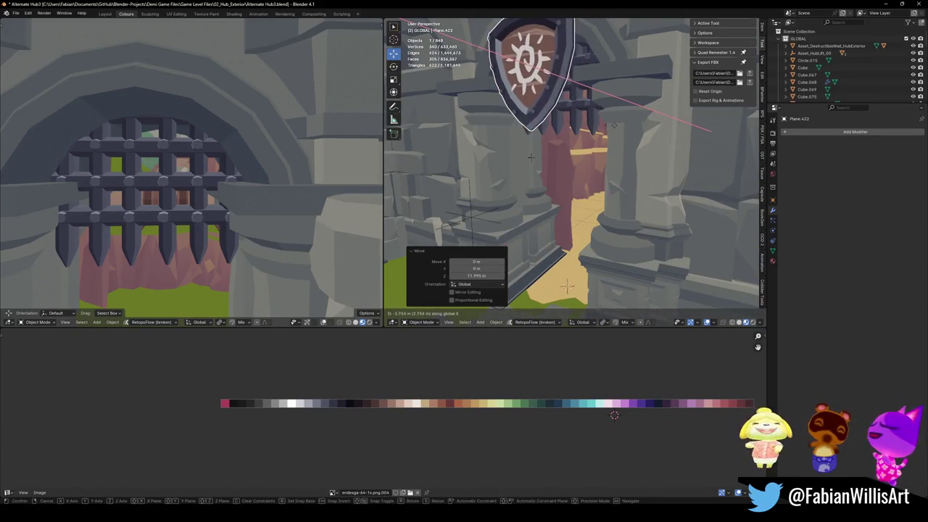
- Refine the shield's height along Z and its position along X over the gate
middle_drag(531, 157, 570, 170)
click(570, 170)
click(571, 170)
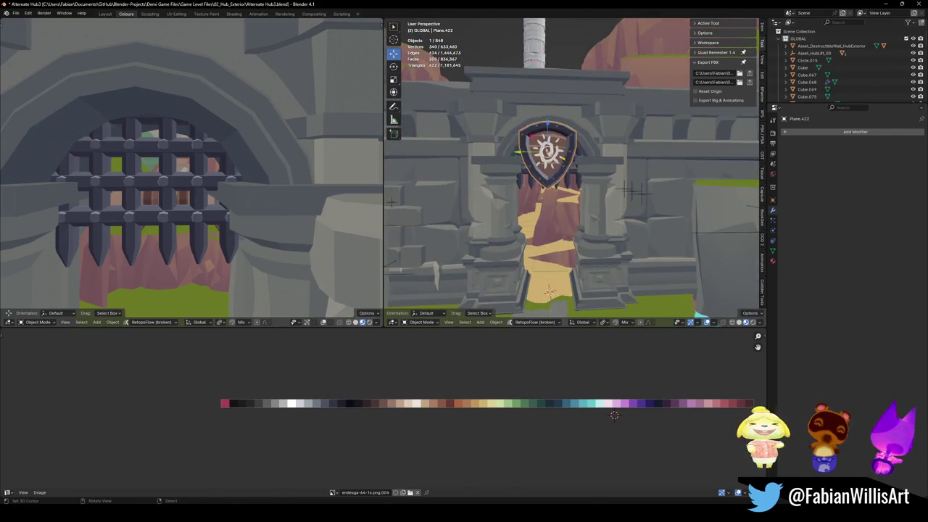
key(g)
key(z)
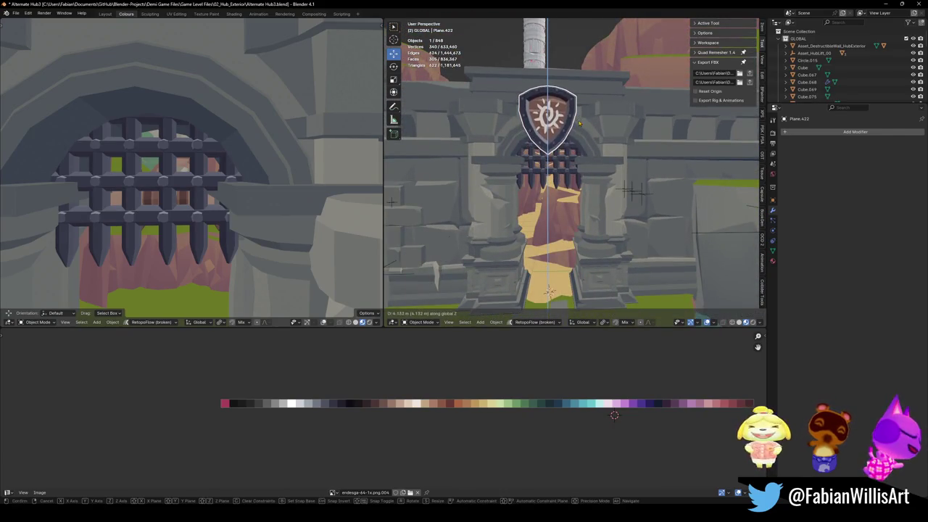
click(579, 123)
mouse_move(579, 124)
middle_down()
mouse_move(630, 158)
mouse_move(543, 145)
middle_up()
click(543, 145)
key(g)
key(y)
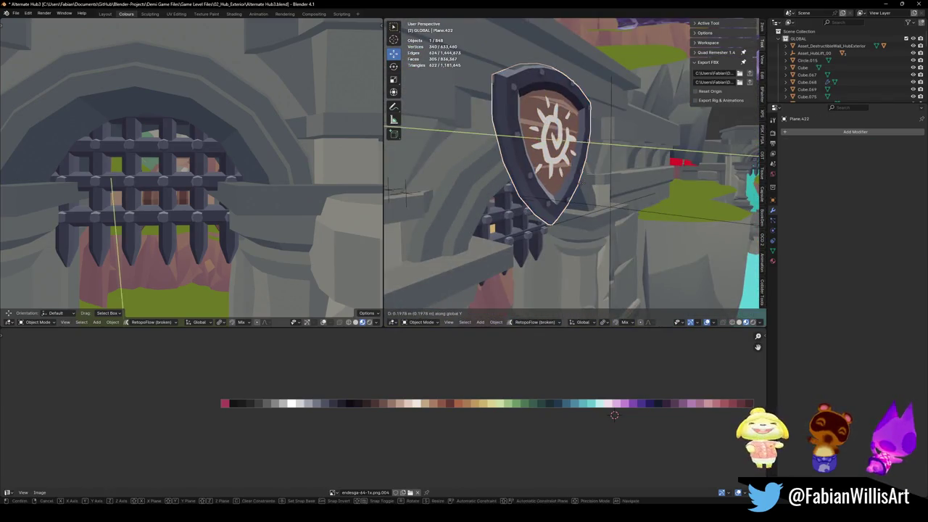
key(x)
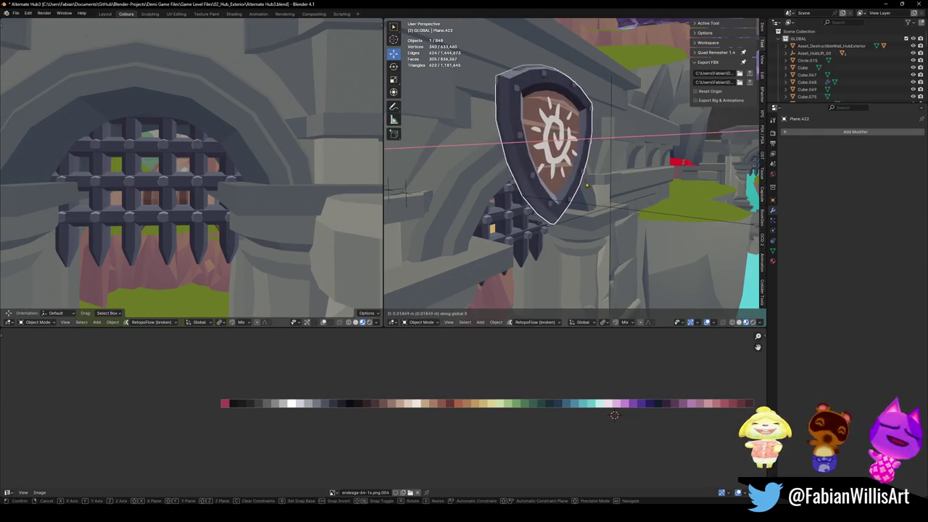
click(587, 185)
- Tilt the shield about Y to roughly -8° so it sits flush with the wall
mouse_move(587, 185)
middle_down()
mouse_move(593, 165)
mouse_move(632, 181)
middle_up()
key(r)
key(y)
click(600, 150)
key(r)
key(y)
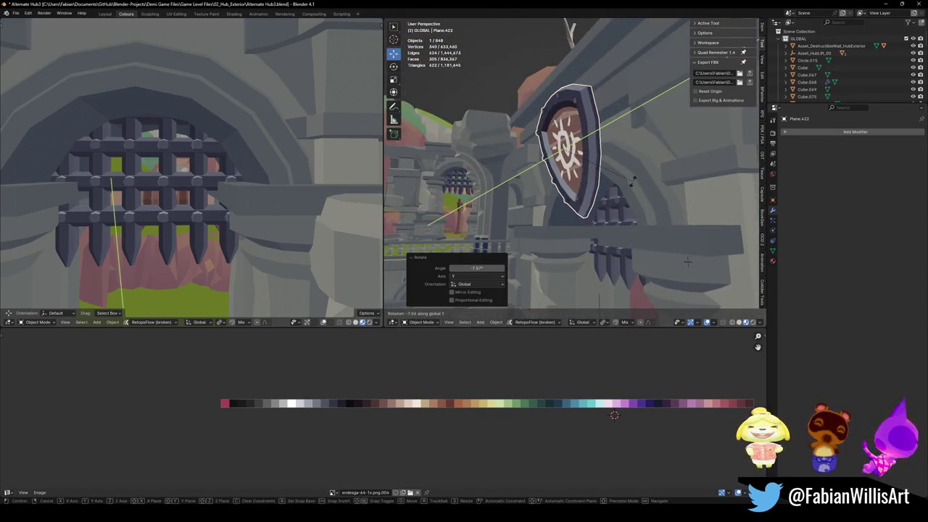
click(625, 184)
- Switch to Normal orientation, nudge the shield along its normal Z, and save
middle_drag(687, 263, 403, 83)
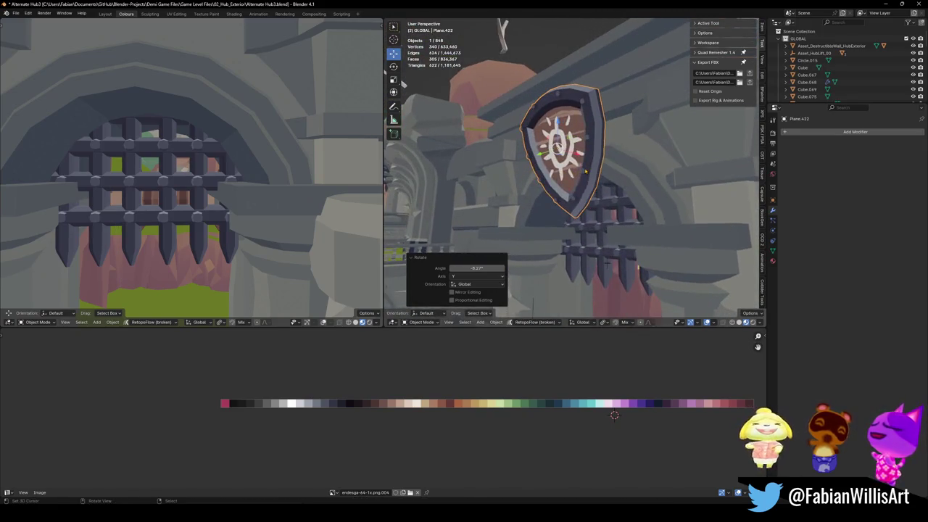
click(583, 210)
mouse_move(583, 210)
middle_down()
mouse_move(507, 145)
mouse_move(590, 174)
middle_up()
key(g)
key(z)
key(Escape)
scroll(602, 169, down, 8)
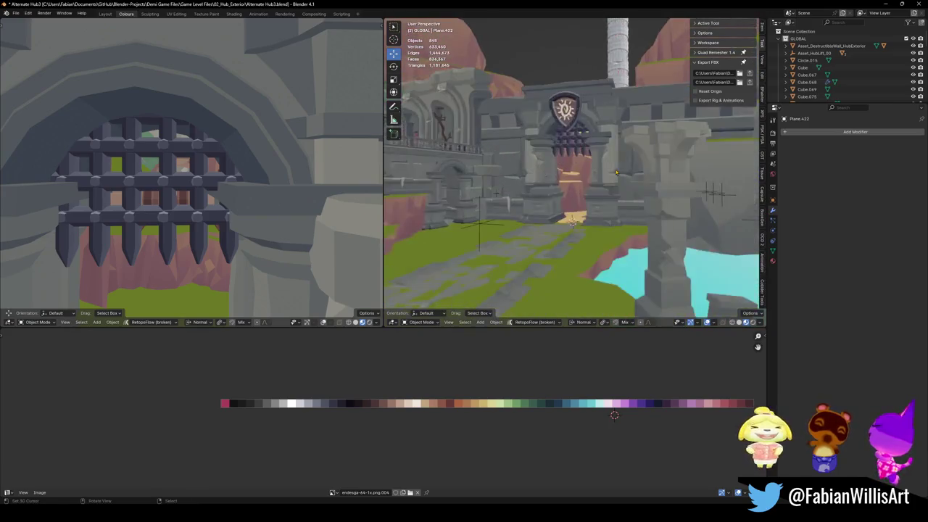
key(ctrl+s)
- Select the shield, then add the portcullis gate to the selection
mouse_move(590, 174)
middle_down()
mouse_move(611, 161)
mouse_move(613, 185)
mouse_move(621, 162)
mouse_move(562, 154)
middle_up()
scroll(612, 160, up, 5)
scroll(561, 153, up, 3)
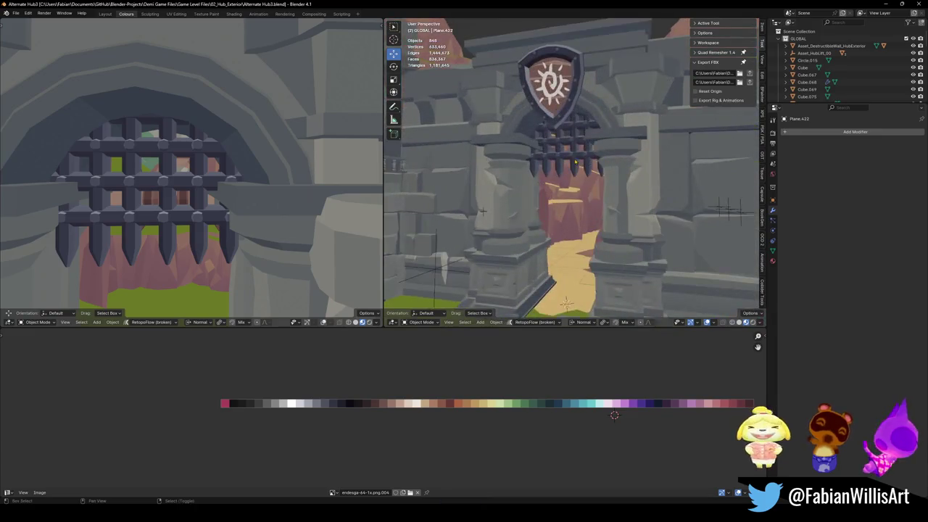
click(566, 146)
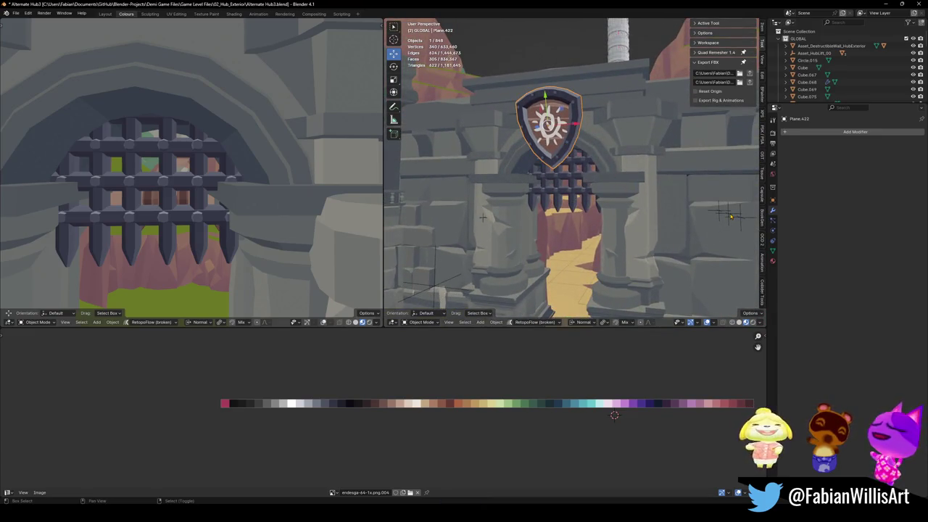
scroll(559, 147, up, 2)
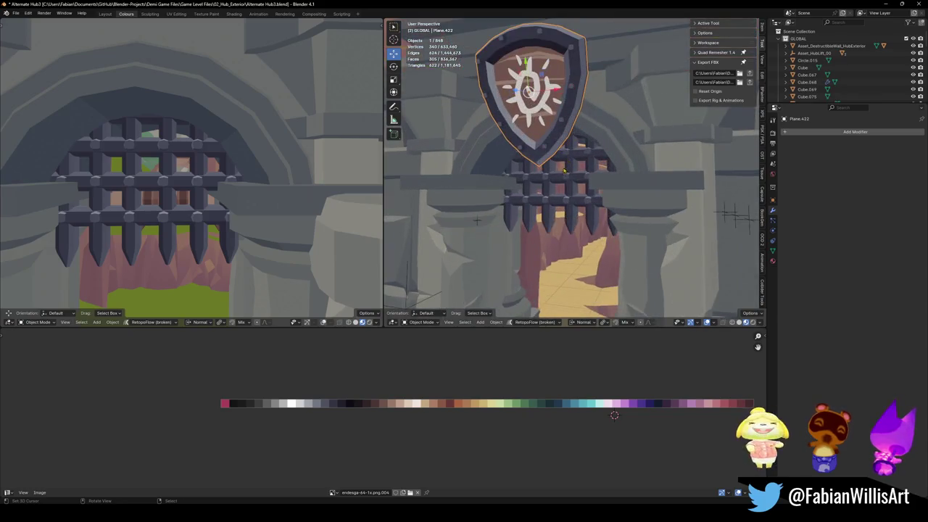
shift+click(571, 175)
key(ctrl+l)
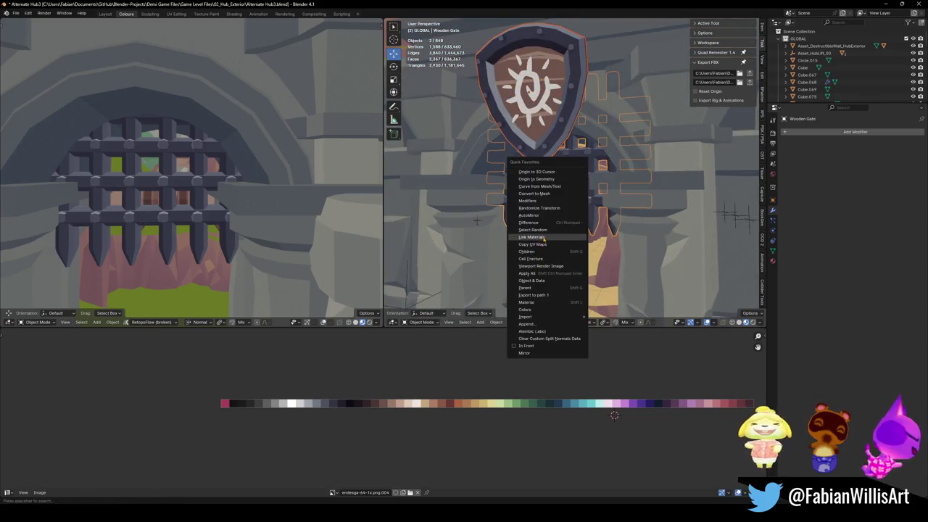
- Link the gate's materials onto the shield and save the scene
click(544, 240)
key(alt+a)
key(ctrl+s)
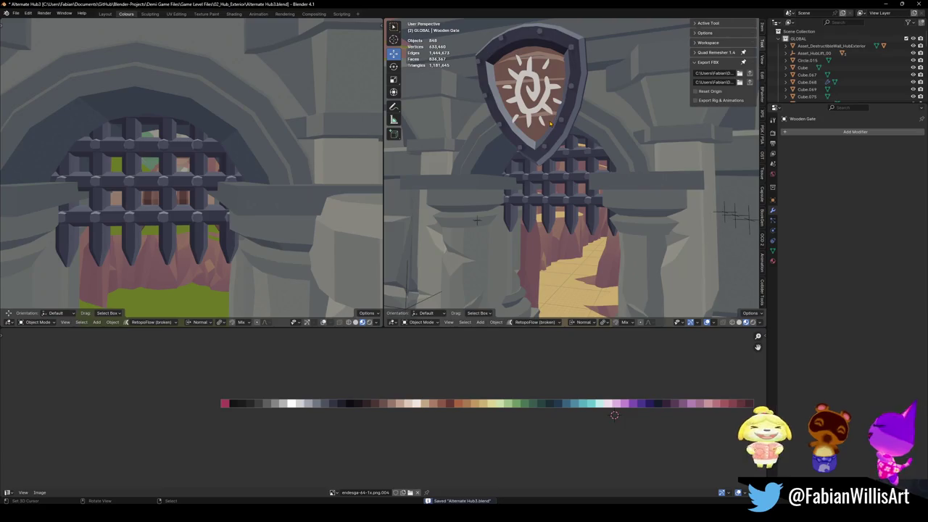
- Assign the Wood material to the shield frame
click(551, 124)
click(773, 261)
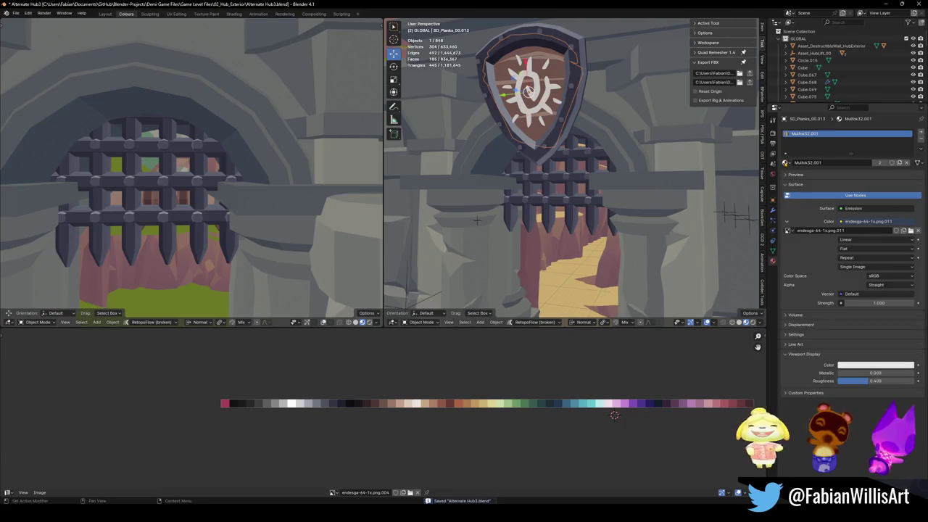
click(786, 163)
text(w)
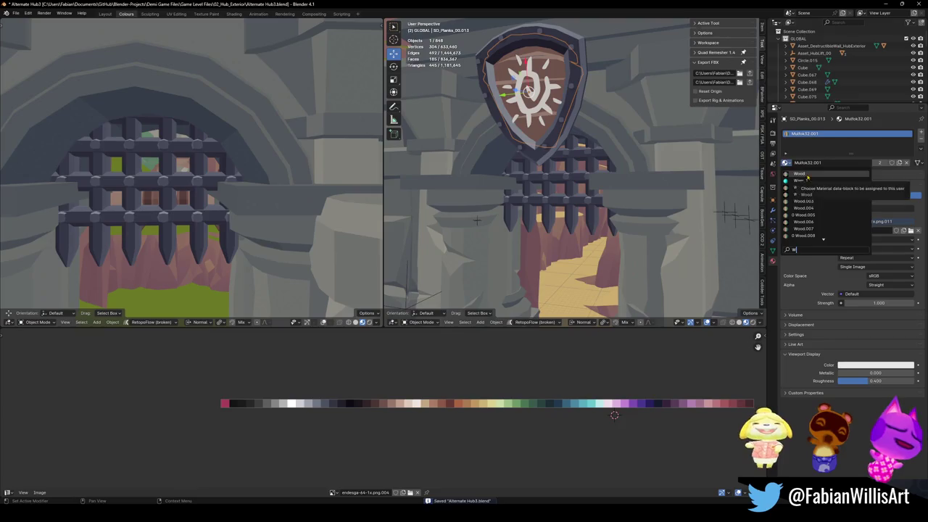
click(799, 174)
middle_drag(551, 182, 486, 216)
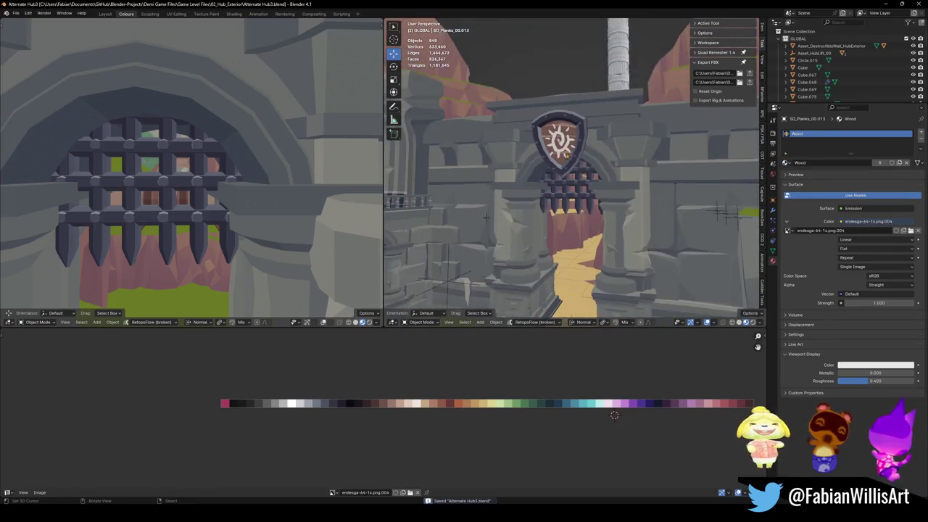
scroll(540, 174, up, 5)
- Assign the Wood material to the sun emblem and save
click(549, 111)
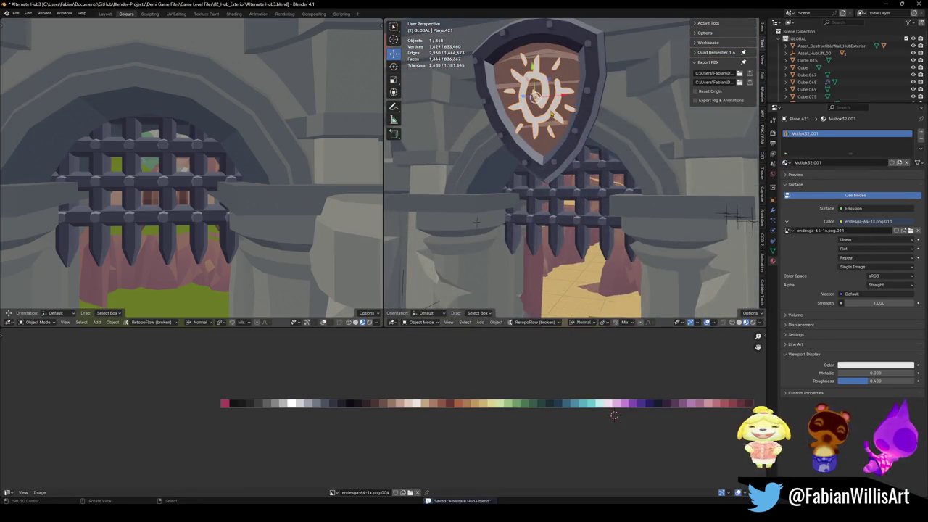
click(787, 163)
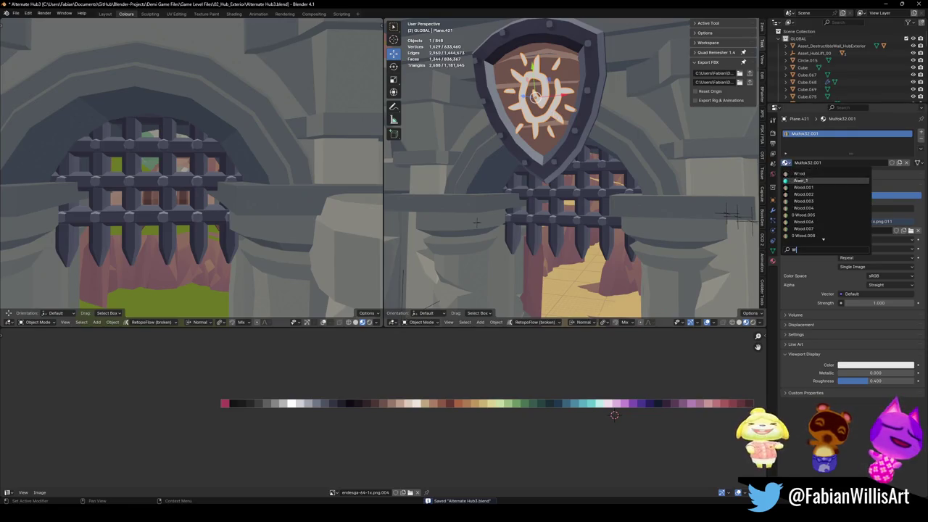
click(805, 177)
key(alt+a)
key(ctrl+s)
- Remove the extra Wood.007 slots from the shield and the portcullis gate, then save
click(584, 118)
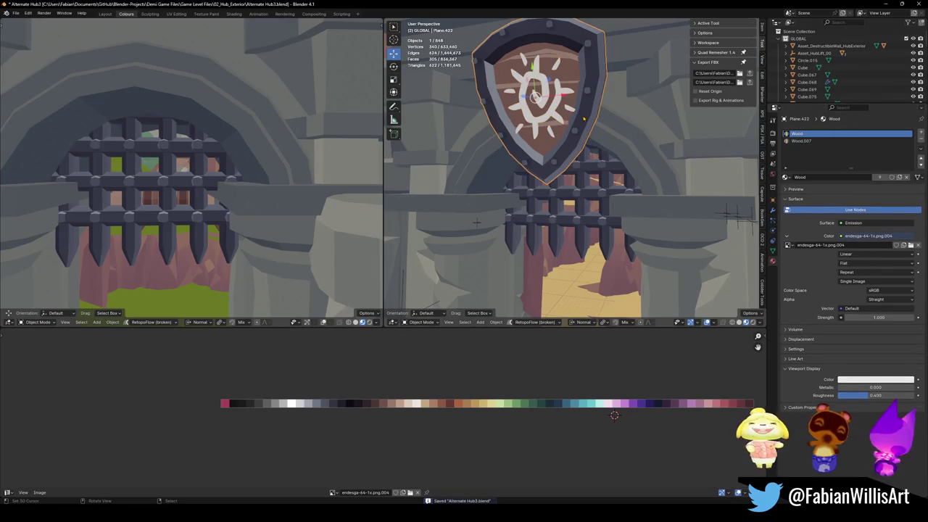
click(810, 142)
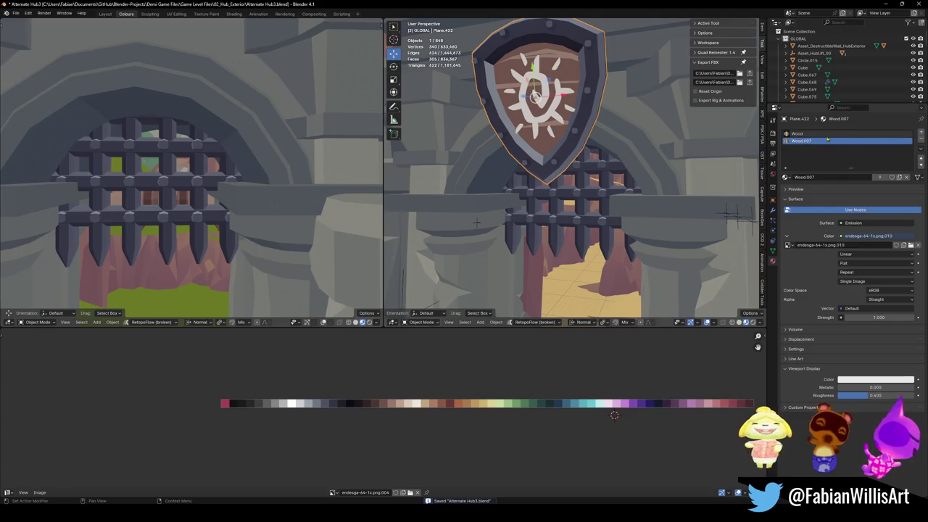
click(920, 143)
click(921, 142)
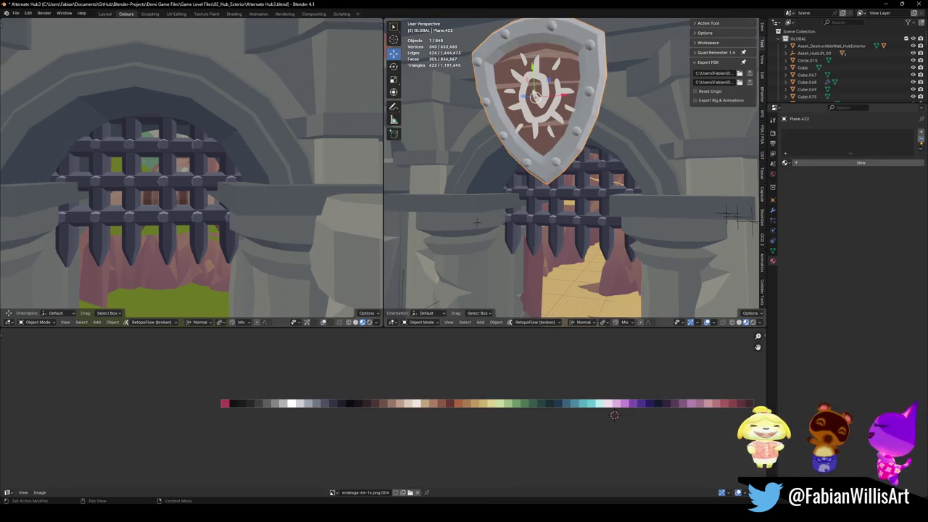
click(584, 185)
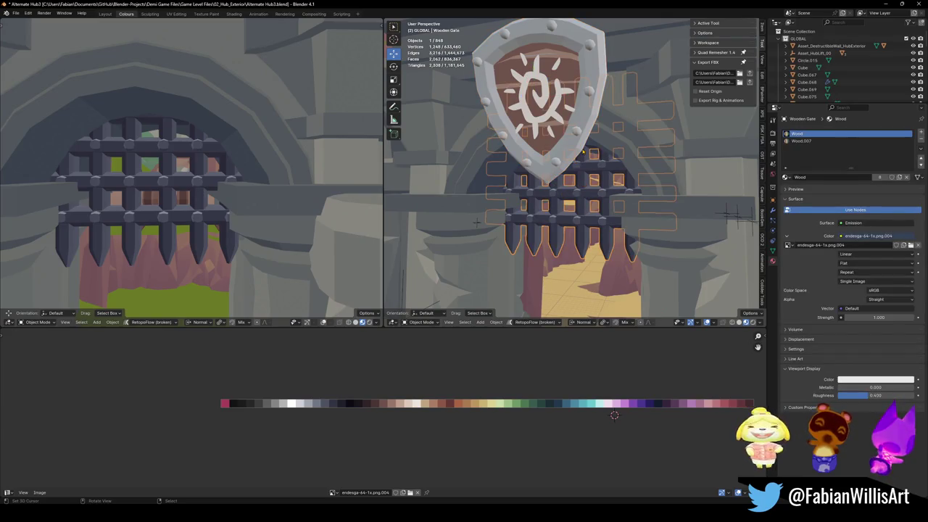
click(801, 140)
click(921, 143)
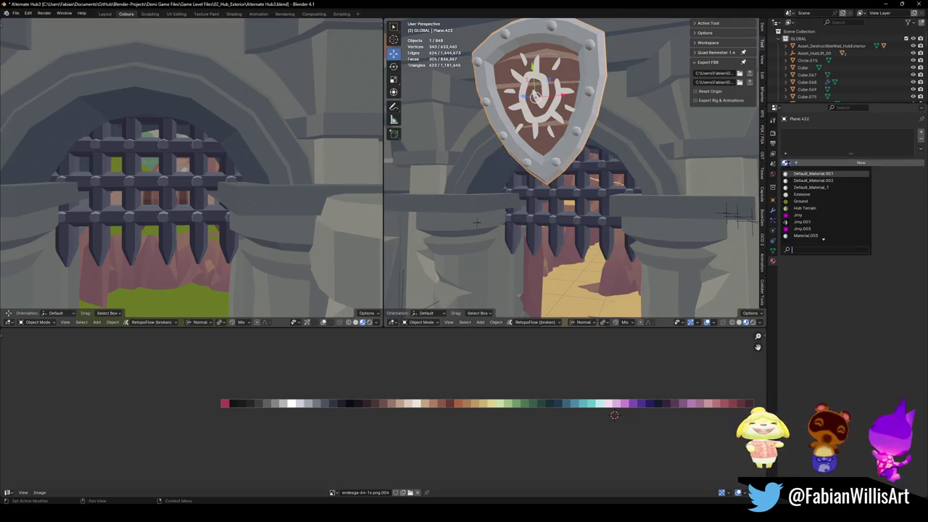
click(578, 141)
key(ctrl+s)
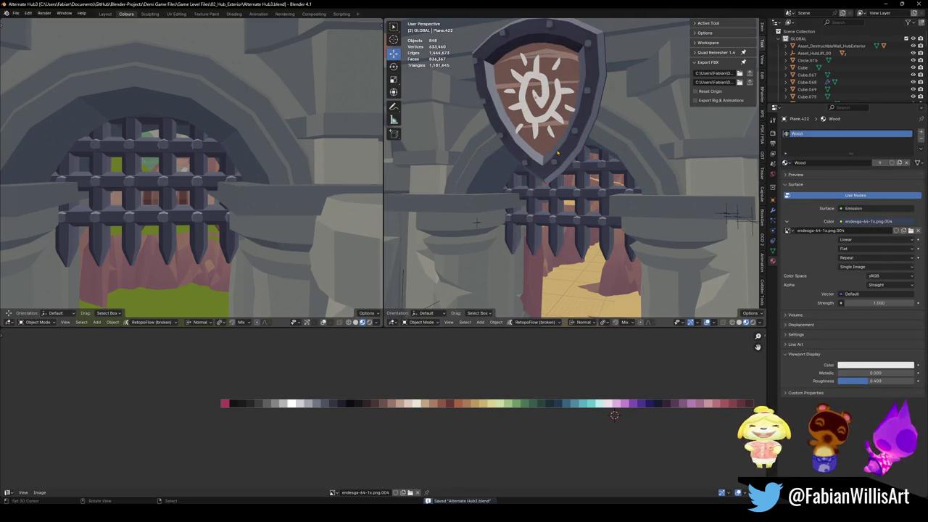
middle_drag(578, 144, 578, 177)
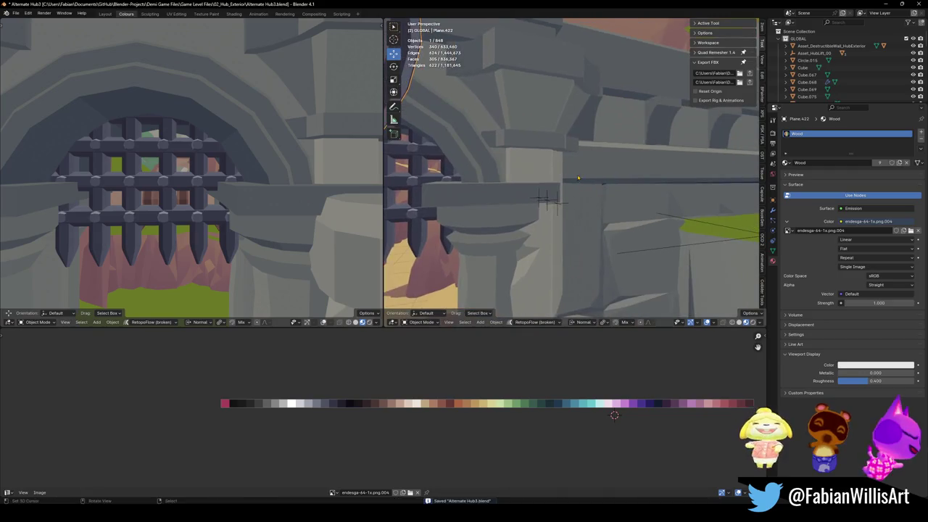
- Parent the shield to the level mesh with Object (Keep Transform) and save
shift+click(547, 203)
key(ctrl+p)
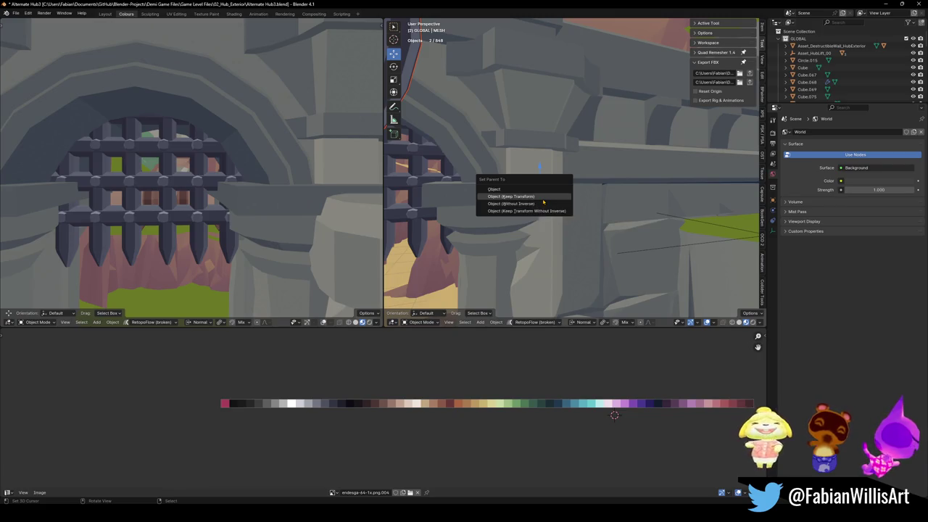
click(512, 197)
mouse_move(539, 193)
middle_down()
mouse_move(550, 159)
mouse_move(575, 193)
mouse_move(605, 202)
mouse_move(573, 227)
mouse_move(657, 206)
middle_up()
scroll(565, 181, down, 3)
key(ctrl+s)
- Select the Level_Hub_HallowedCrossroads mesh and view the shield above the gate from the front
scroll(577, 194, down, 3)
scroll(605, 202, up, 3)
scroll(591, 210, up, 3)
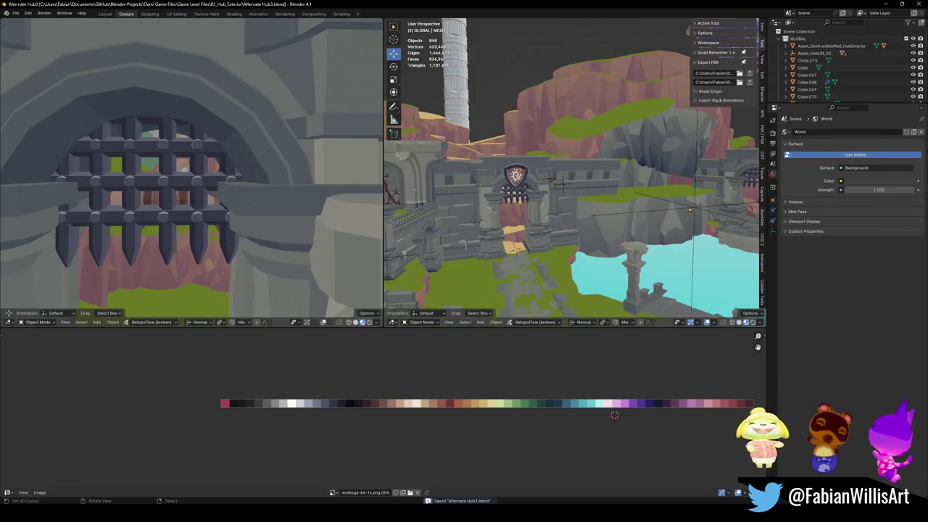
click(690, 210)
scroll(553, 182, up, 2)
mouse_move(554, 183)
middle_down()
mouse_move(622, 228)
mouse_move(538, 257)
middle_up()
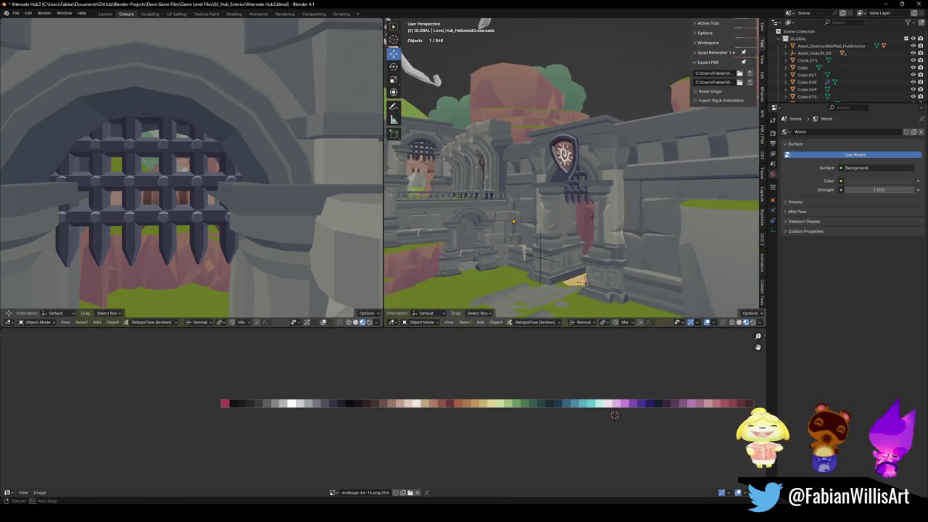
middle_drag(512, 221, 634, 165)
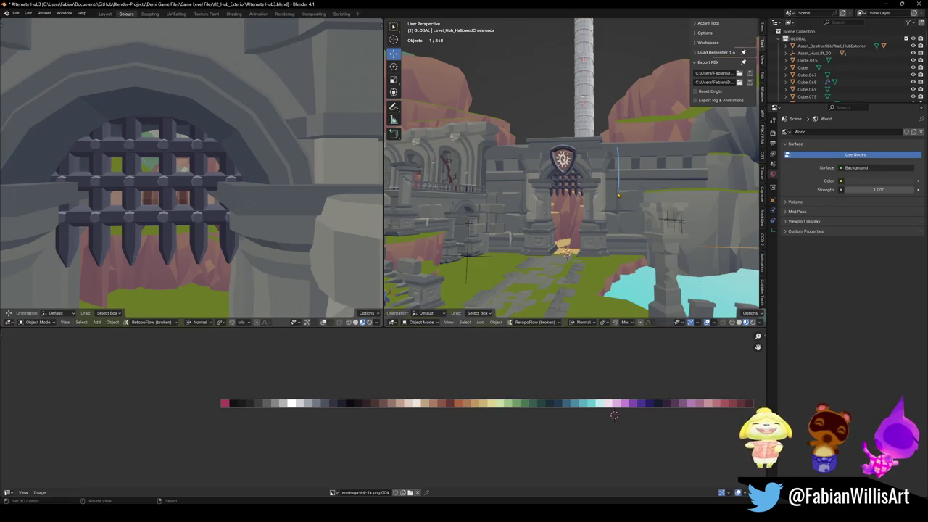
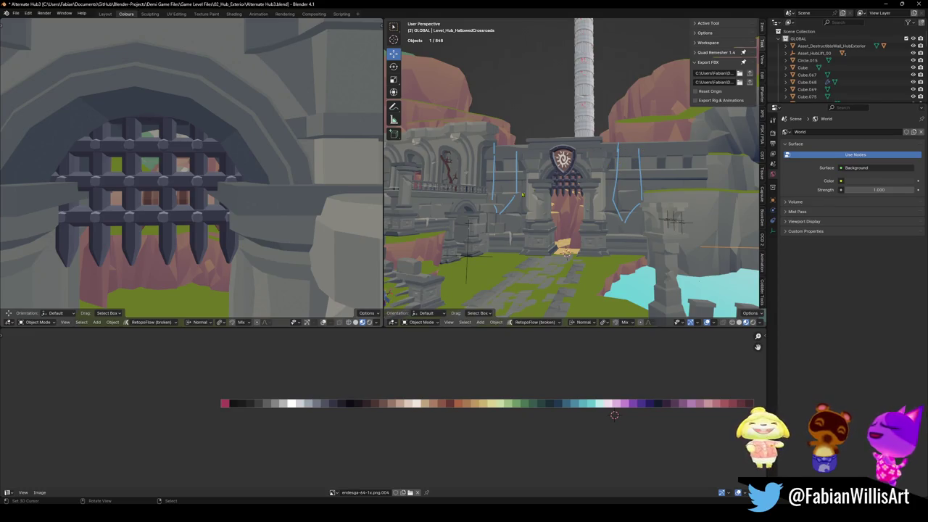
- Walk through the hub scene up to the gate and save Alternate Hub3.blend
key(shift+grave)
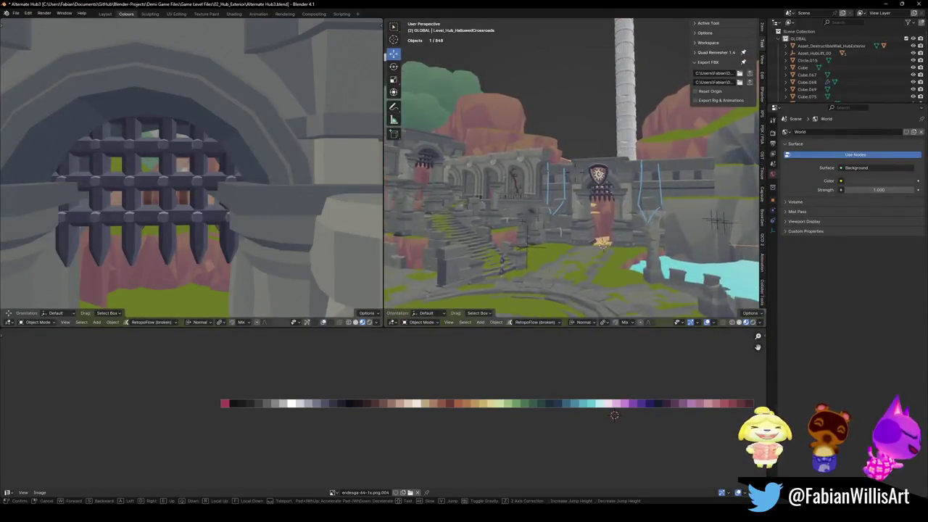
click(473, 176)
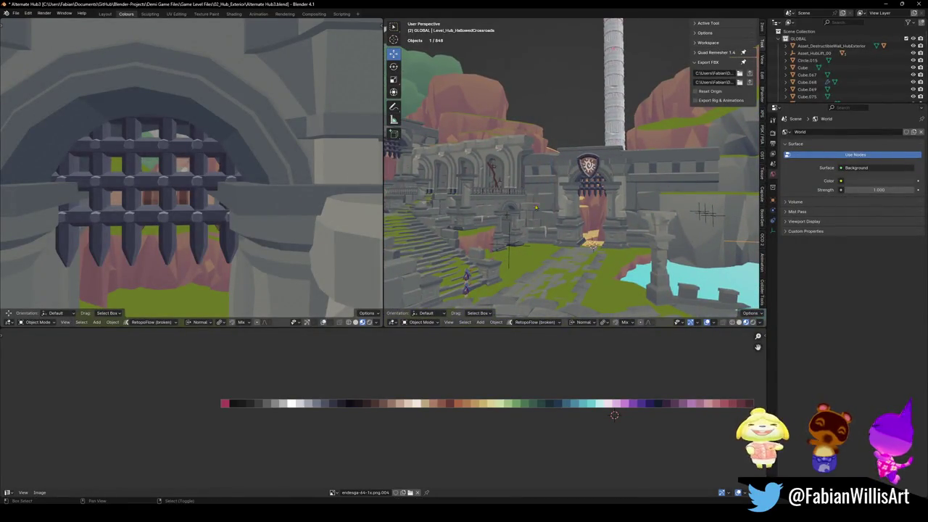
key(ctrl+s)
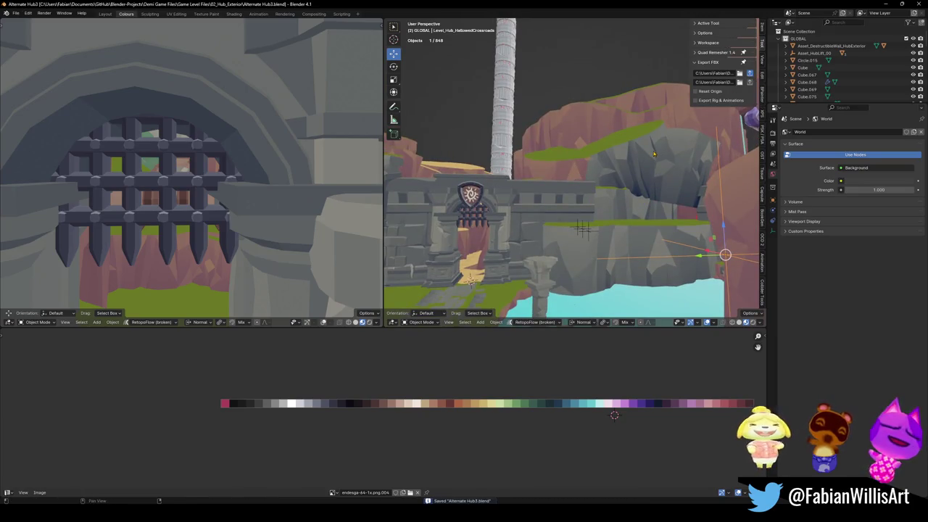
- Select all, undo back to the saved state and save again
key(a)
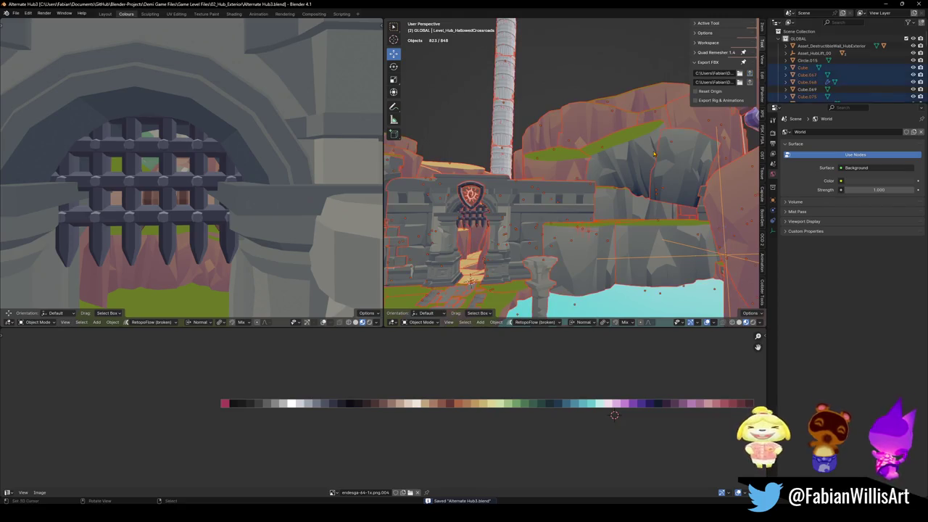
key(ctrl+z)
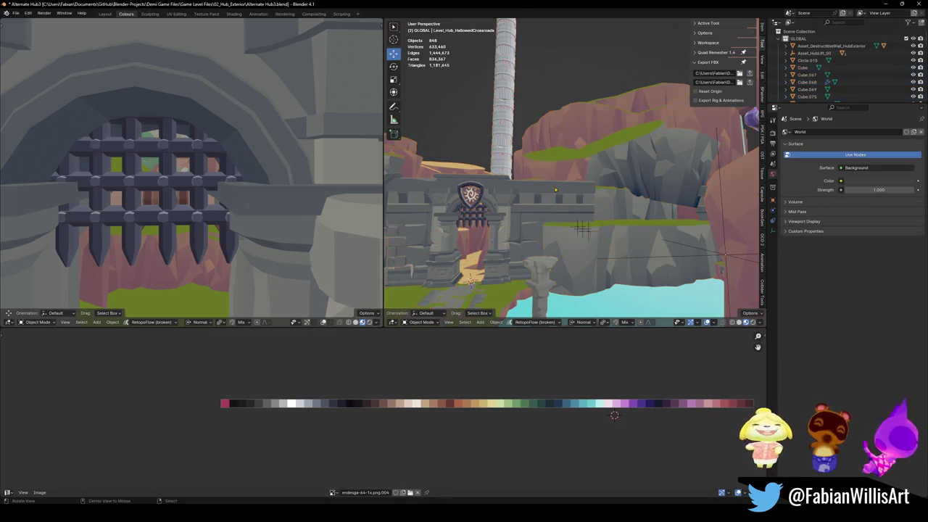
key(ctrl+z)
key(ctrl+s)
click(725, 255)
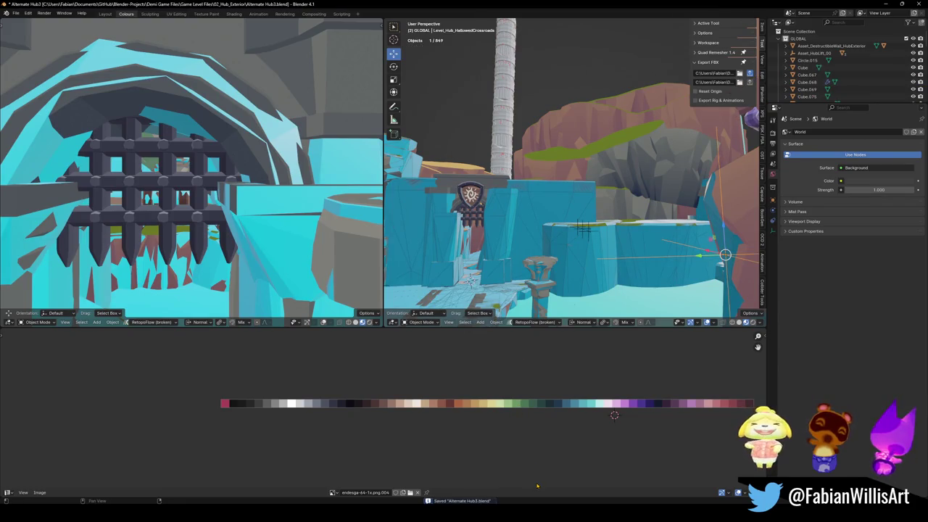
key(a)
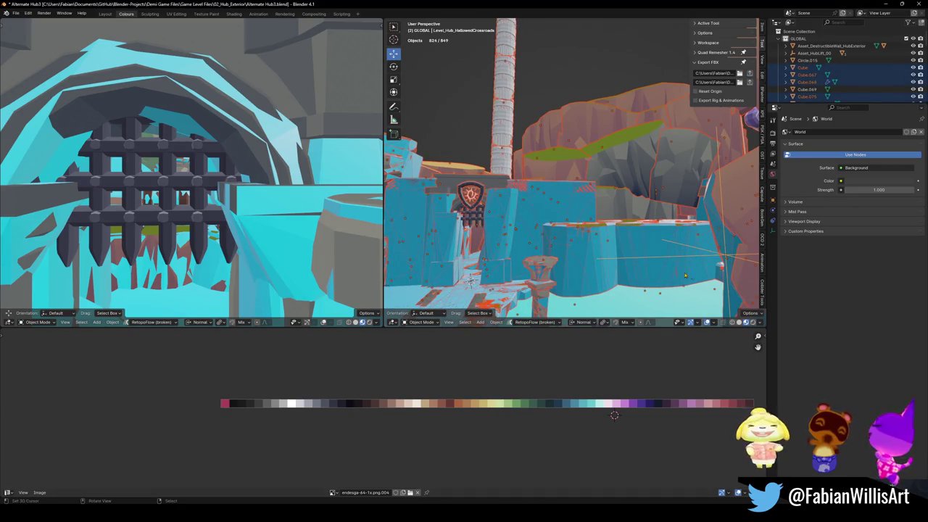
key(ctrl+z)
key(ctrl+s)
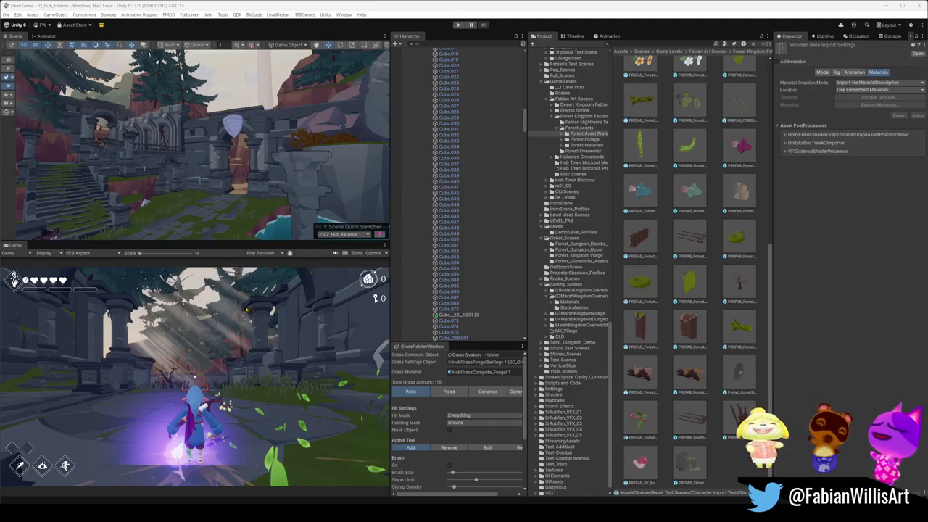
- Fly around the hub walls, select Plane.422 and deactivate it in the Inspector
mouse_move(229, 151)
right_down()
mouse_move(185, 135)
mouse_move(329, 155)
mouse_move(199, 148)
right_up()
mouse_move(199, 147)
right_down()
mouse_move(159, 149)
mouse_move(201, 148)
mouse_move(240, 120)
mouse_move(241, 154)
right_up()
click(241, 154)
click(242, 154)
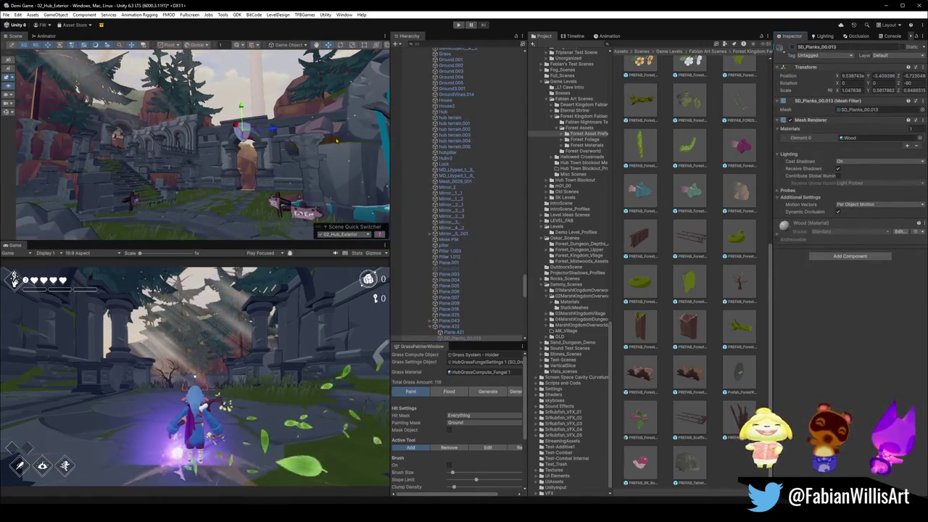
click(248, 143)
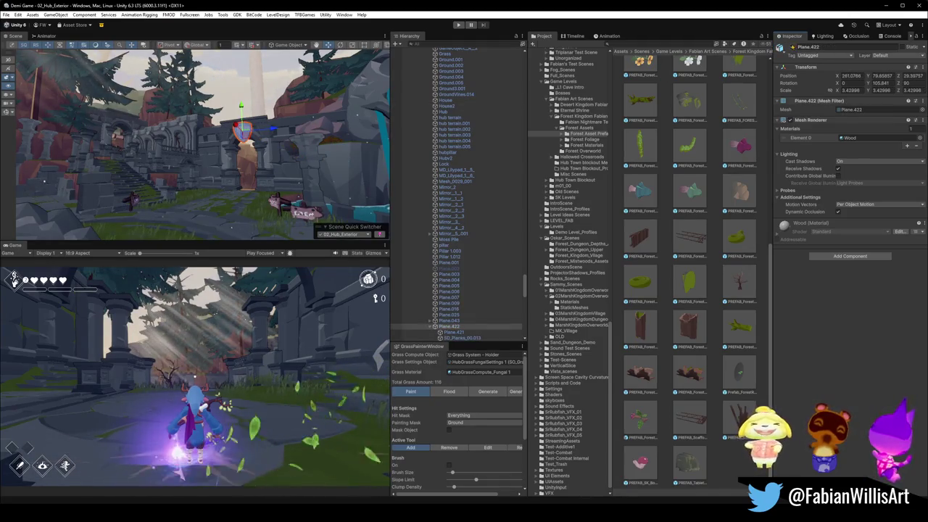
click(793, 47)
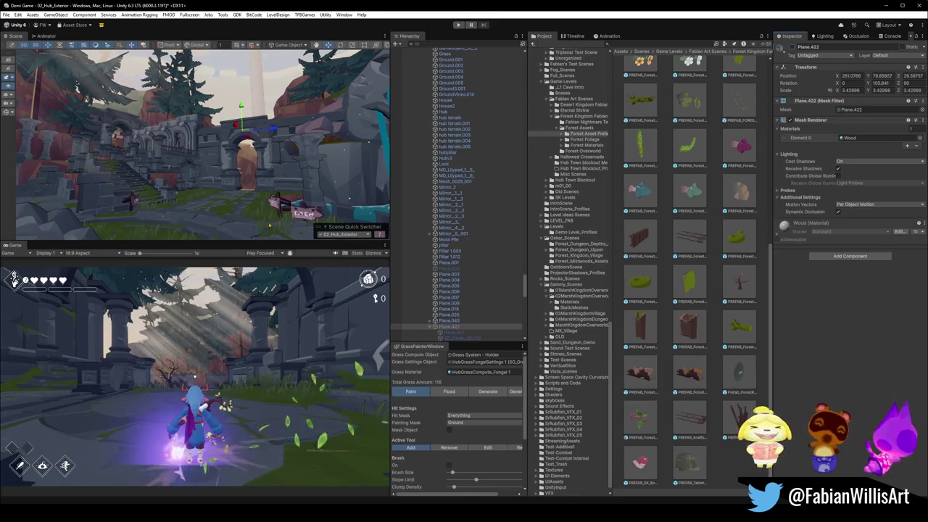
- Toggle Plane.422 active and inactive with Alt+Shift+A to compare, leaving it inactive, then return to Blender
right_drag(312, 188, 285, 203)
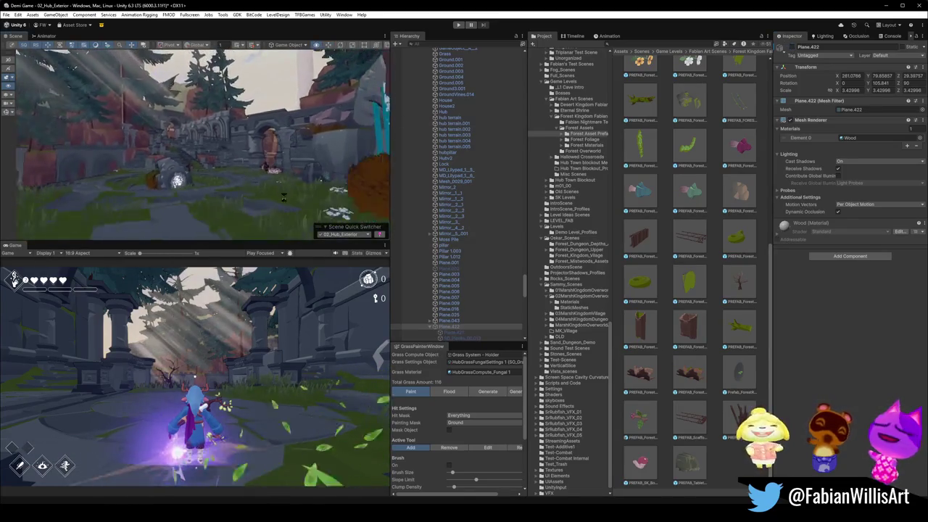
key(alt+shift+a)
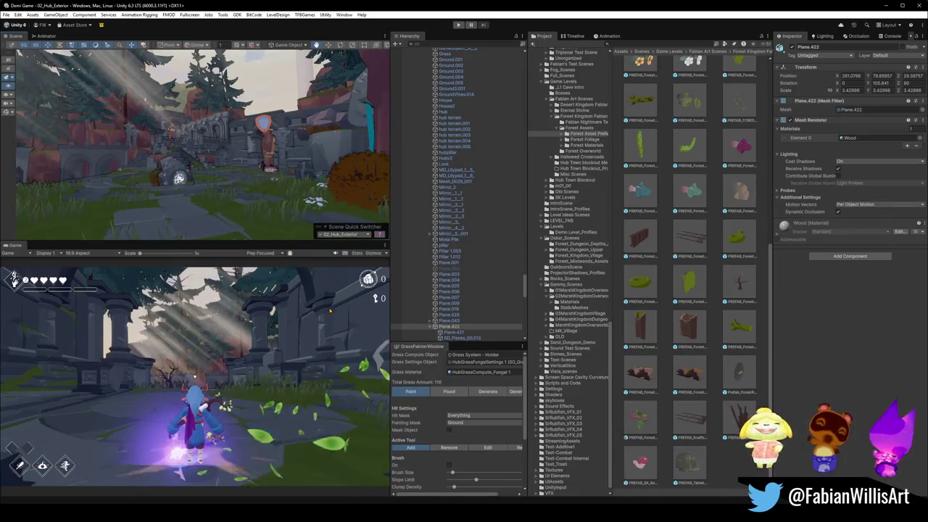
key(alt+shift+a)
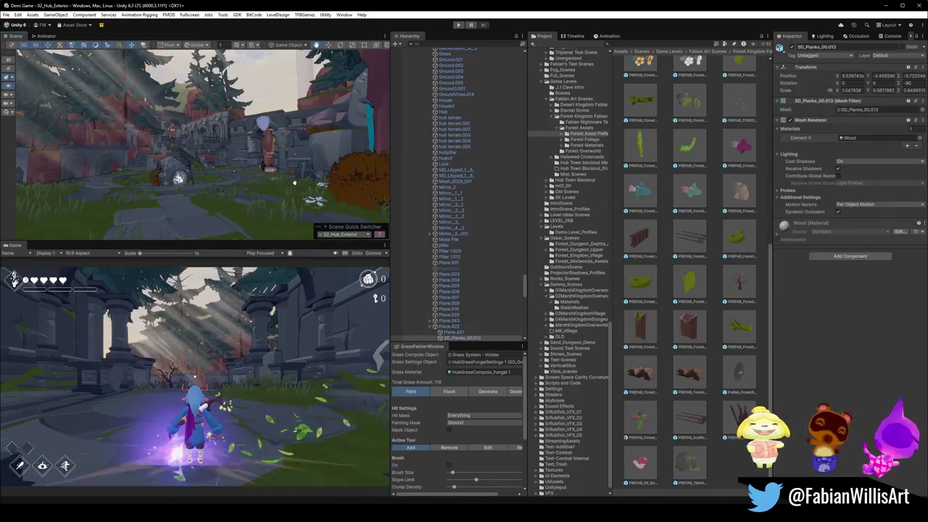
key(alt+shift+a)
key(alt+shift+a)
key(alt+shift+a)
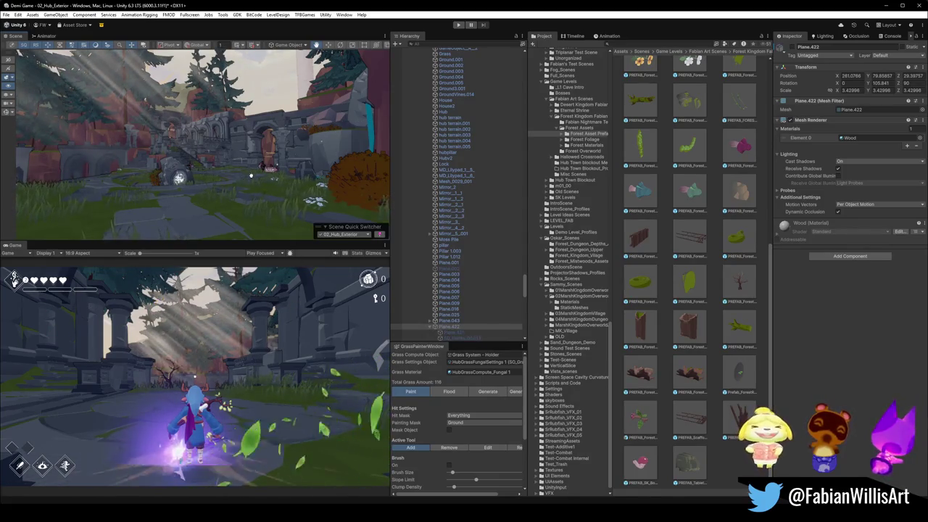
key(alt+shift+a)
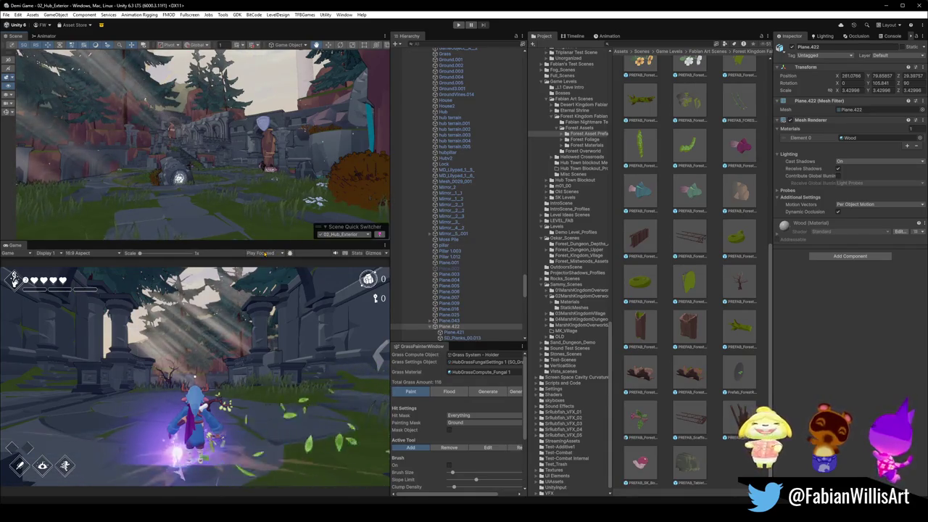
key(alt+shift+a)
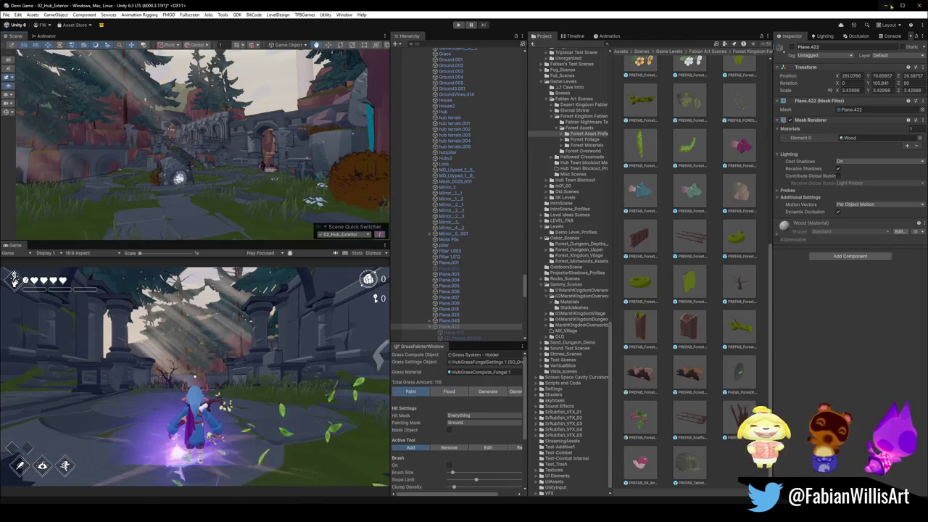
click(888, 7)
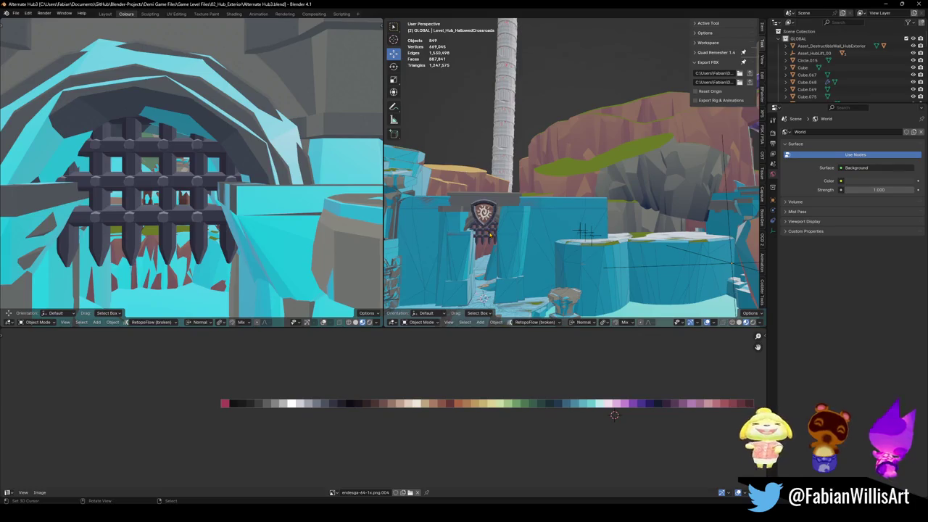
- Parent the Wooden Gate pieces together and save the blend file
click(490, 234)
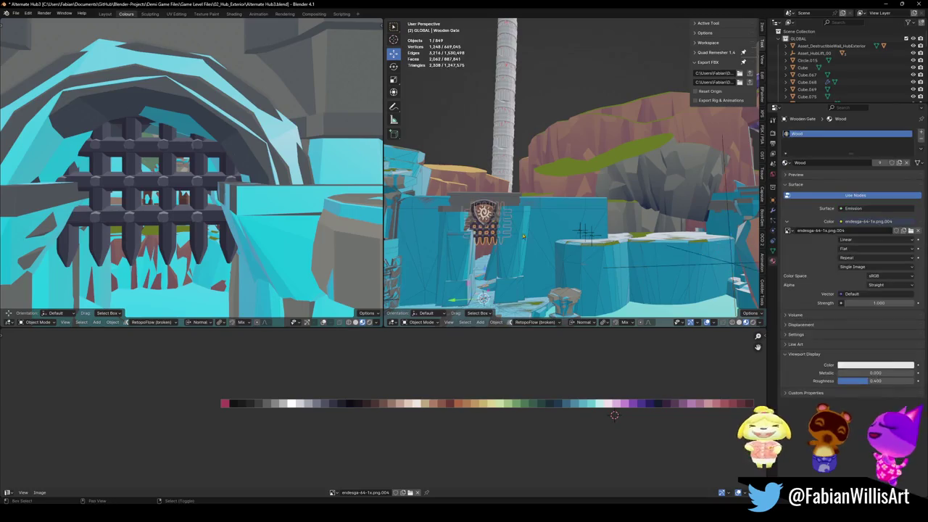
key(w)
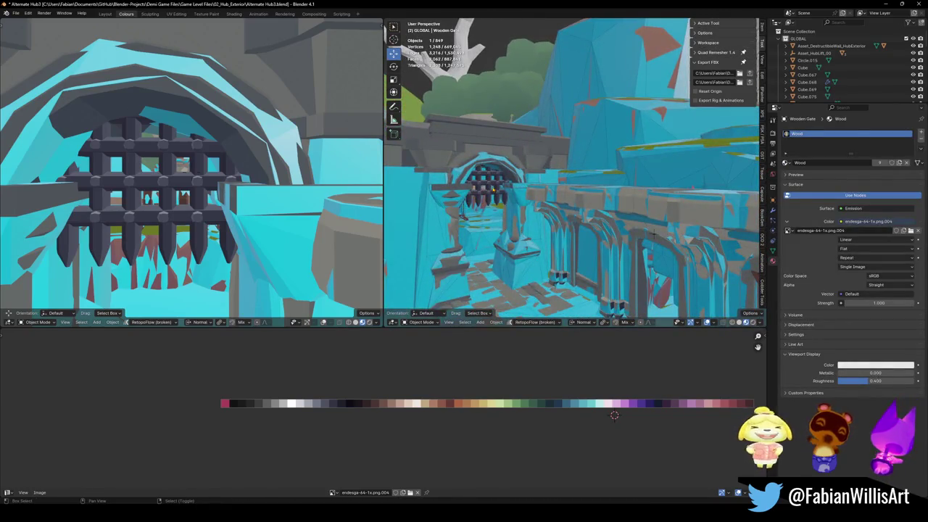
shift+click(654, 233)
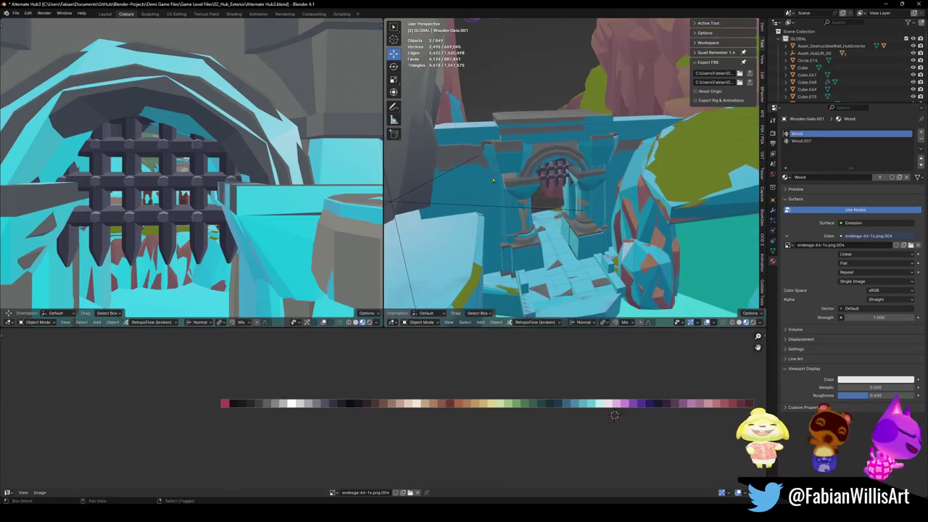
shift+click(563, 178)
key(shift+grave)
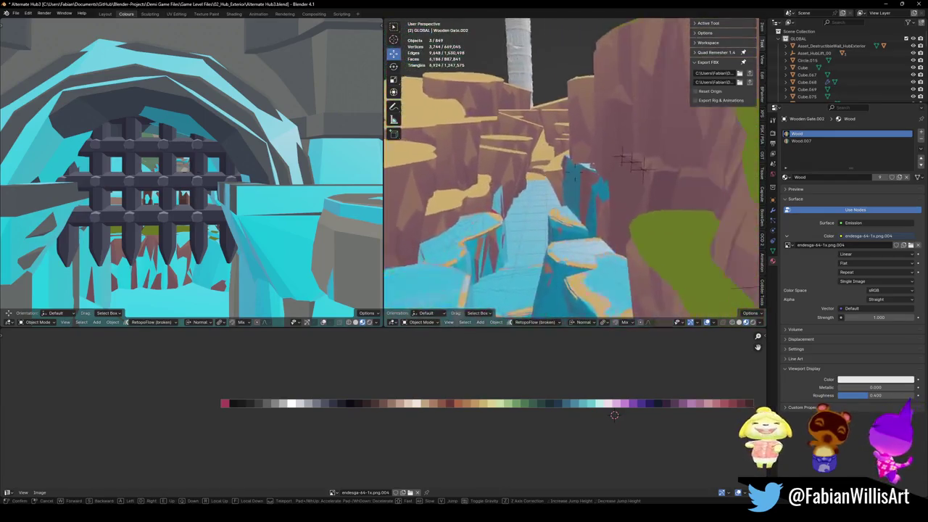
key(Delete)
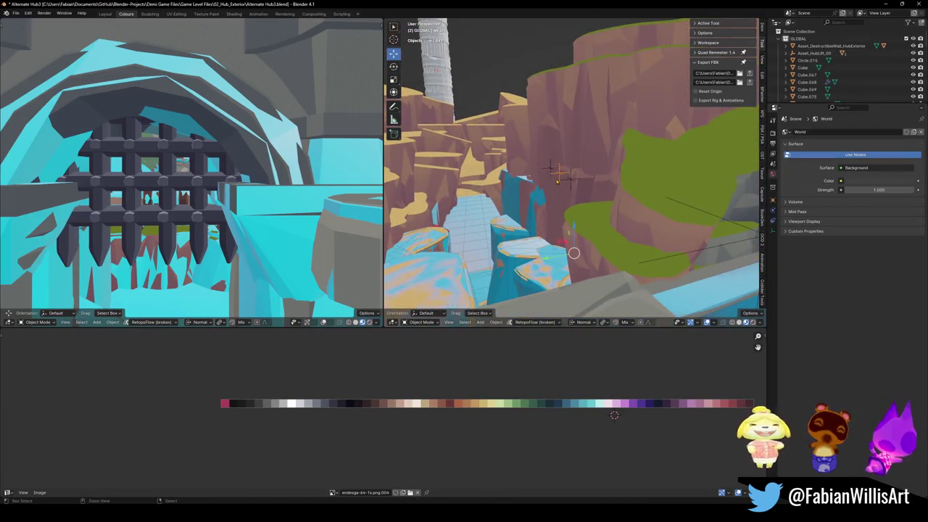
key(ctrl+p)
click(557, 181)
key(ctrl+s)
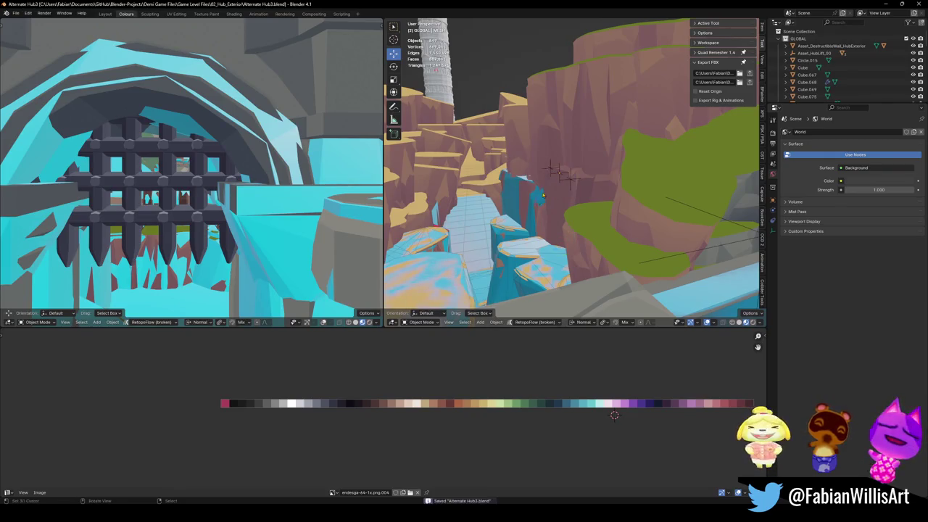
- Select the gate's shield and Wooden Gate, then select all objects sharing their material
key(shift+grave)
key(w)
click(621, 166)
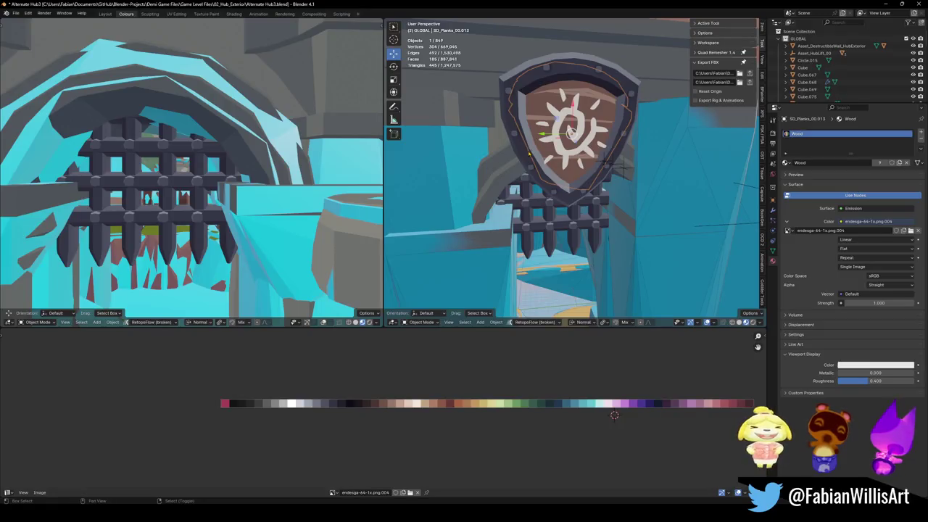
shift+click(529, 223)
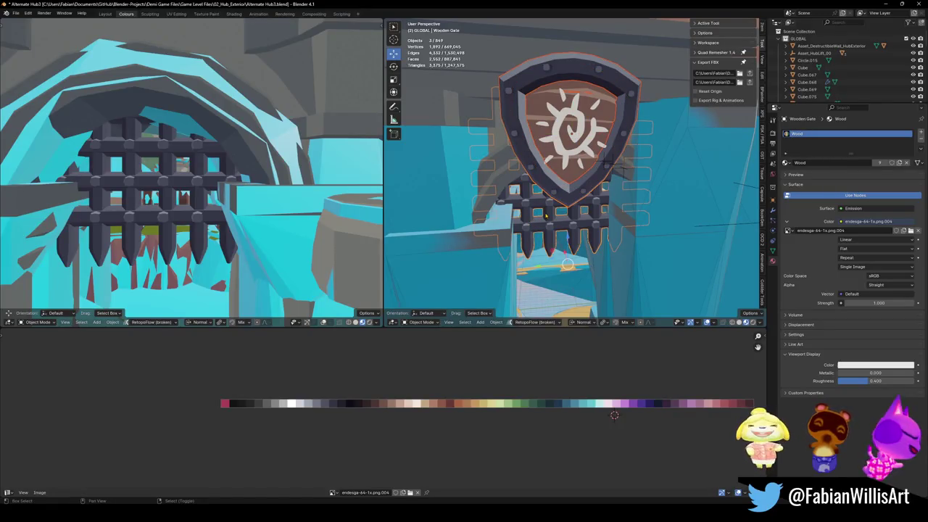
key(q)
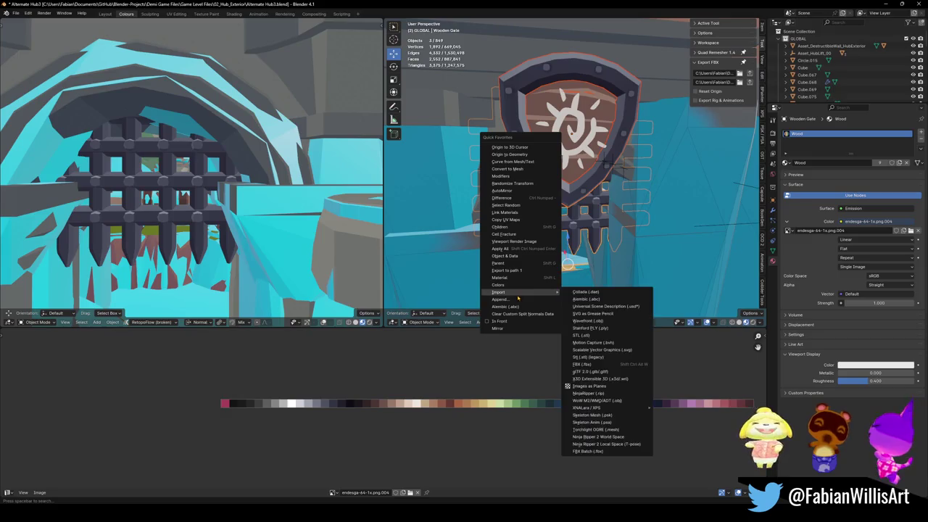
click(513, 278)
- Make GroundVines.014 active and link its Wood.001 material to the other vines via Quick Favorites
key(shift+grave)
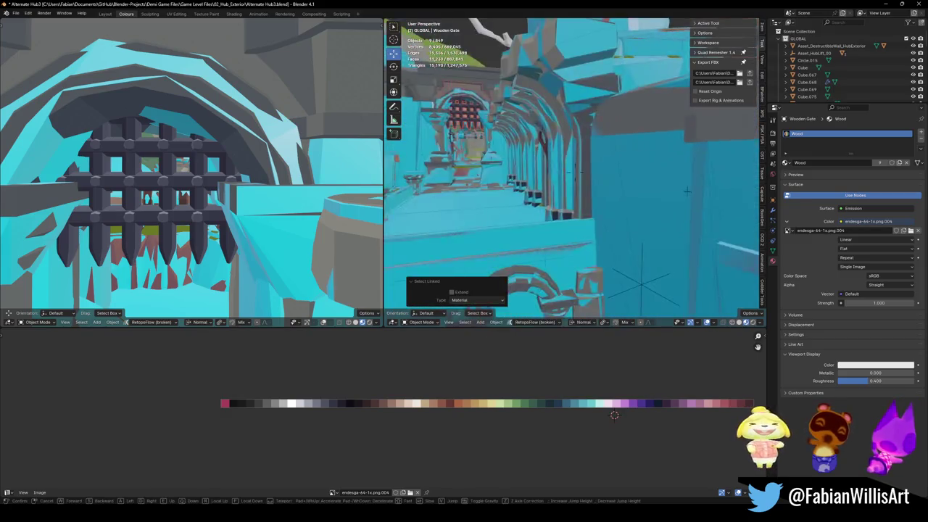
key(s)
click(572, 169)
shift+click(565, 174)
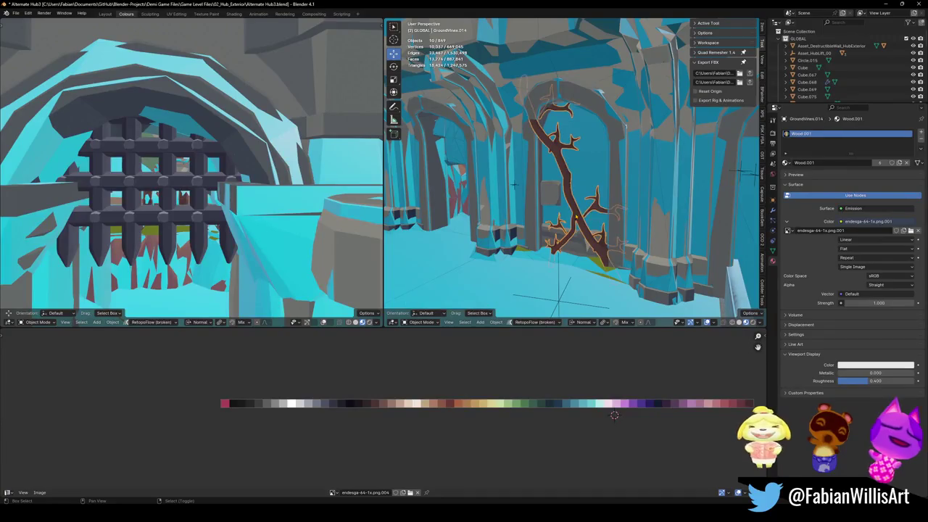
key(q)
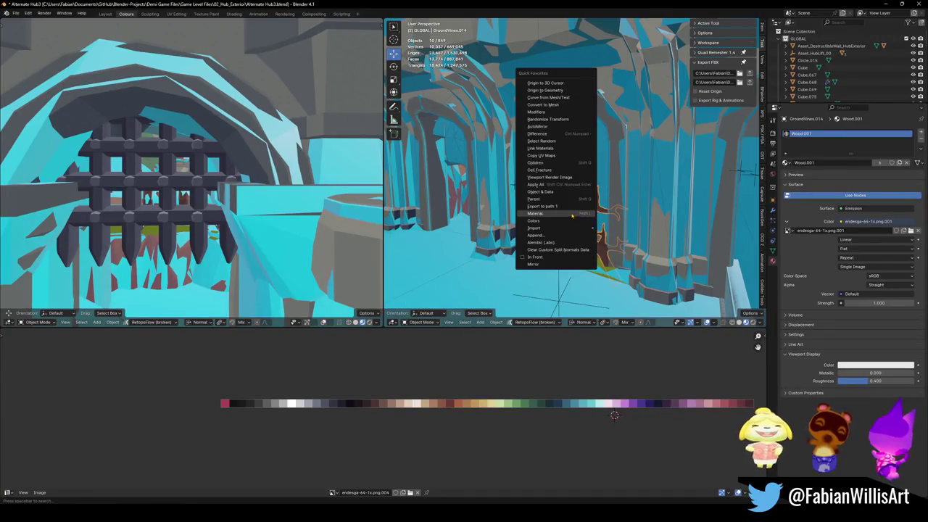
click(566, 148)
- Pick the level root, save Alternate Hub3.blend and select the level's objects
key(shift+grave)
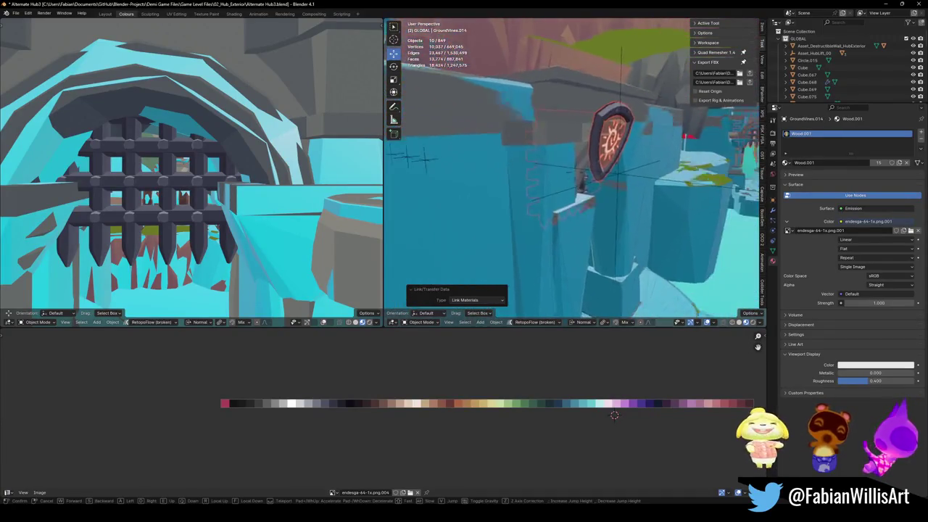
click(610, 174)
key(ctrl+s)
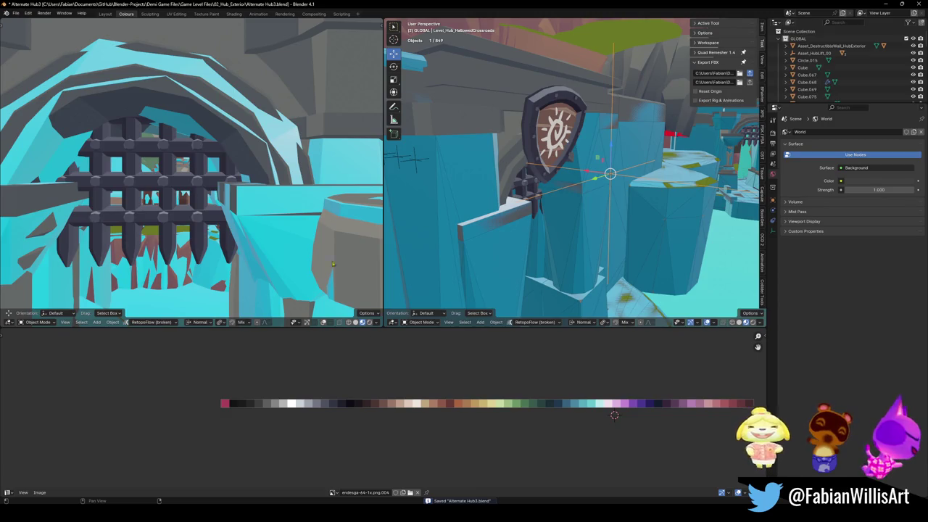
key(shift+g)
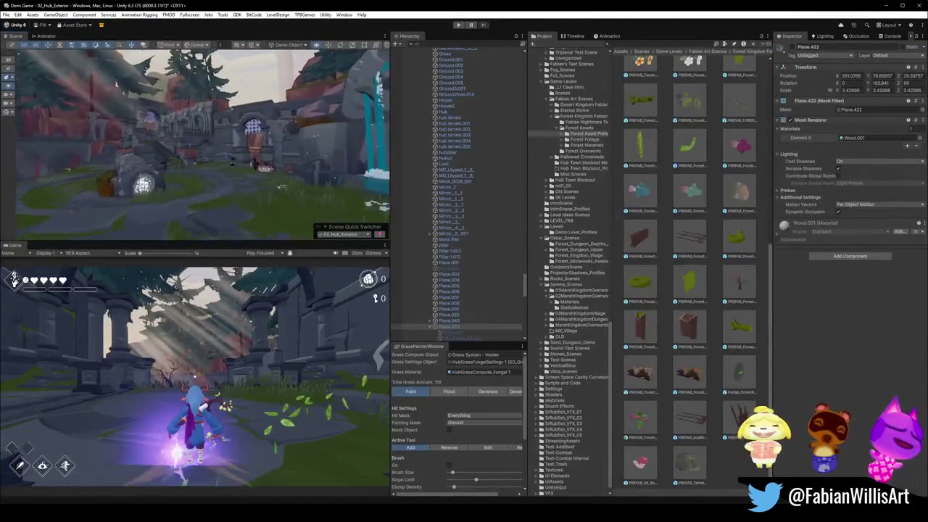
- Fly to the stone arch and frame GroundVines.014, showing its M_Mistwoods_Charms material
right_drag(232, 163, 263, 163)
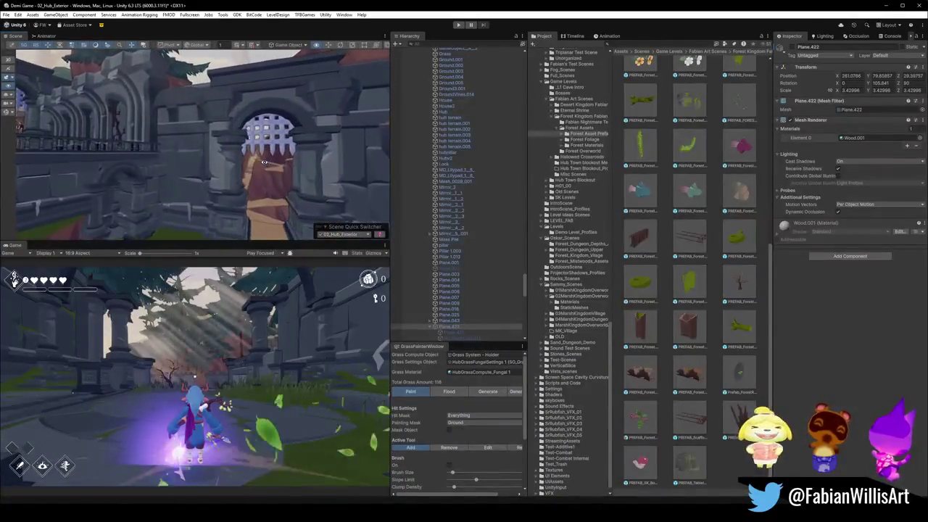
mouse_move(263, 163)
right_down()
mouse_move(253, 171)
mouse_move(253, 194)
right_up()
click(253, 198)
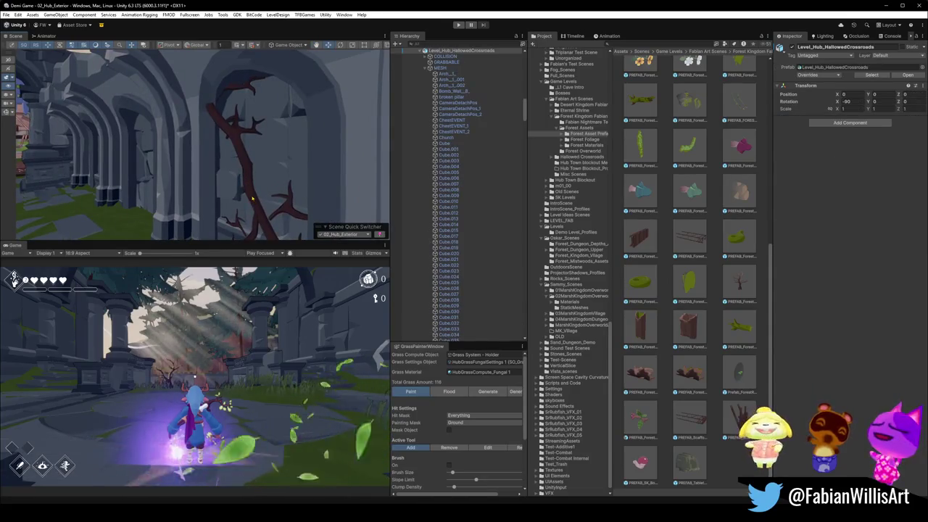
click(253, 198)
key(f)
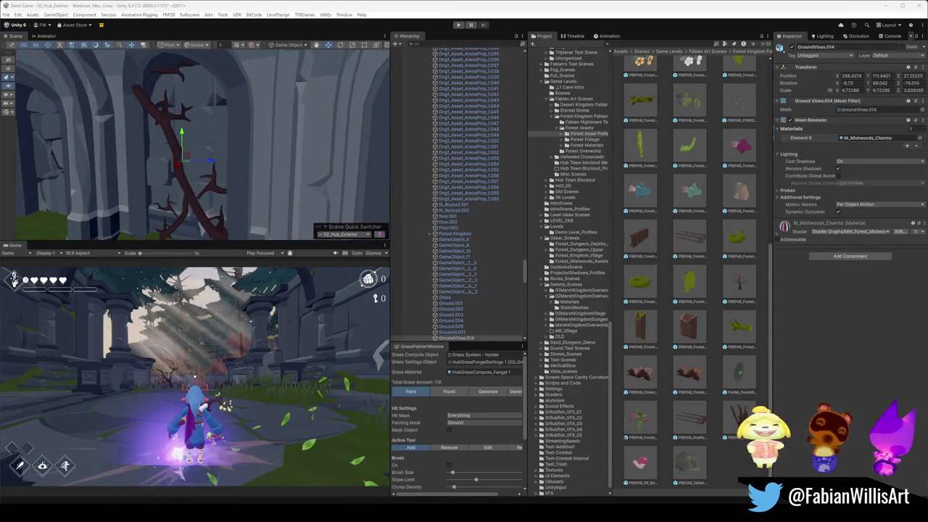
- Fly in to the portcullis and select the gate shield Plane.422
right_drag(218, 145, 279, 109)
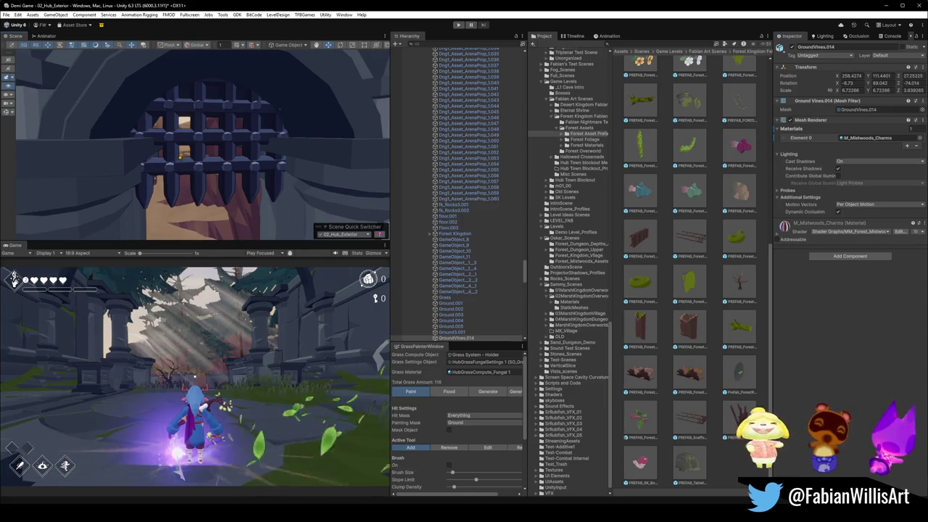
mouse_move(218, 145)
right_down()
mouse_move(168, 116)
mouse_move(214, 141)
right_up()
click(221, 163)
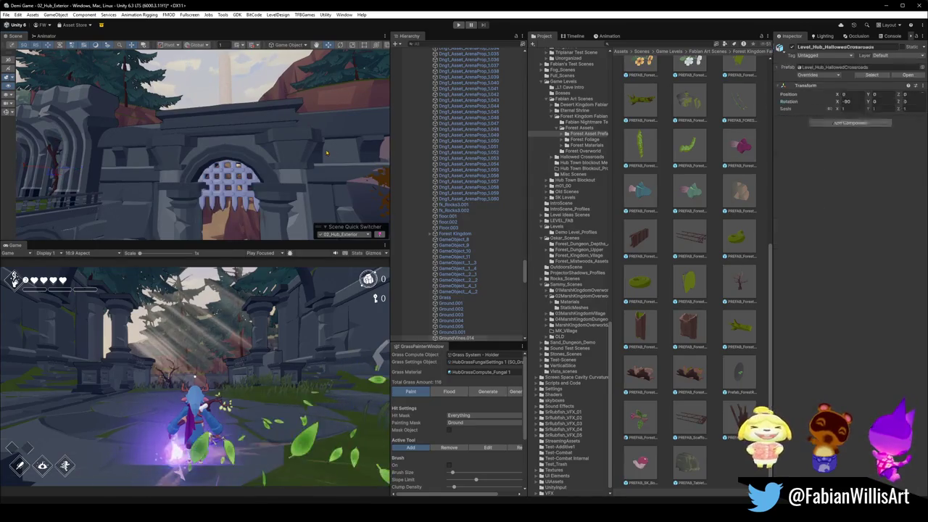
click(222, 163)
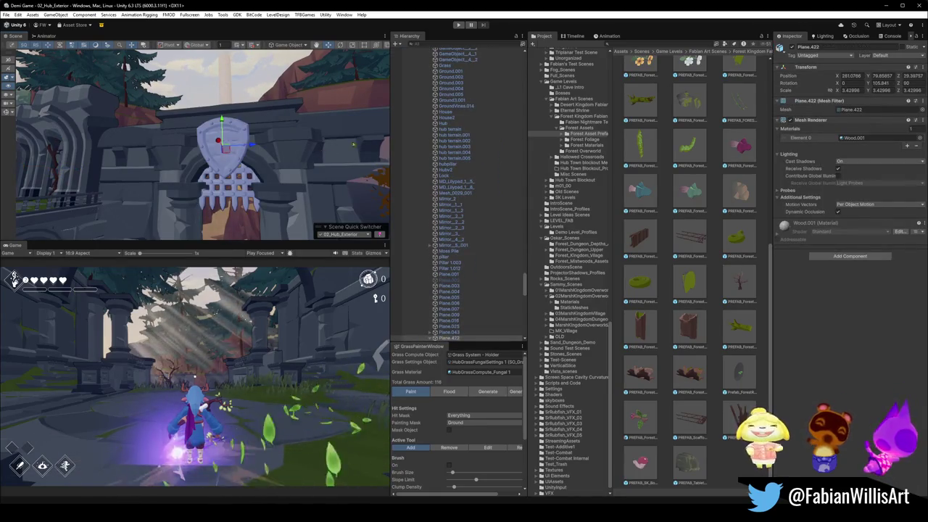
- Reselect GroundVines.014 and view its M_Mistwoods_Charms settings with MovementDirection 0.005, 0.005, 0
mouse_move(221, 163)
right_down()
mouse_move(209, 192)
mouse_move(319, 205)
mouse_move(290, 196)
right_up()
click(208, 192)
click(208, 192)
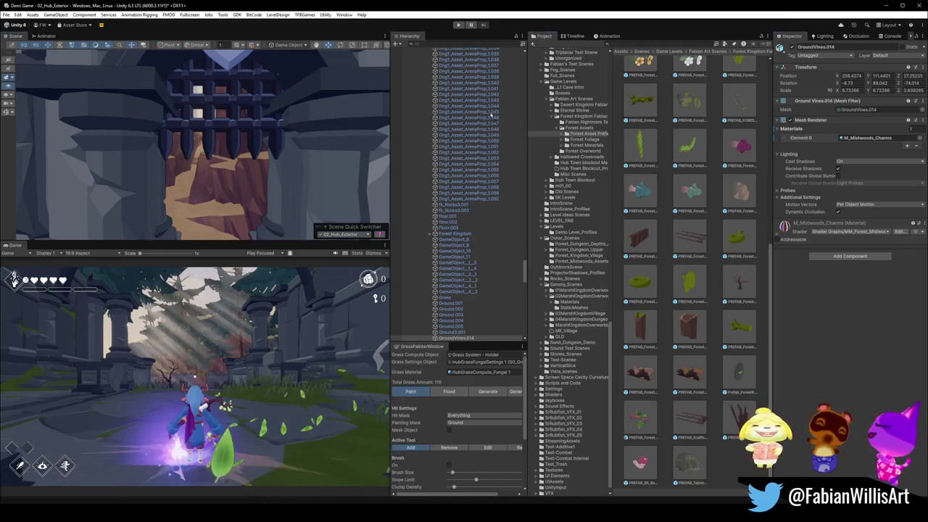
middle_drag(224, 61, 233, 87)
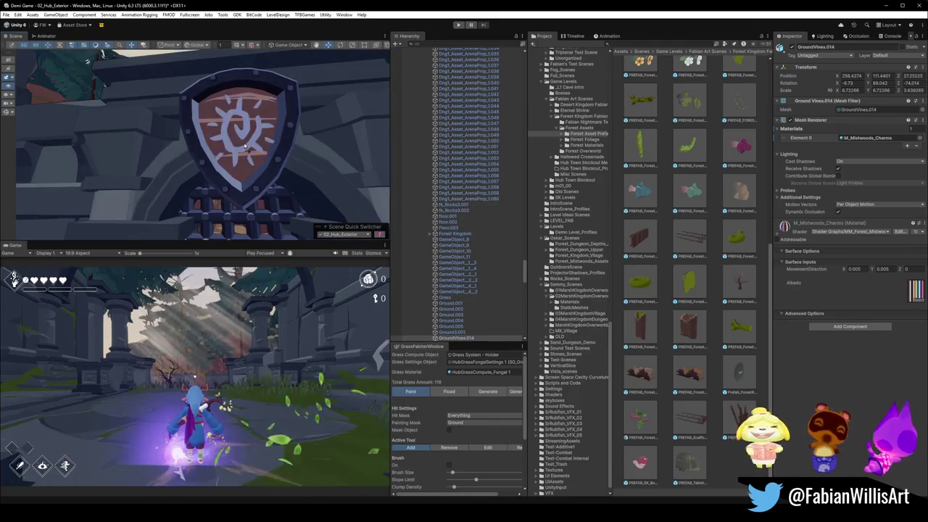
mouse_move(243, 150)
right_down()
mouse_move(166, 184)
mouse_move(113, 174)
right_up()
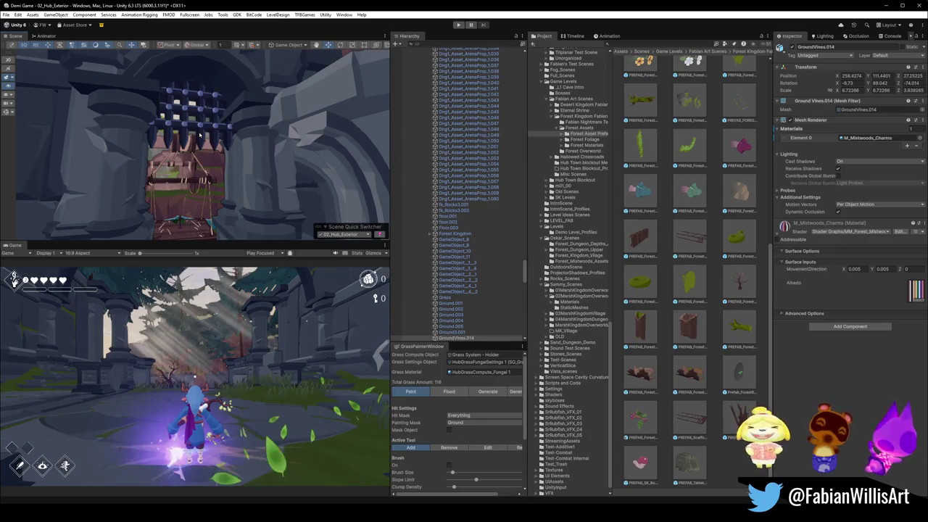
- Fly around the portcullis gate and clear the selection so the Inspector is empty
right_drag(200, 135, 312, 158)
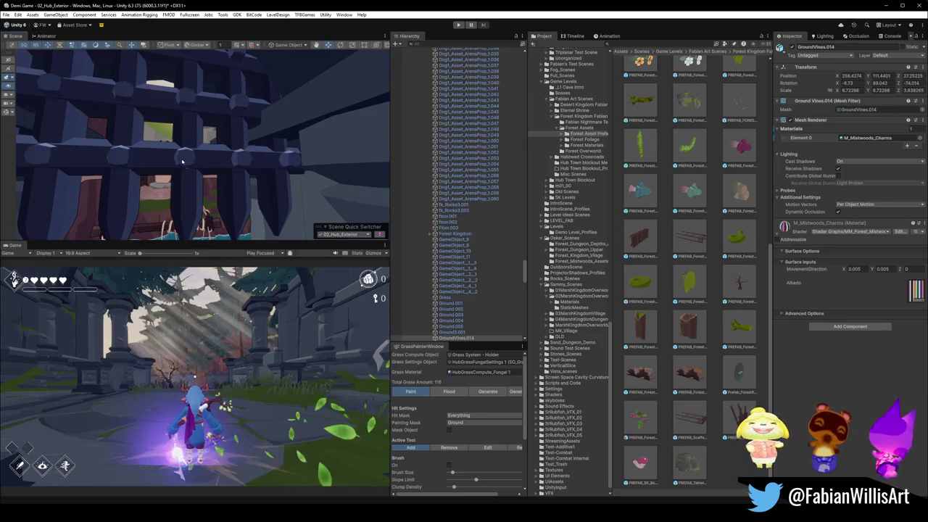
mouse_move(188, 174)
right_down()
mouse_move(197, 195)
mouse_move(344, 155)
mouse_move(323, 135)
right_up()
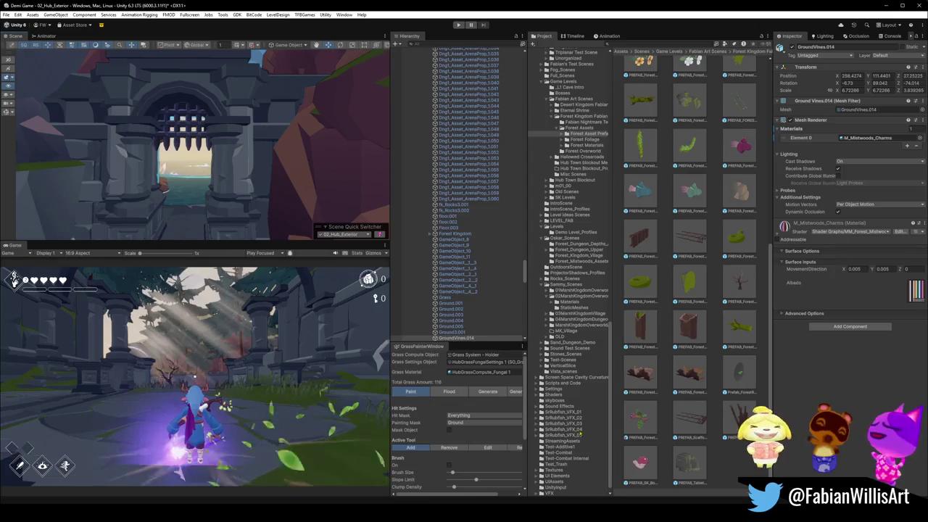
click(715, 466)
mouse_move(218, 145)
right_down()
mouse_move(189, 165)
mouse_move(305, 147)
mouse_move(194, 127)
right_up()
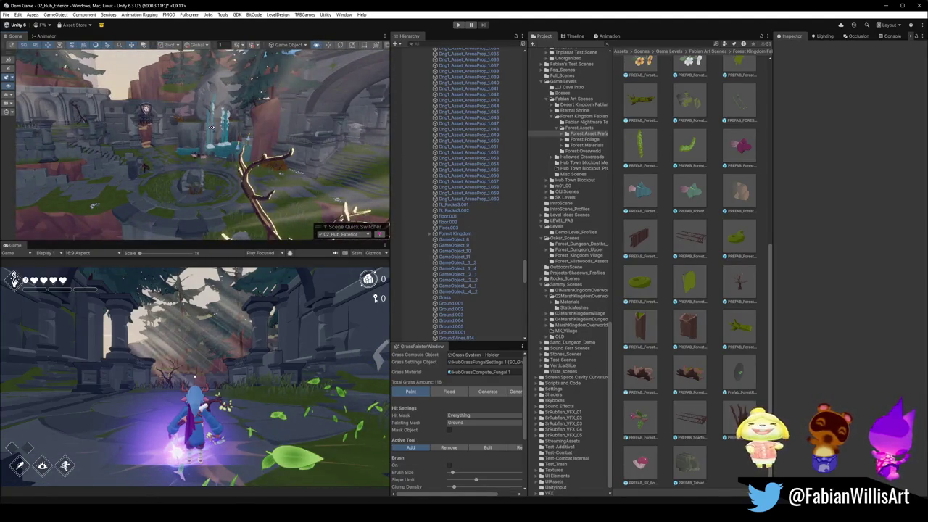
- Search the Start menu for Overwatch and launch it
key(super)
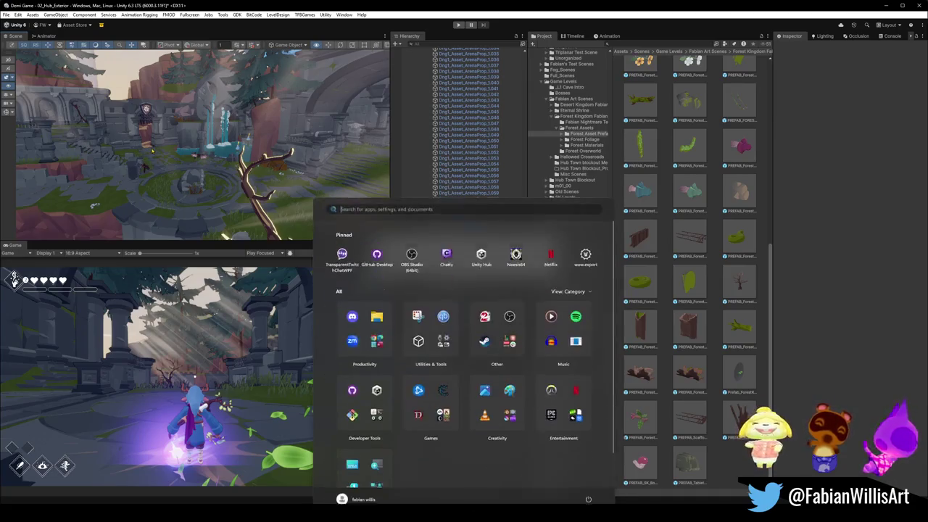
text(OVE)
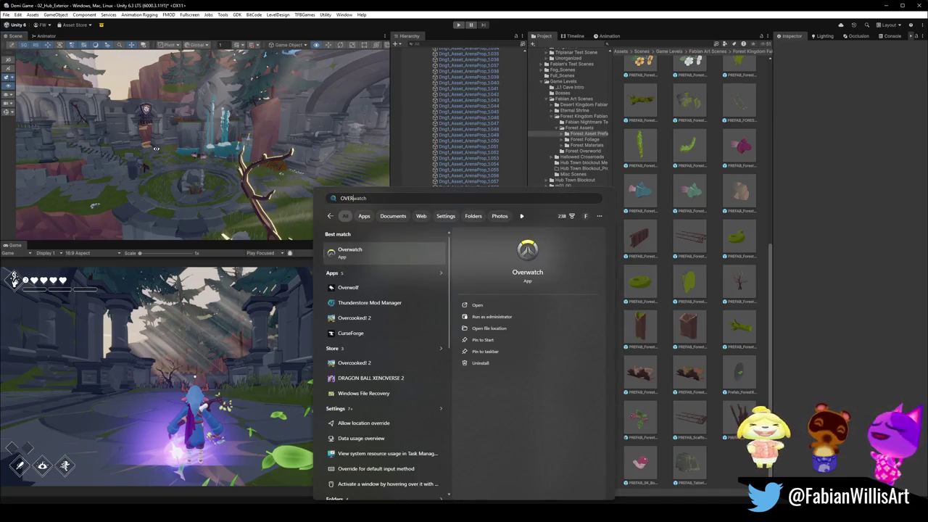
key(Escape)
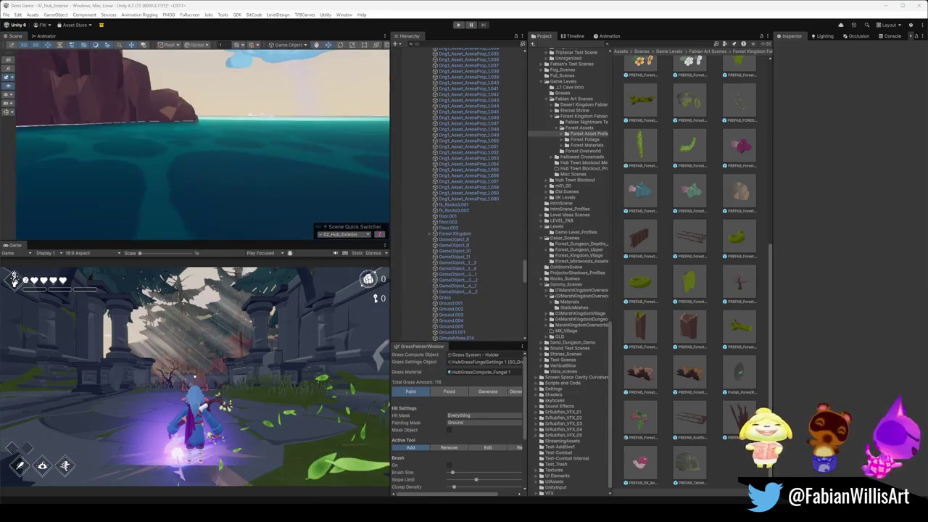
mouse_move(160, 109)
right_down()
mouse_move(93, 106)
mouse_move(201, 156)
mouse_move(293, 134)
mouse_move(293, 157)
mouse_move(252, 123)
mouse_move(286, 124)
mouse_move(243, 124)
right_up()
- Fly the Scene view camera toward the tower and archway to look over the hub ruins
key(w)
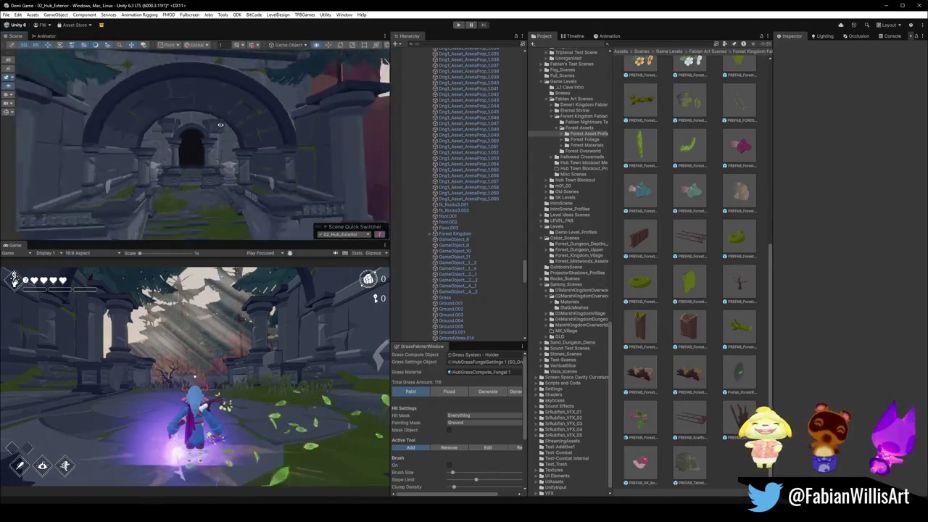
right_drag(230, 135, 287, 133)
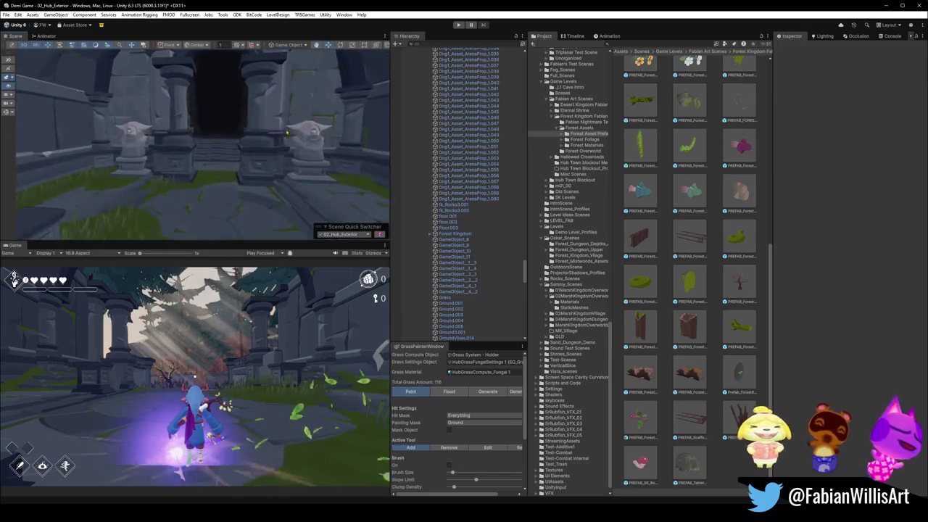
right_drag(147, 120, 133, 118)
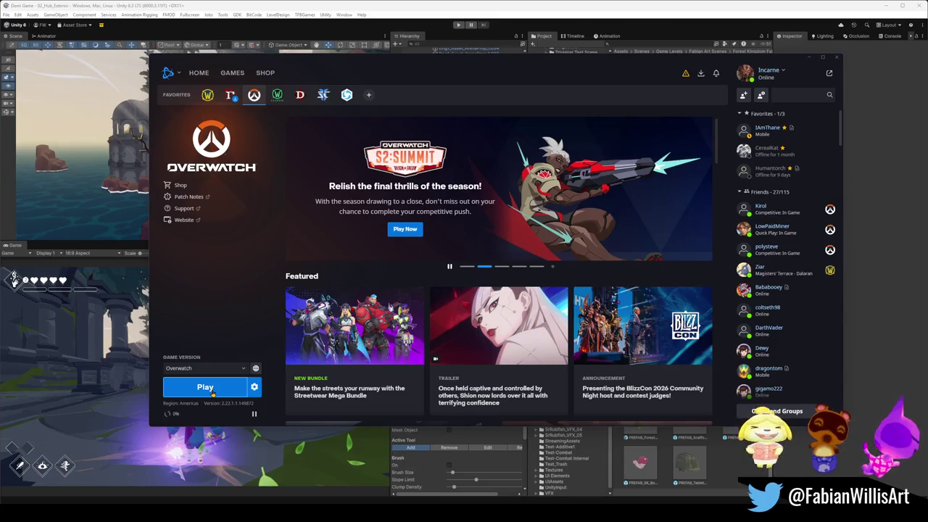
- Start Overwatch from Battle.net, dismiss the processor warning and minimise its window
click(205, 387)
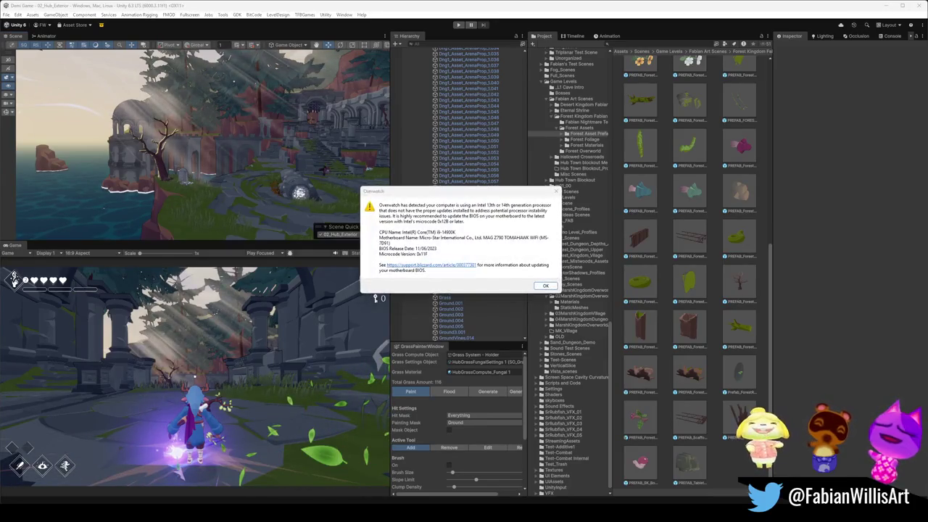
click(545, 288)
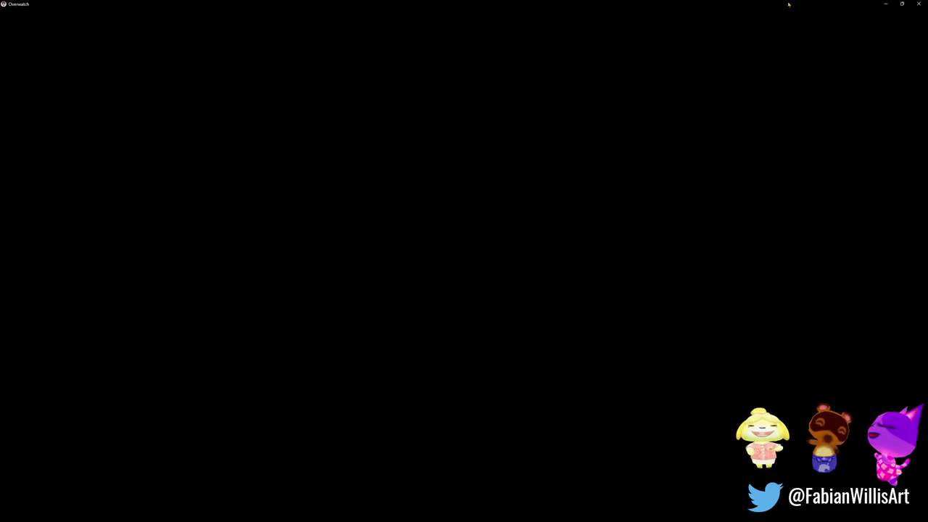
click(885, 4)
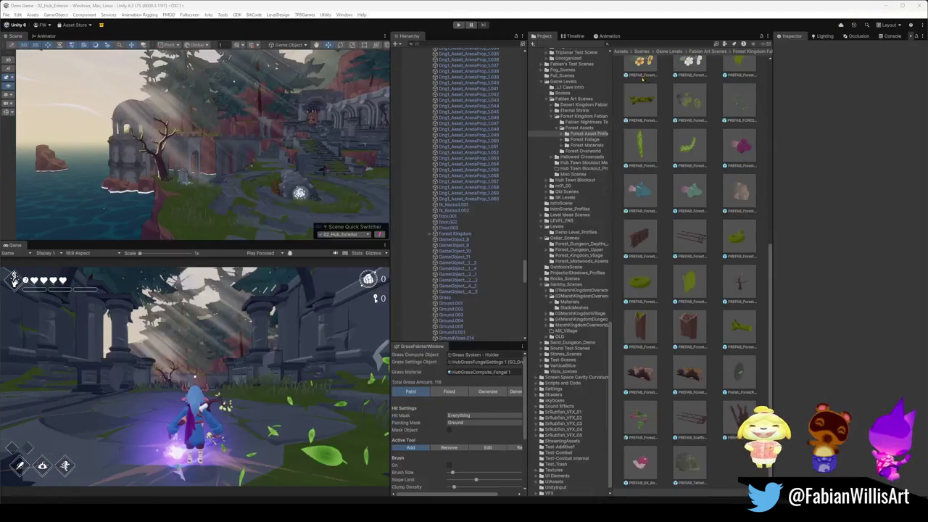
- Playtest the hub exterior level in Play mode and show the Game view fullscreen
click(457, 26)
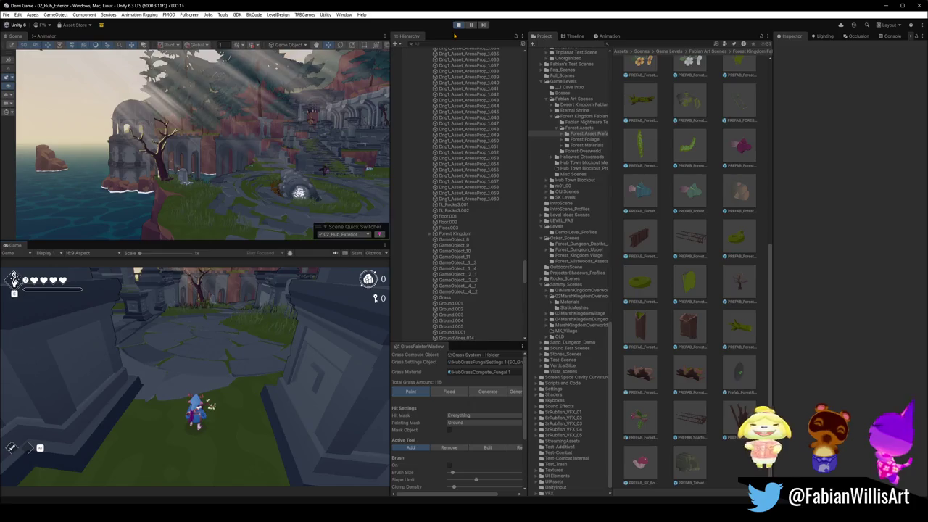
key(F10)
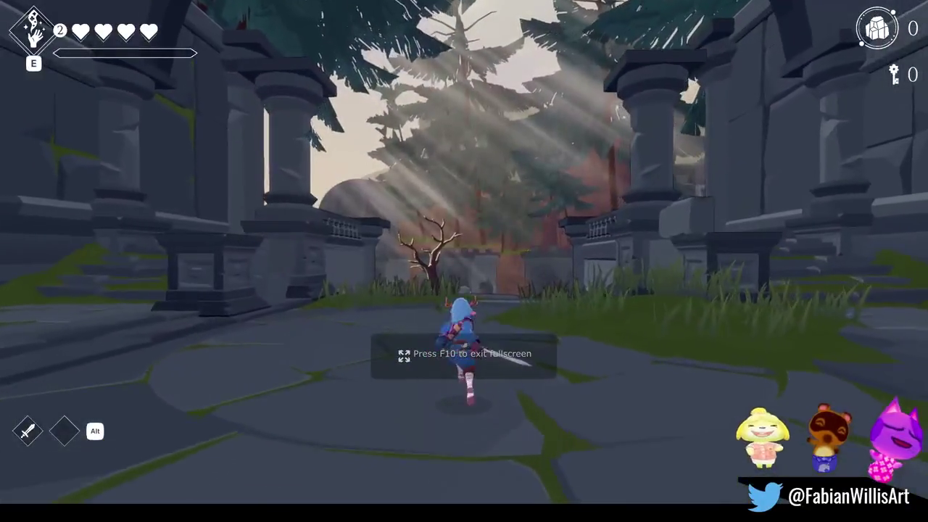
- Open the audio settings from the pause menu, play through the hub level, then pause it
key(Escape)
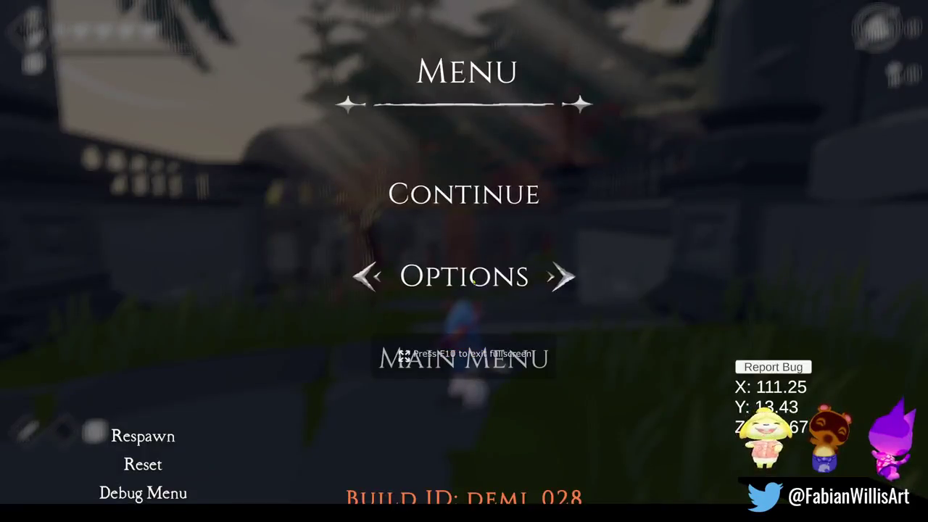
click(473, 281)
click(473, 167)
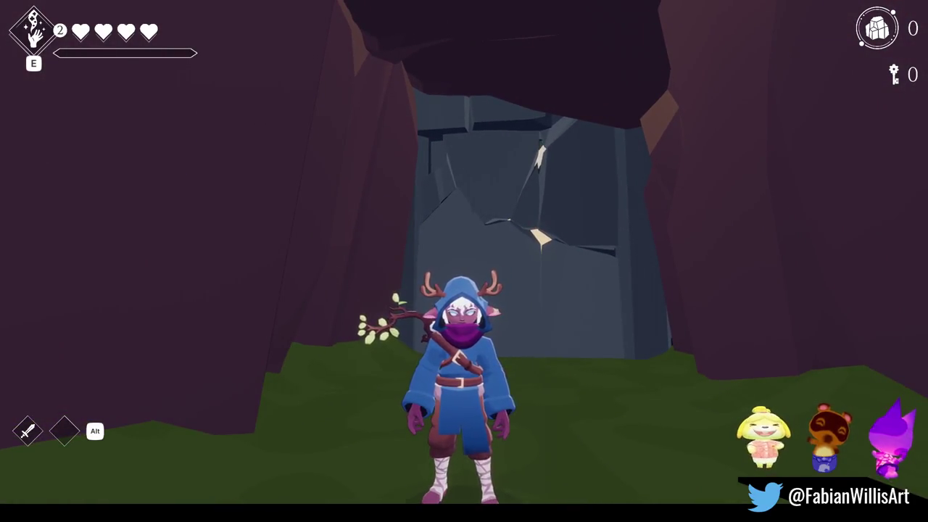
key(Escape)
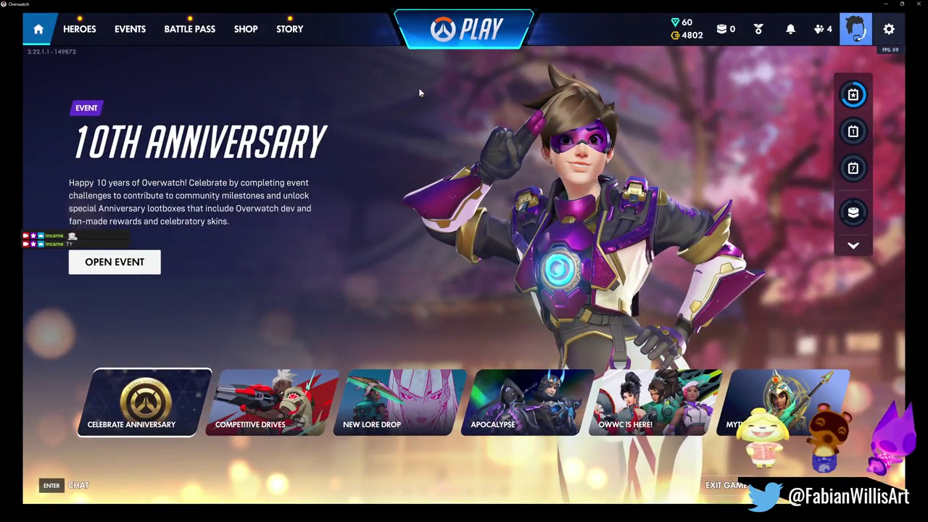
- Start a Quick Play Role Queue search as Support in Overwatch
click(473, 41)
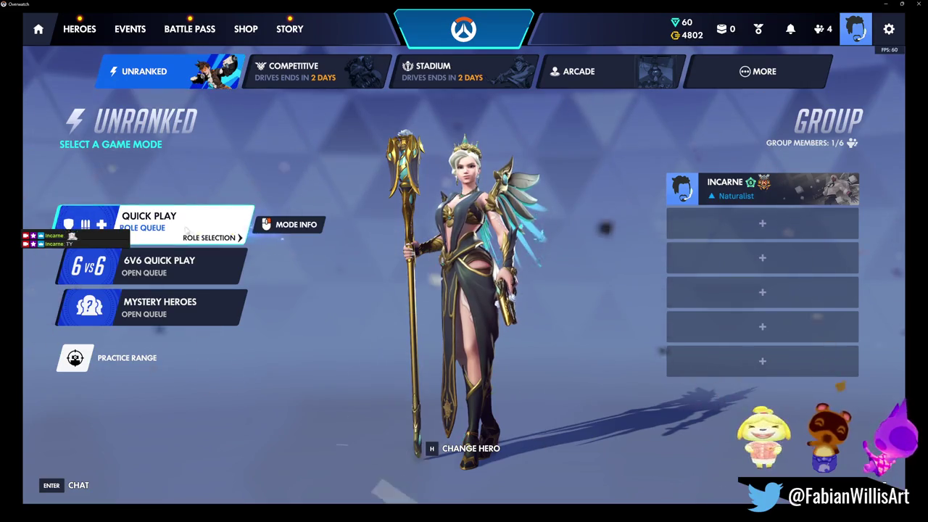
click(156, 223)
click(557, 343)
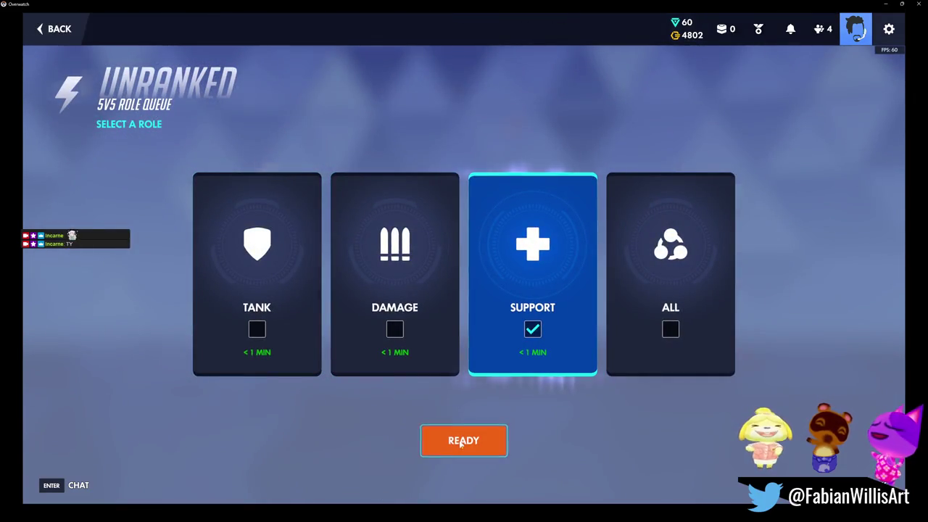
click(463, 441)
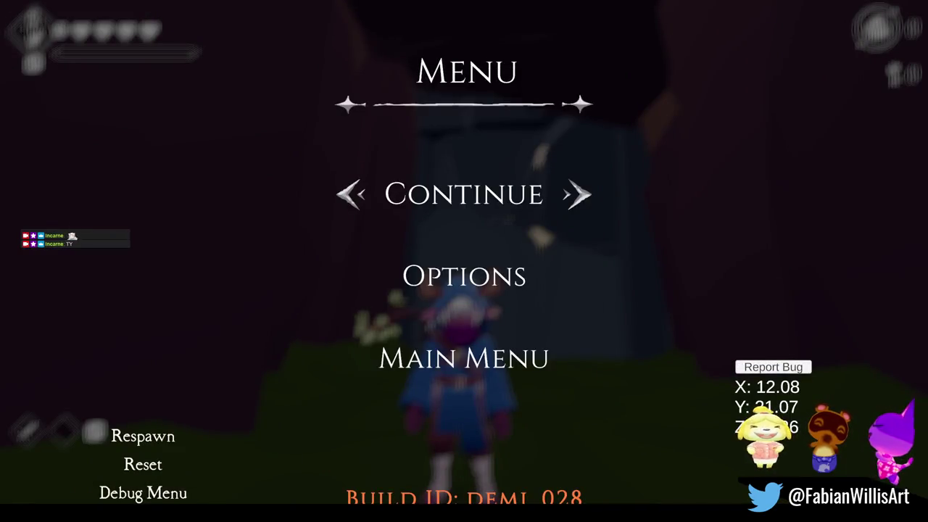
- Resume the hub playtest and advance the robed NPC's opening dialogue
key(Escape)
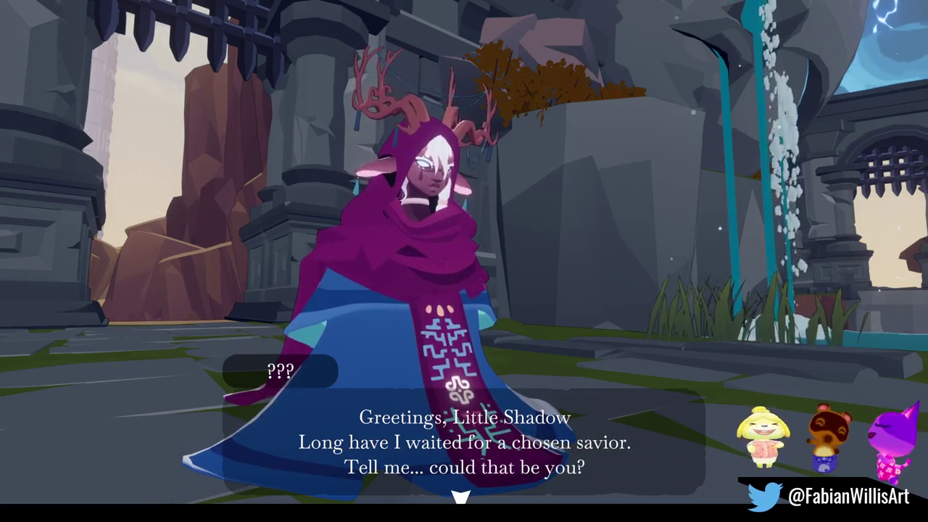
key(space)
key(space)
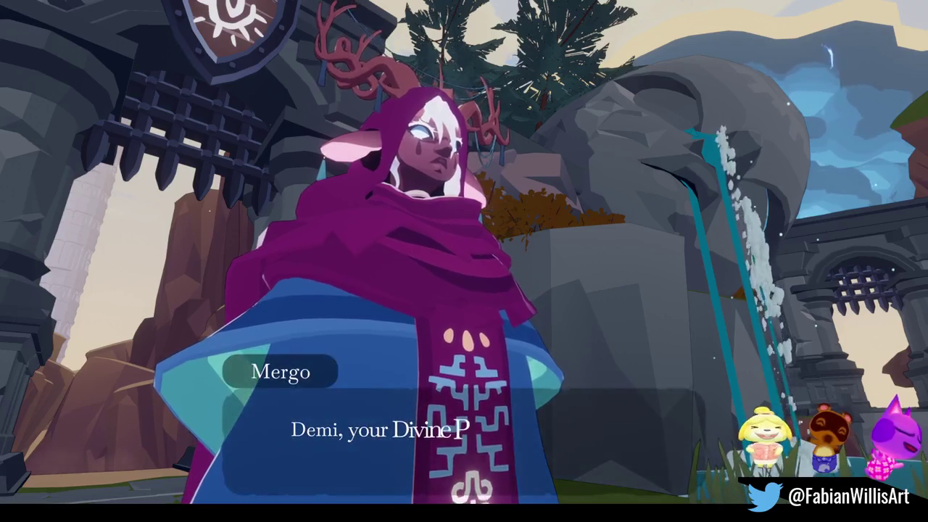
- Finish Mergo's dialogue, walk up to him, and talk to him with F
key(Return)
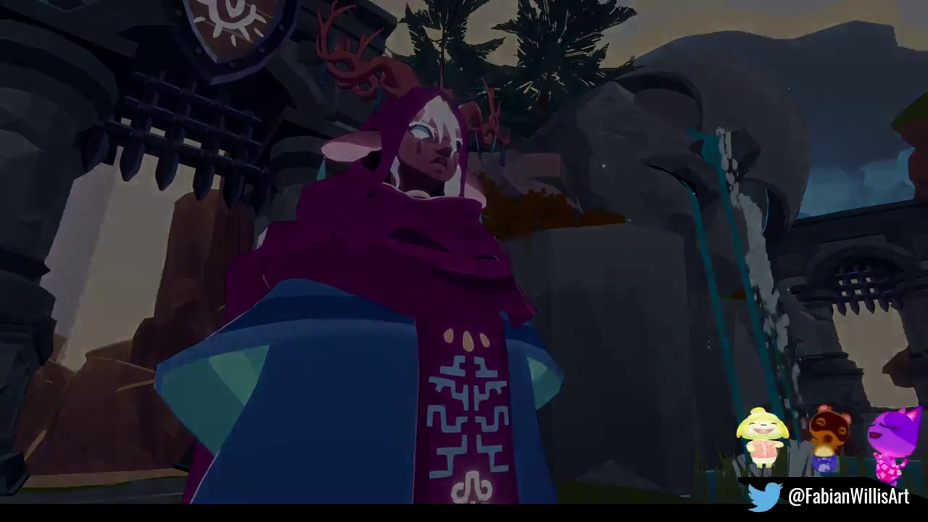
key(w)
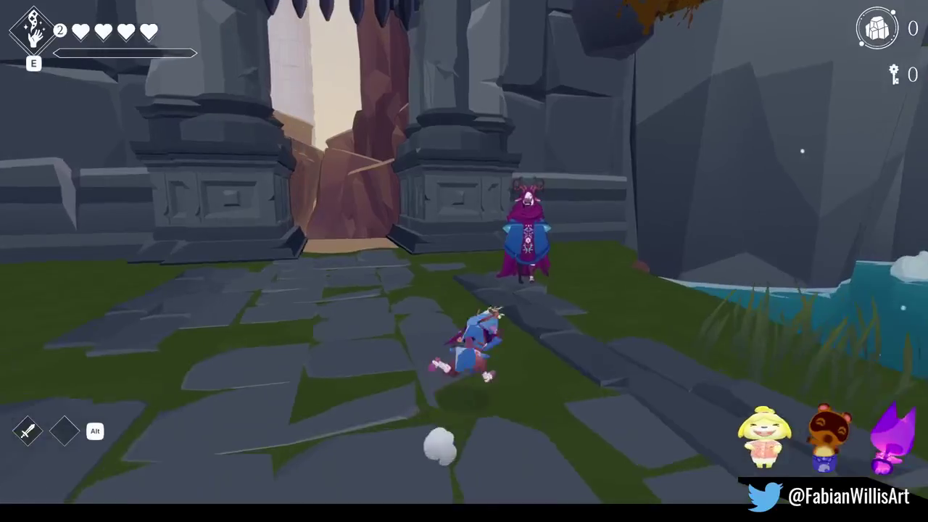
key(f)
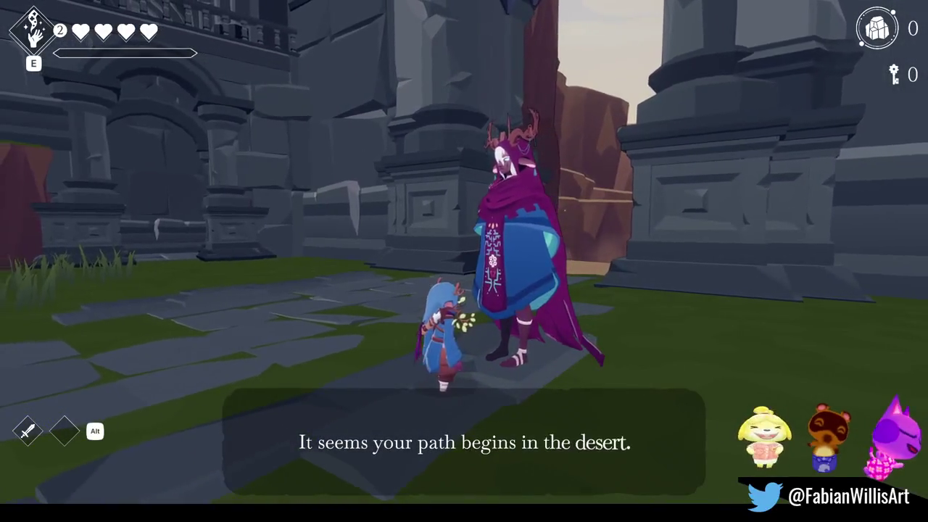
key(f)
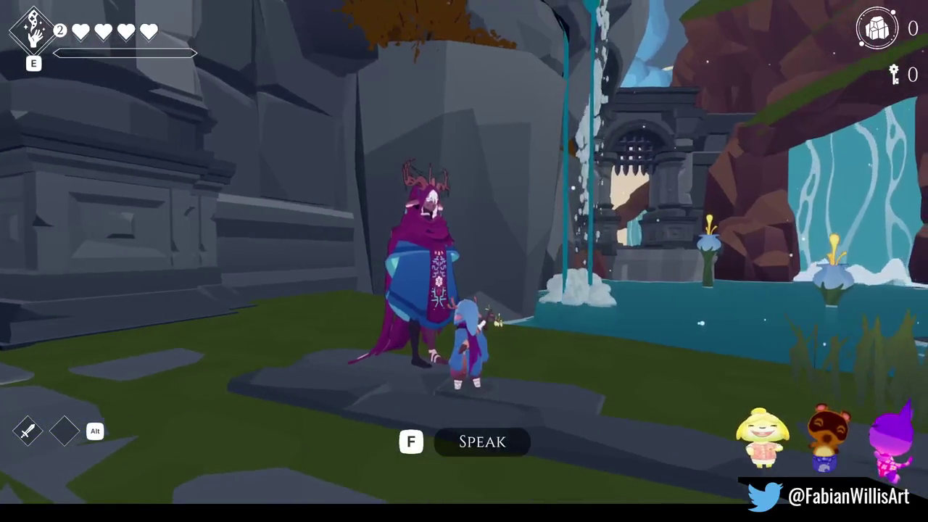
- Walk around Mergo toward the stone gate, pause the playtest, and vote for Havana in Overwatch
key(a)
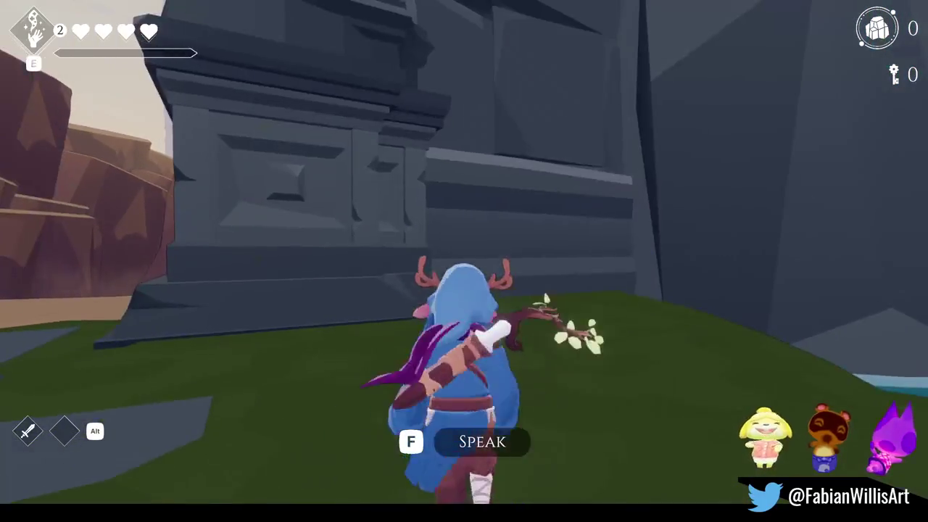
key(a)
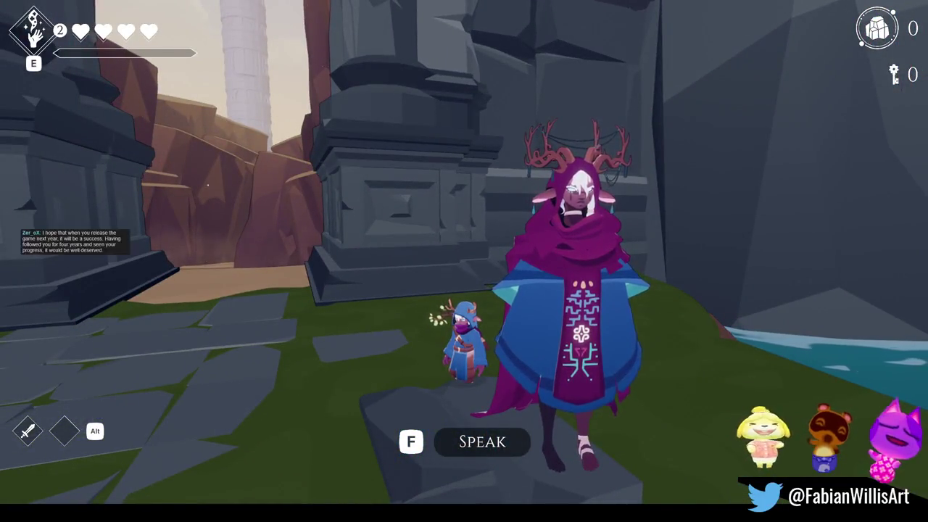
key(w)
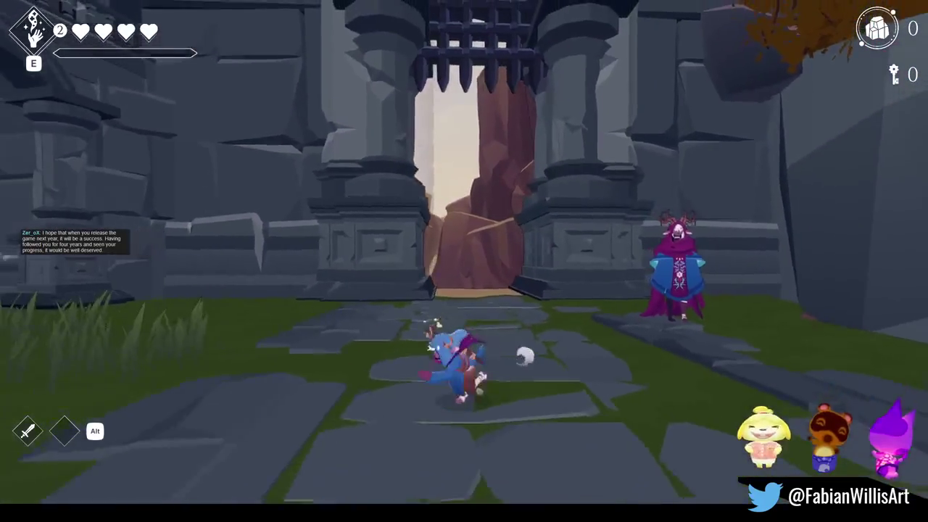
key(Escape)
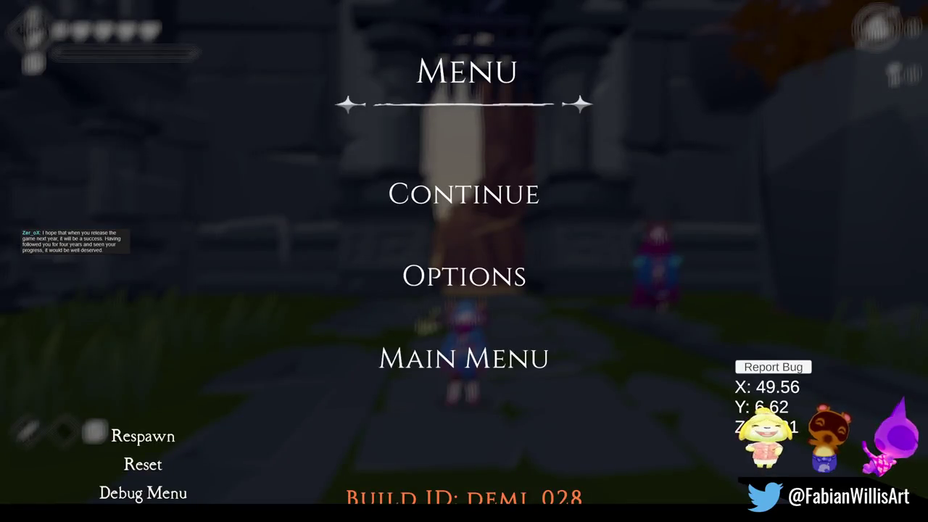
key(alt+Tab)
click(657, 290)
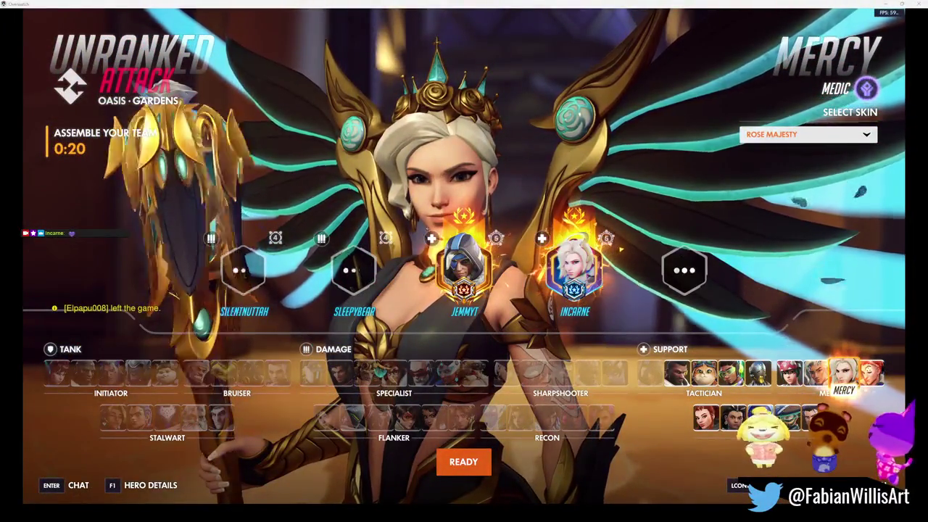
- Check Mercy's skin list, keep Rose Majesty, then switch the support pick to Lifeweaver
click(774, 137)
click(776, 142)
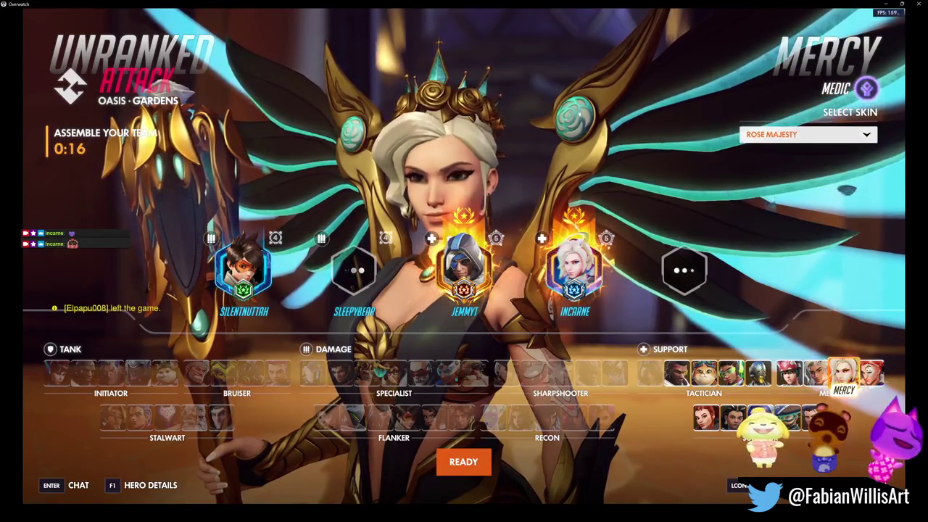
click(817, 372)
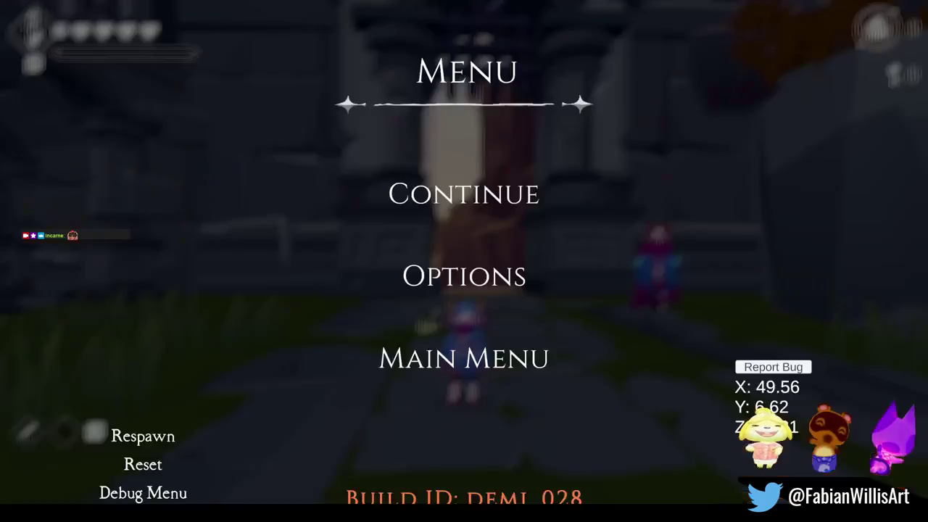
- Resume the hub playtest briefly, pause it again, and stop play mode
key(Escape)
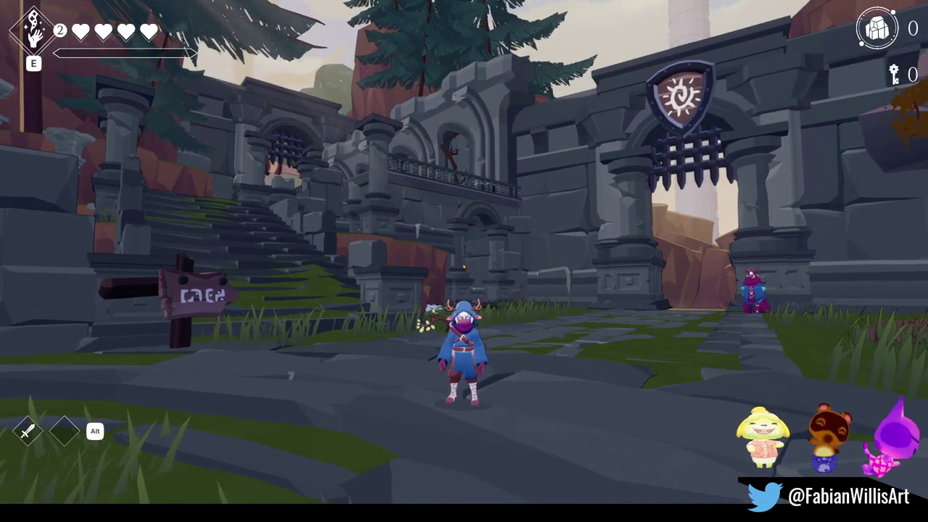
key(Escape)
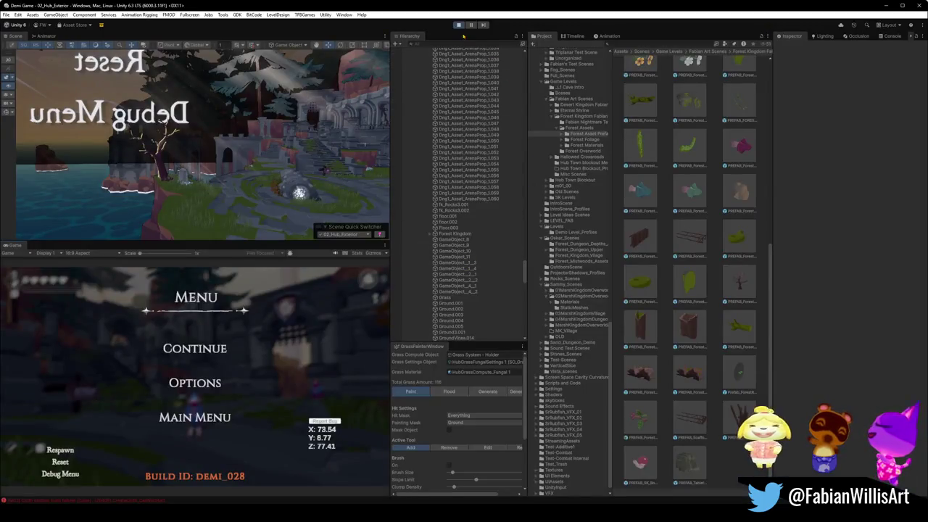
click(458, 25)
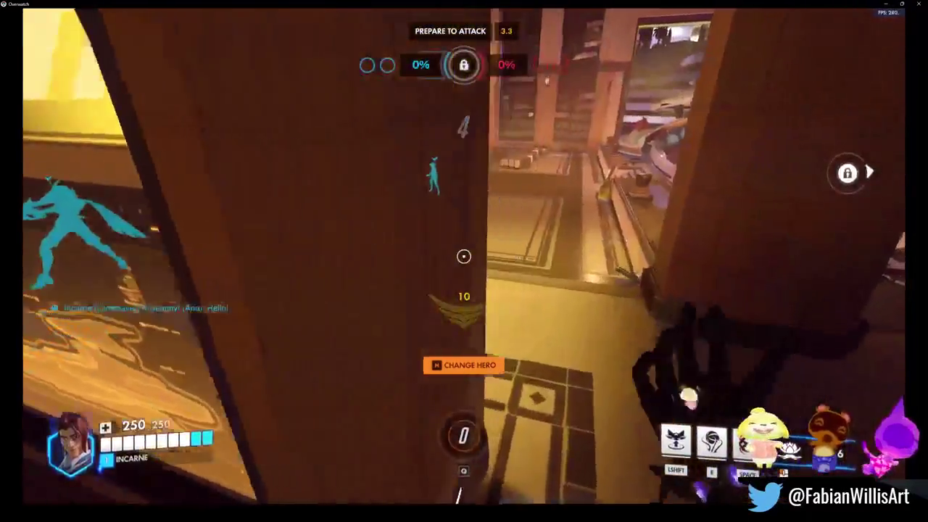
- Check the scoreboard repeatedly while firing thorns at enemies and releasing healing blossoms on allies
key(Tab)
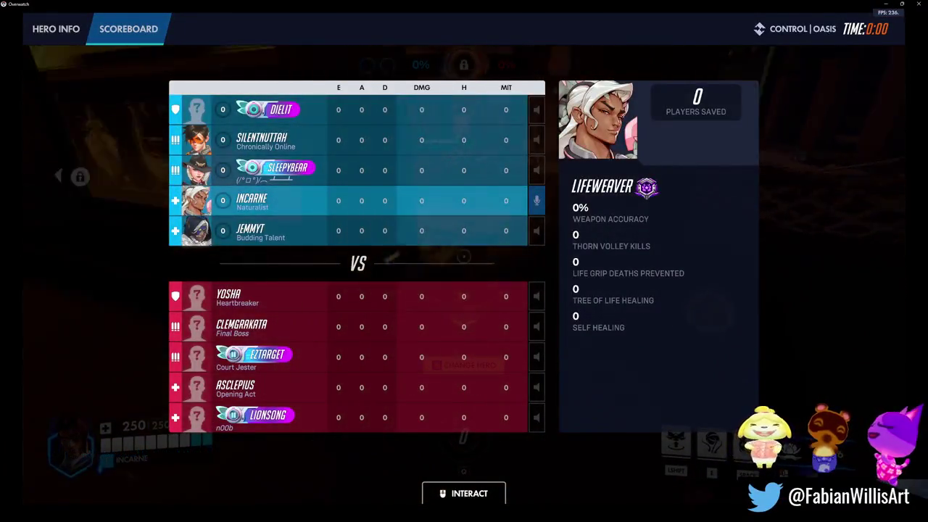
key(Tab)
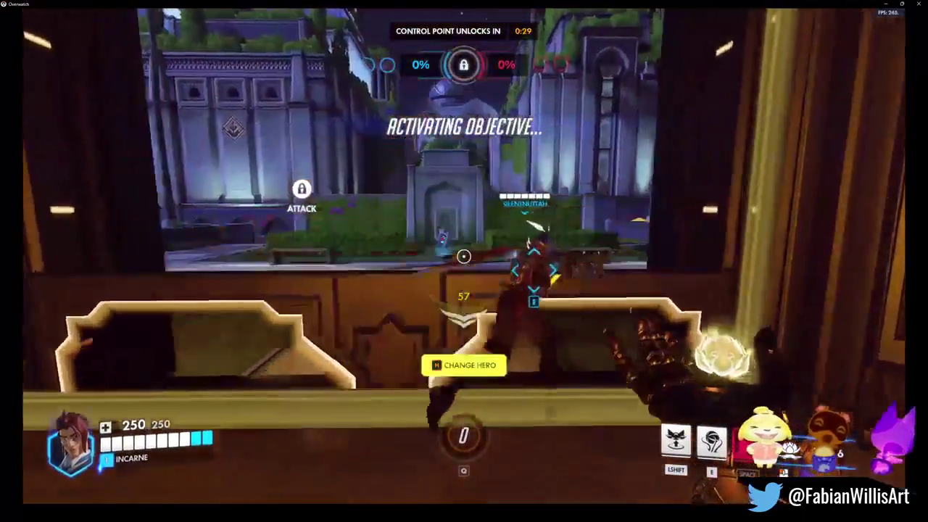
key(Tab)
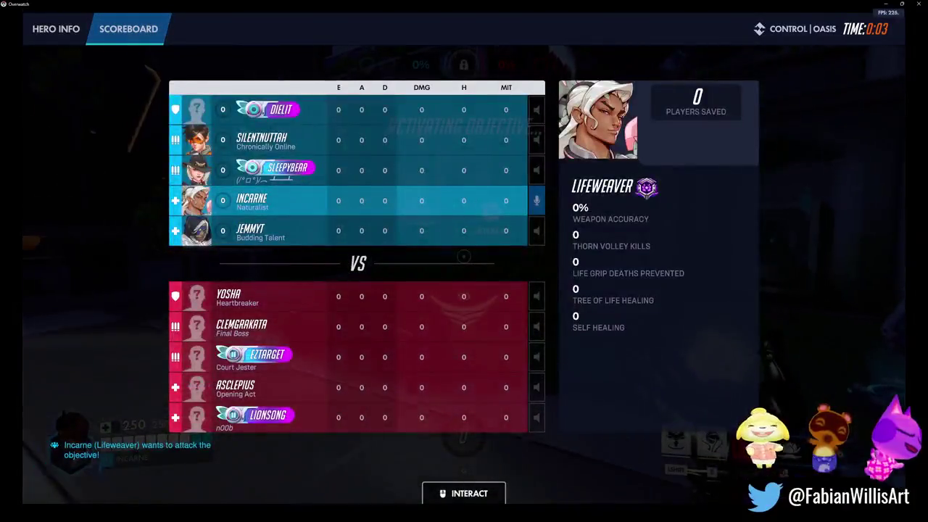
key(Tab)
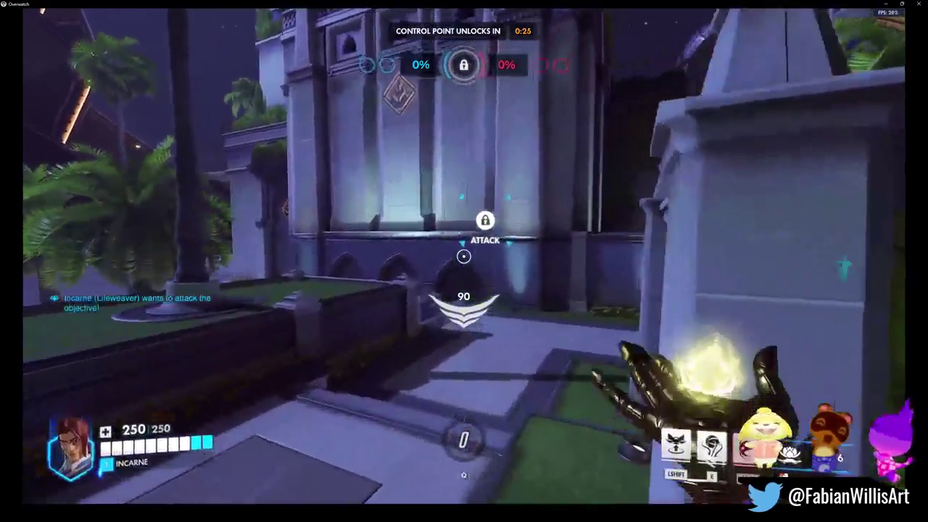
key(Tab)
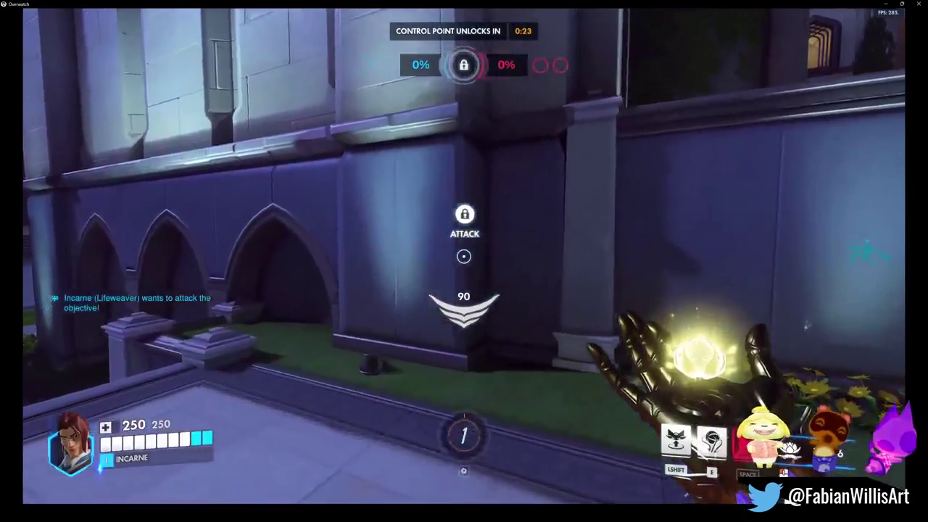
key(Tab)
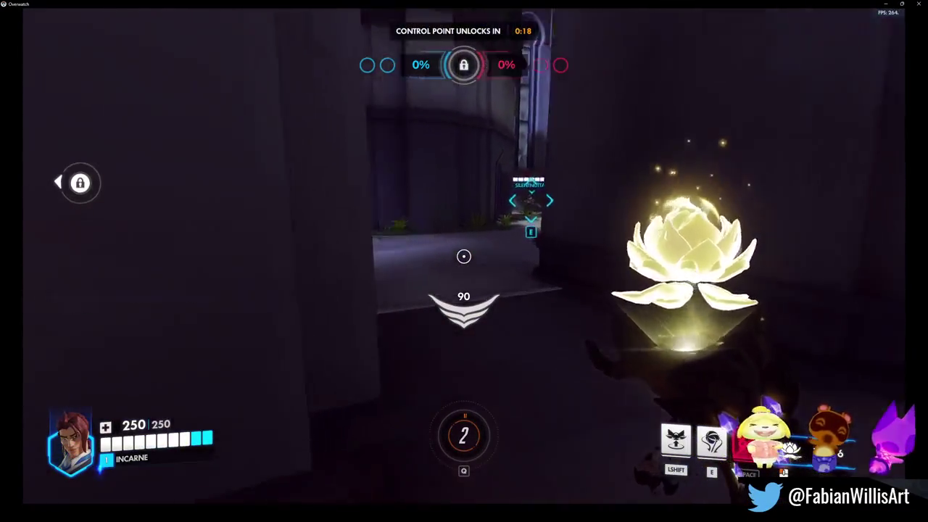
right_click(464, 256)
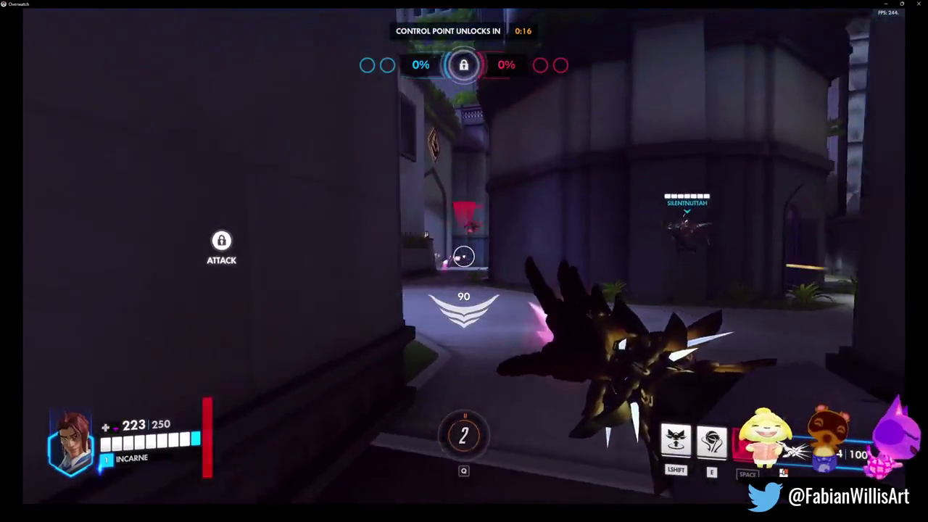
click(464, 256)
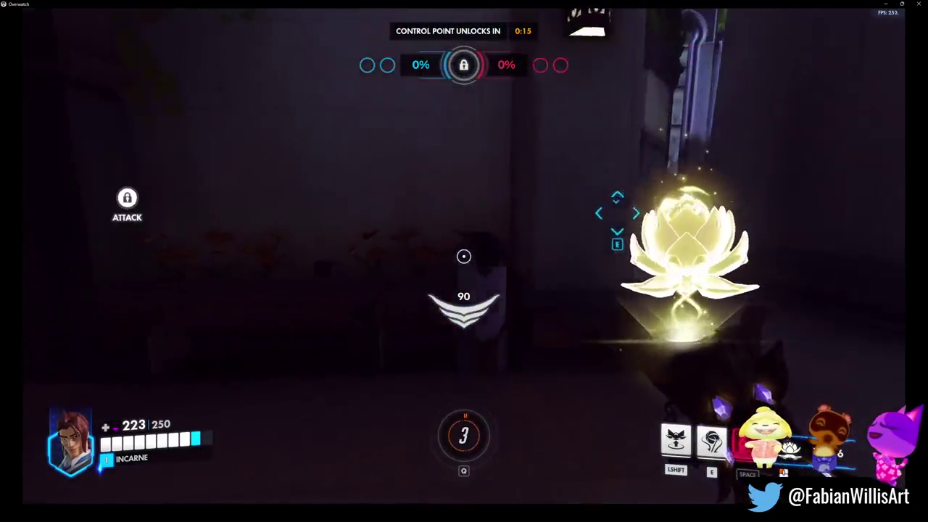
key(Tab)
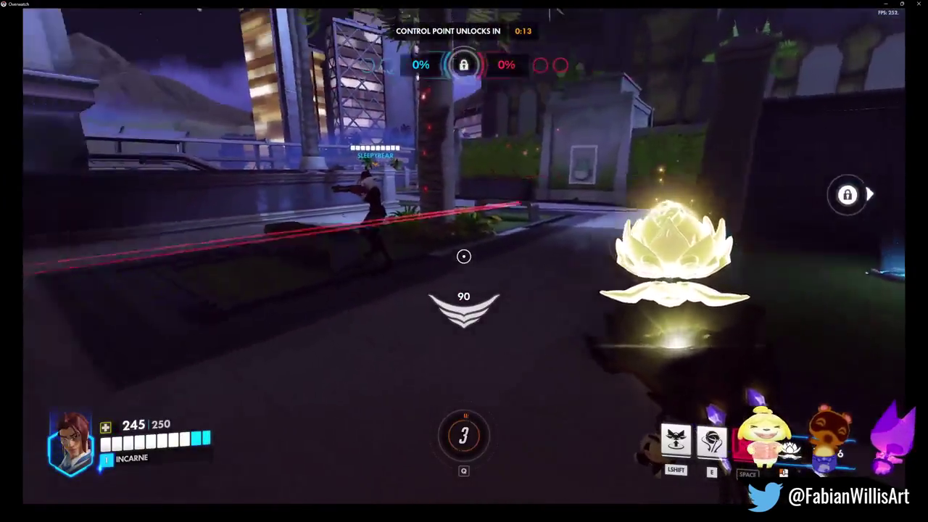
click(464, 256)
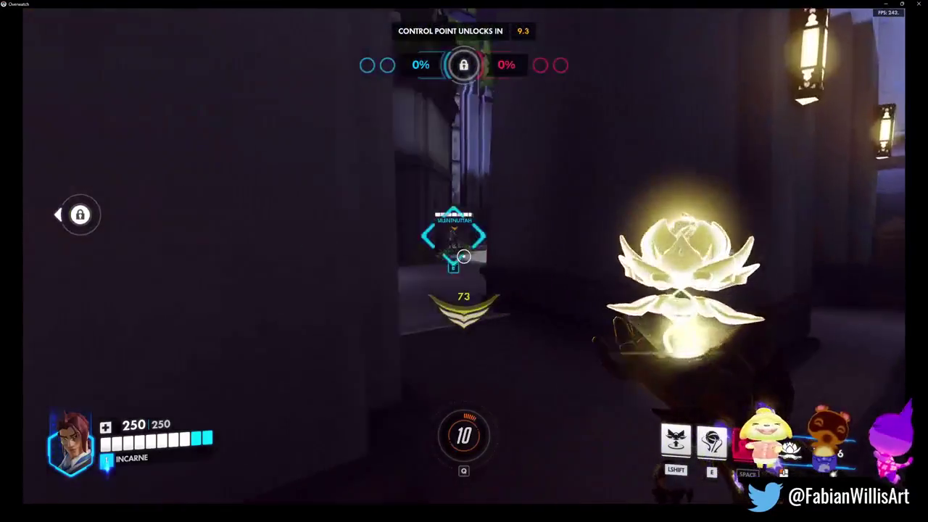
key(Tab)
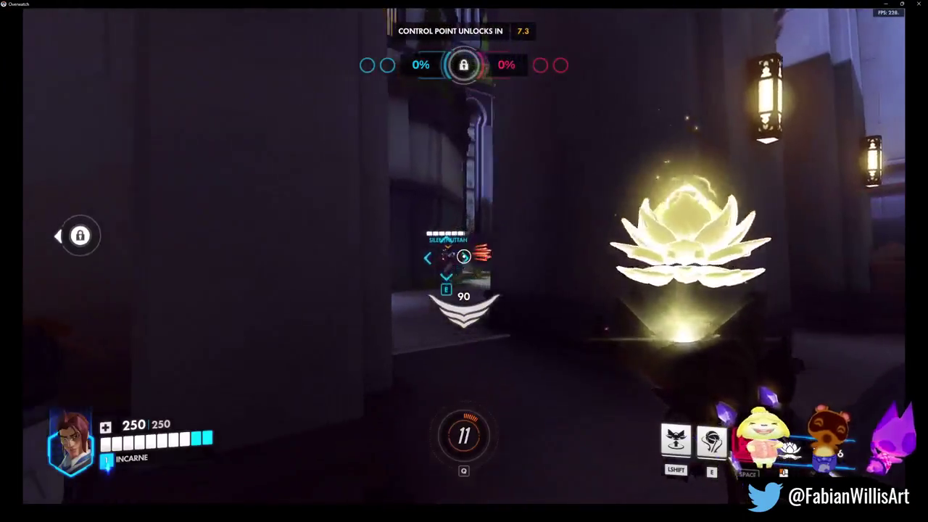
click(464, 256)
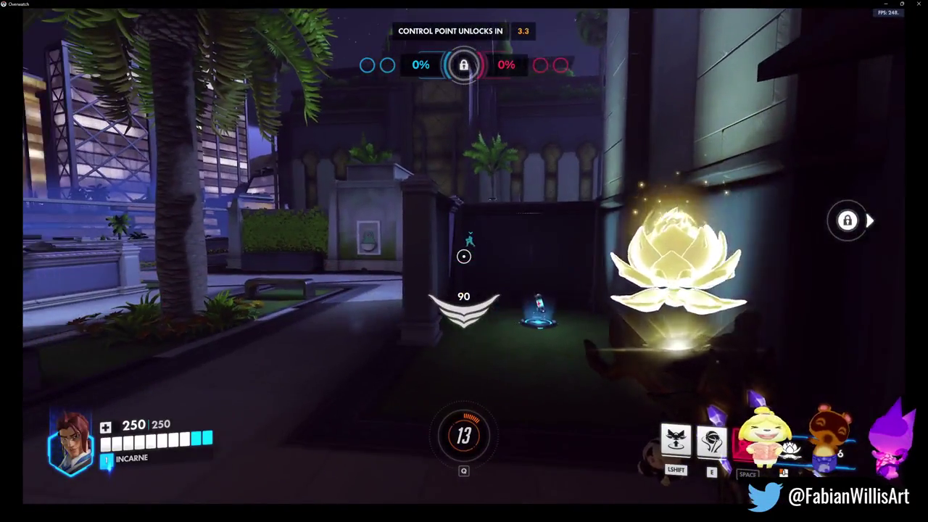
- Ping Group up twice, heal teammates with charged blossoms, and send 'tank afk?' to team chat
key(c)
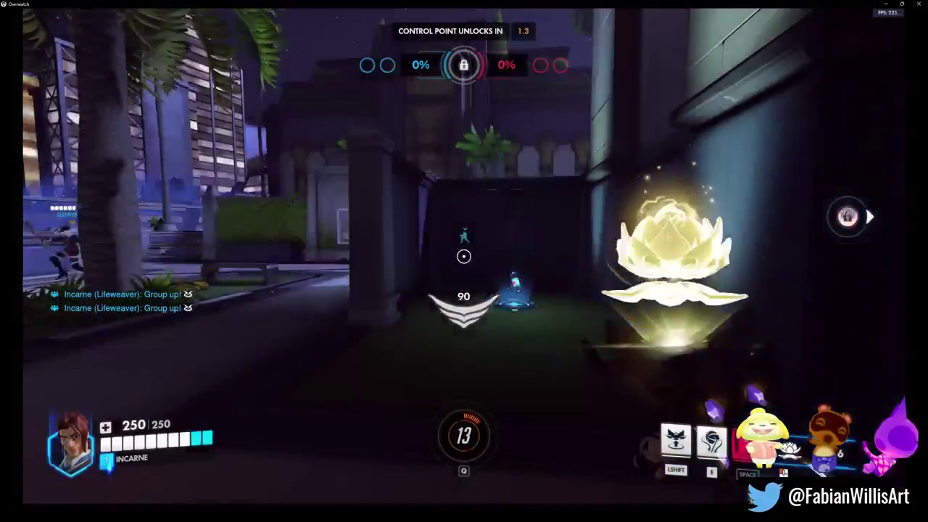
key(c)
click(464, 255)
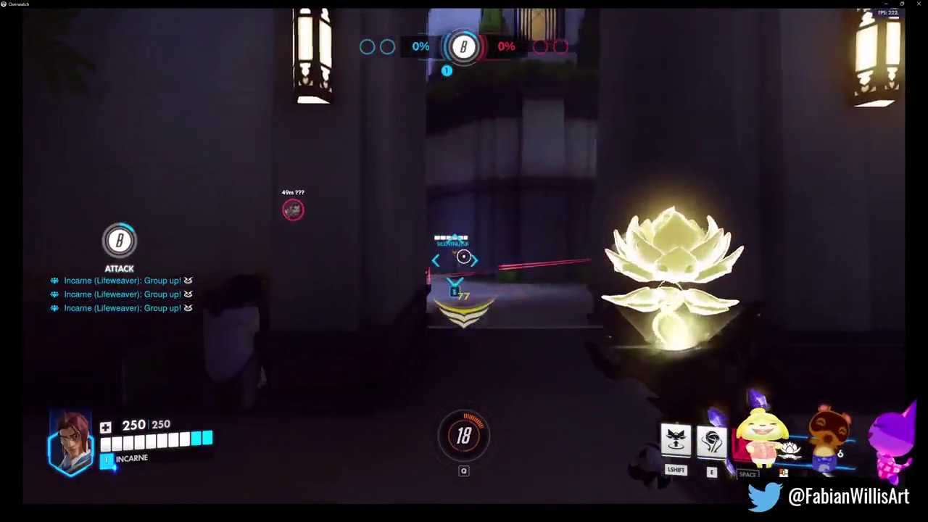
click(464, 256)
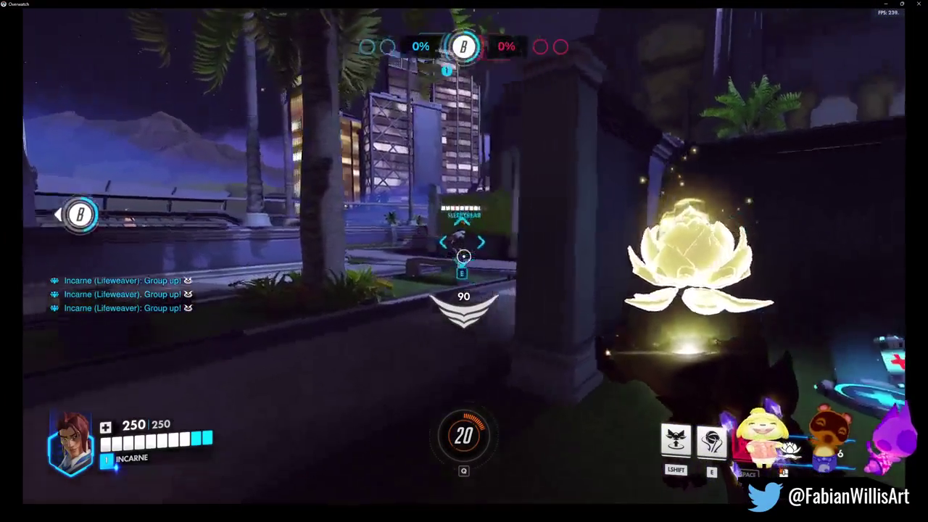
click(464, 256)
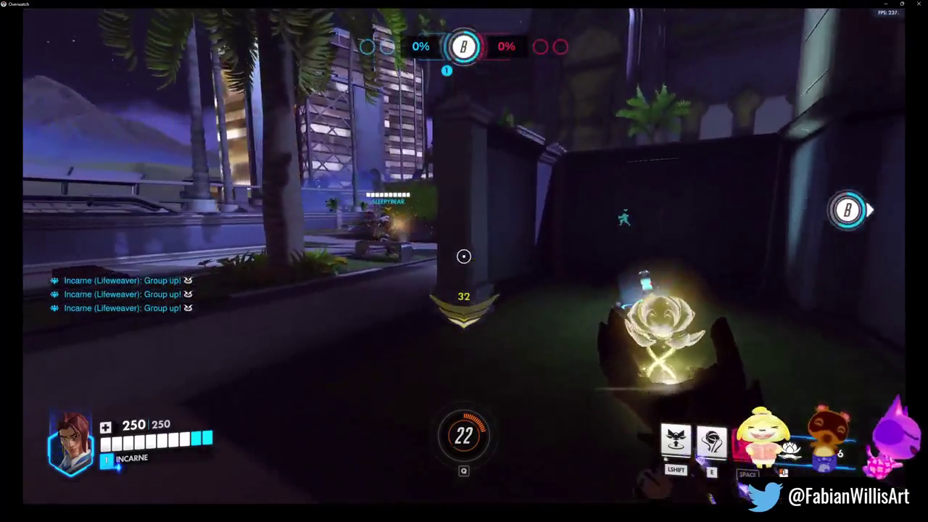
click(464, 256)
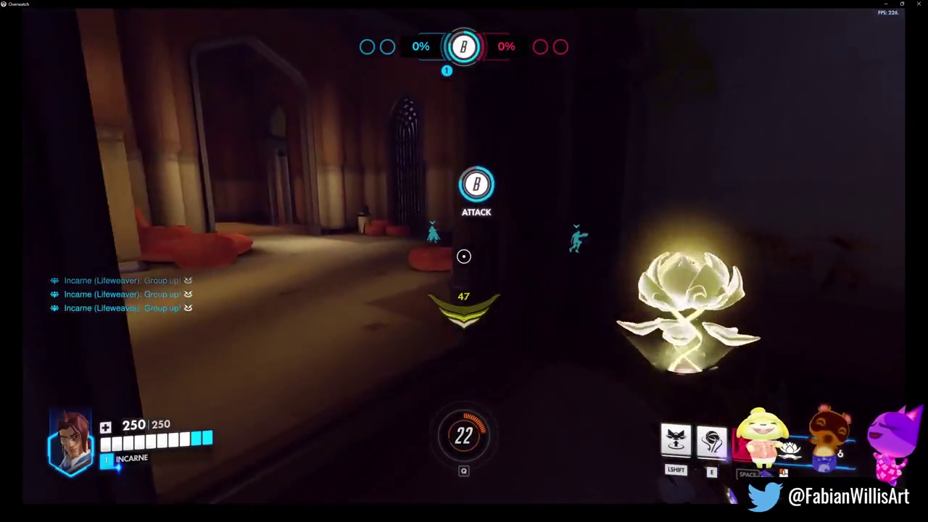
click(464, 256)
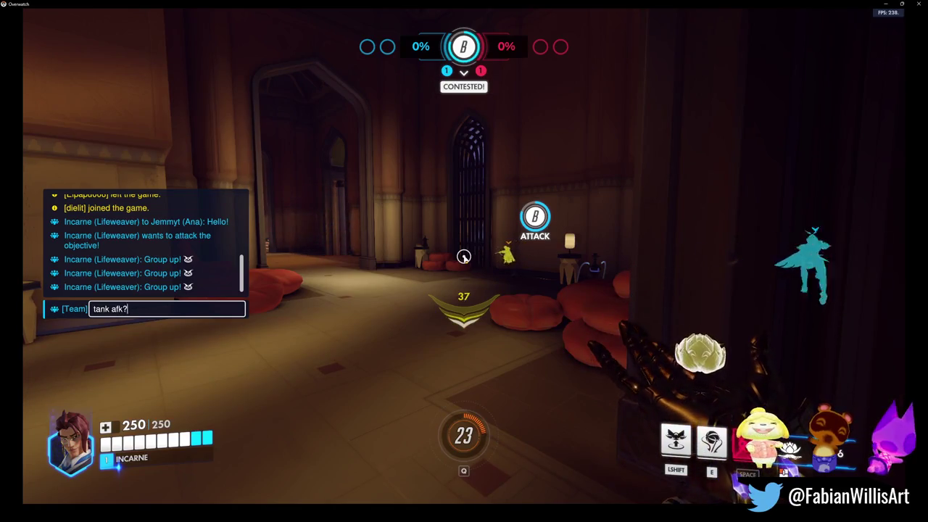
key(Return)
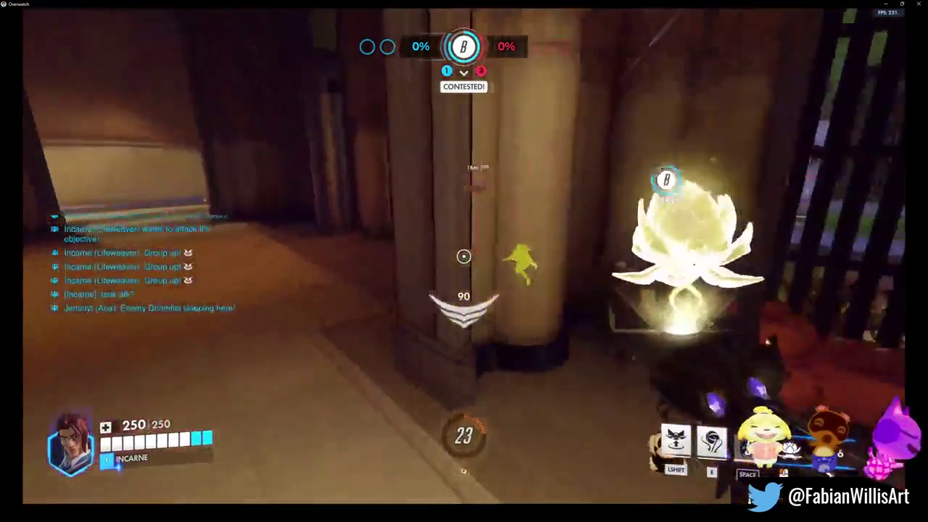
click(464, 256)
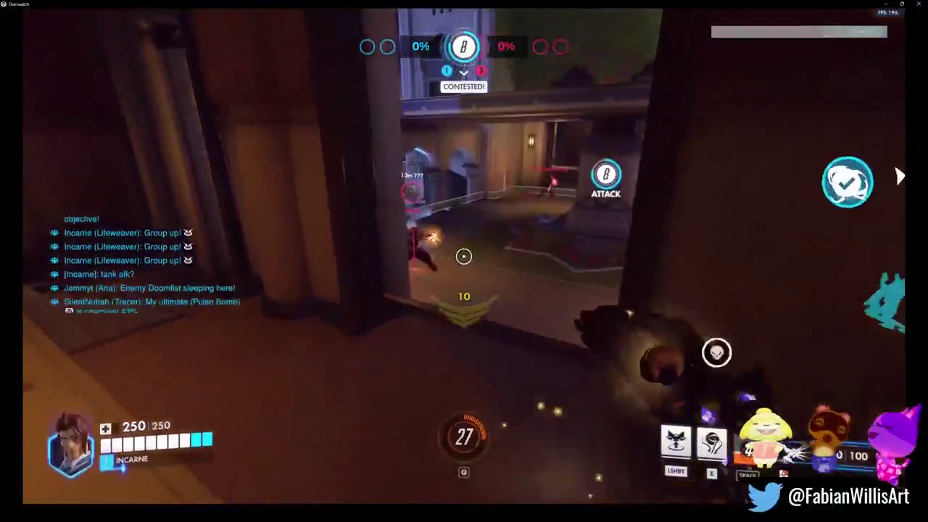
click(464, 256)
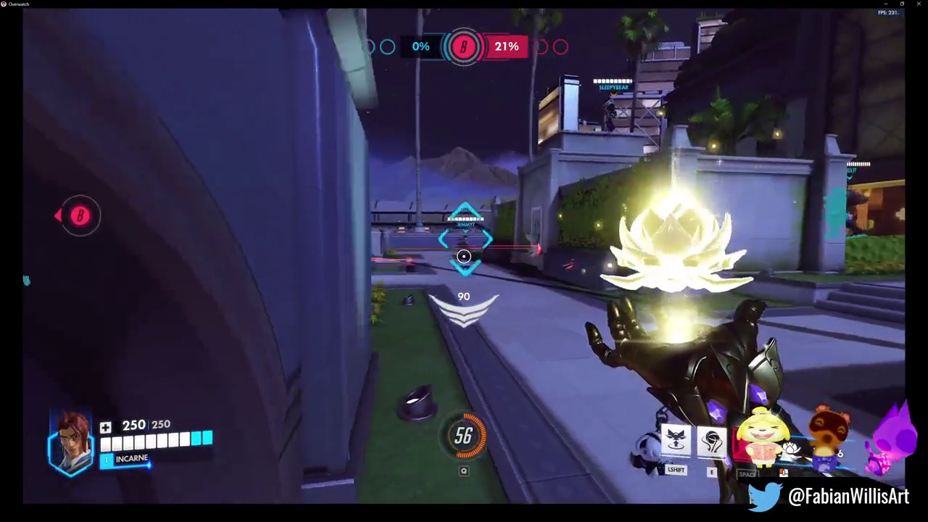
- Heal an ally with a charged blossom, send 'tank is just afk i guess' in team chat, then open the scoreboard
click(464, 256)
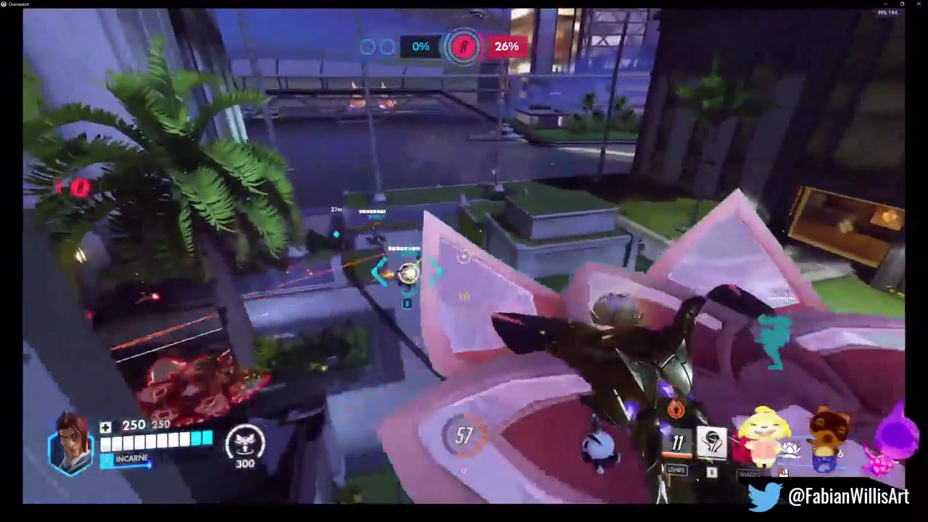
text(t)
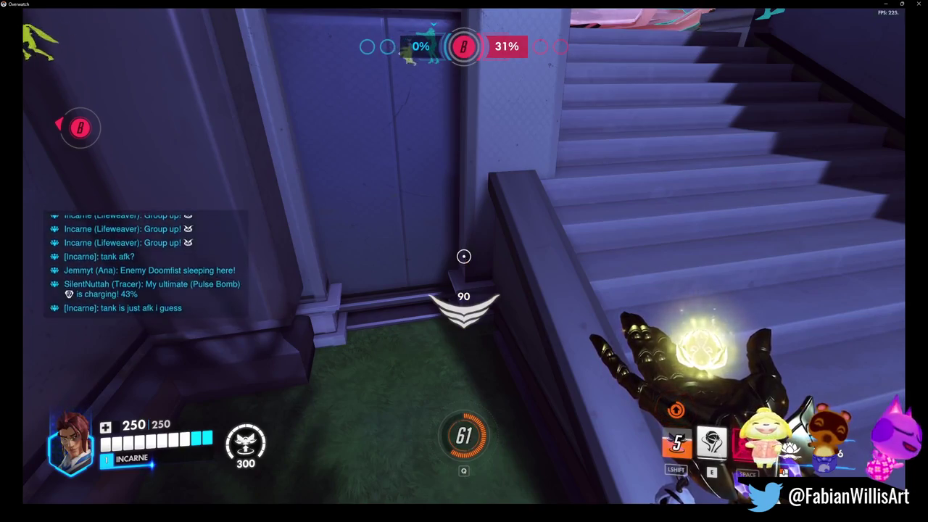
text(e)
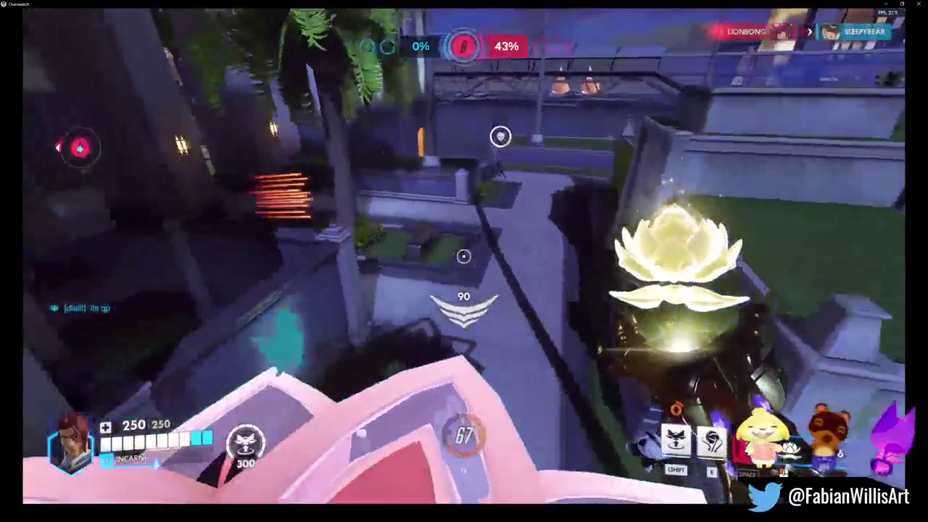
key(Tab)
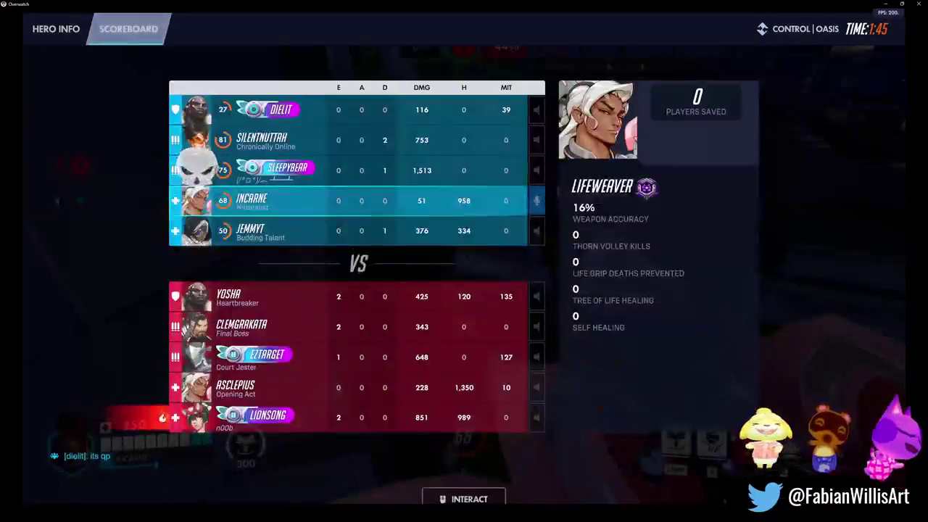
- Close the scoreboard, open team chat, raise a Petal Platform, and dismiss chat while spectating after death
key(Return)
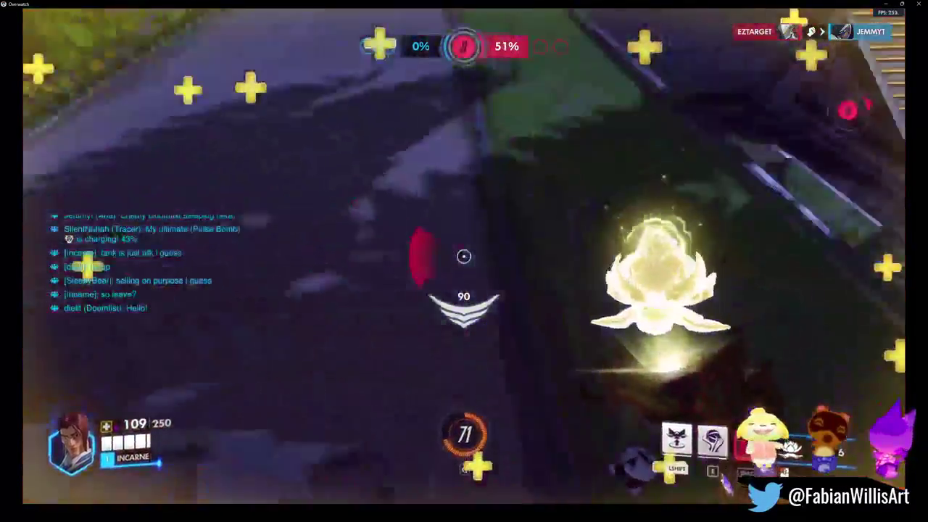
key(shift)
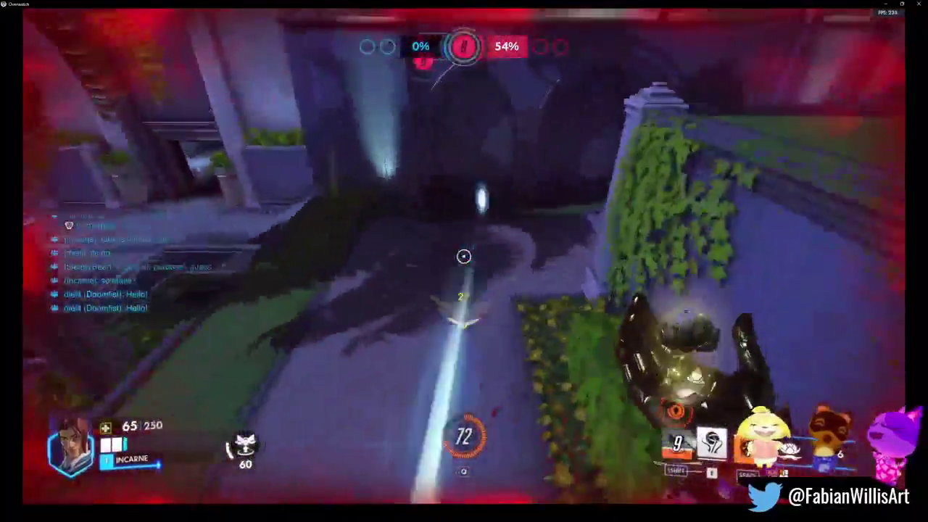
key(Return)
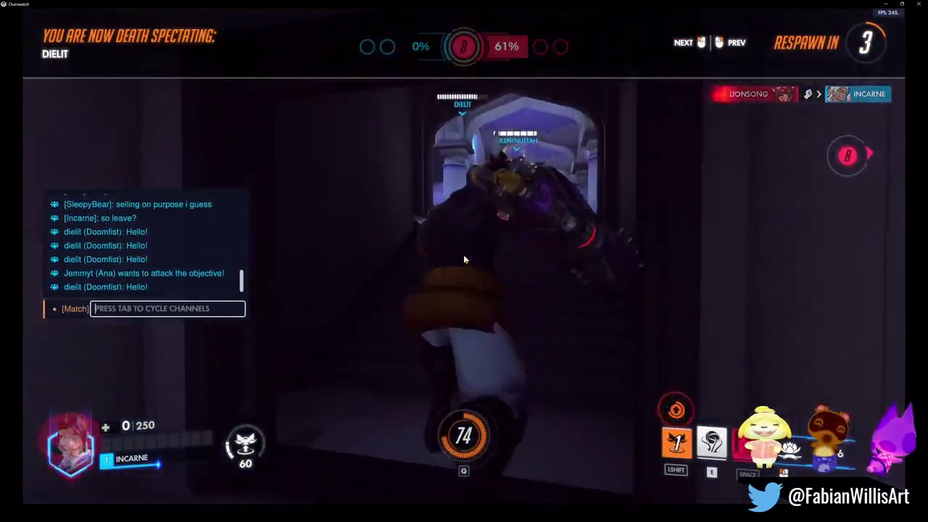
key(Escape)
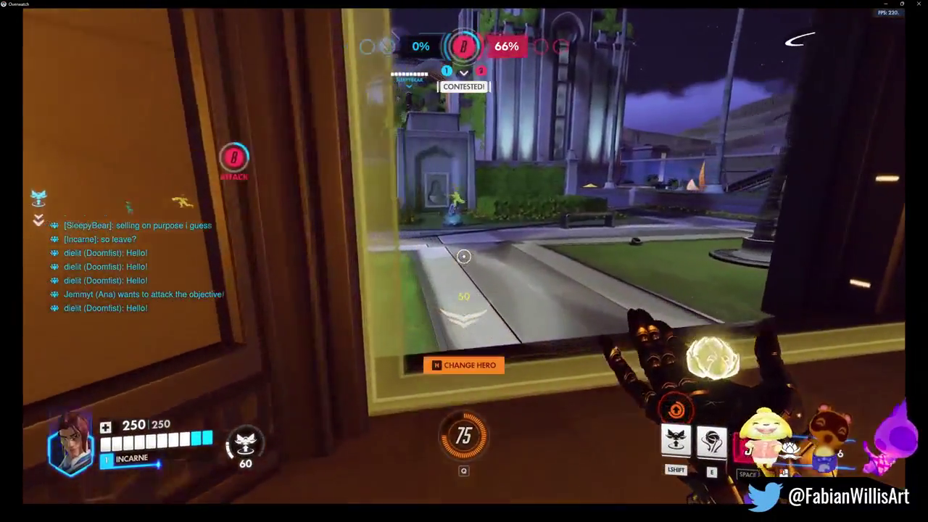
- After respawning, return to point B using Petal Platforms, a Thorn Volley, and healing blossoms
key(shift)
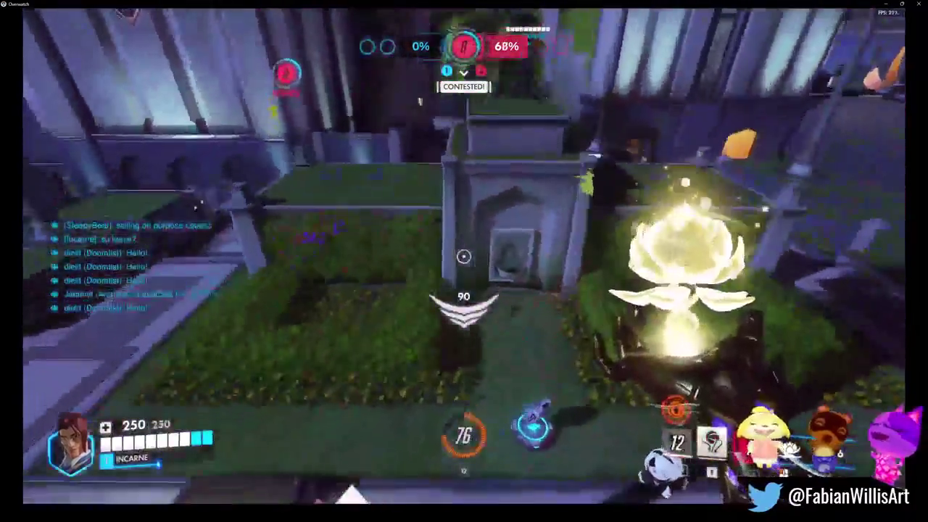
right_click(464, 256)
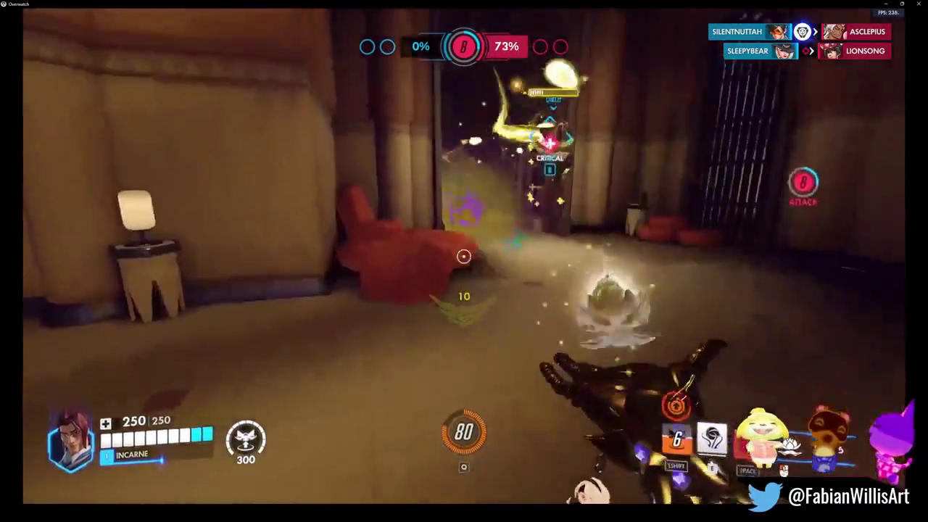
click(464, 255)
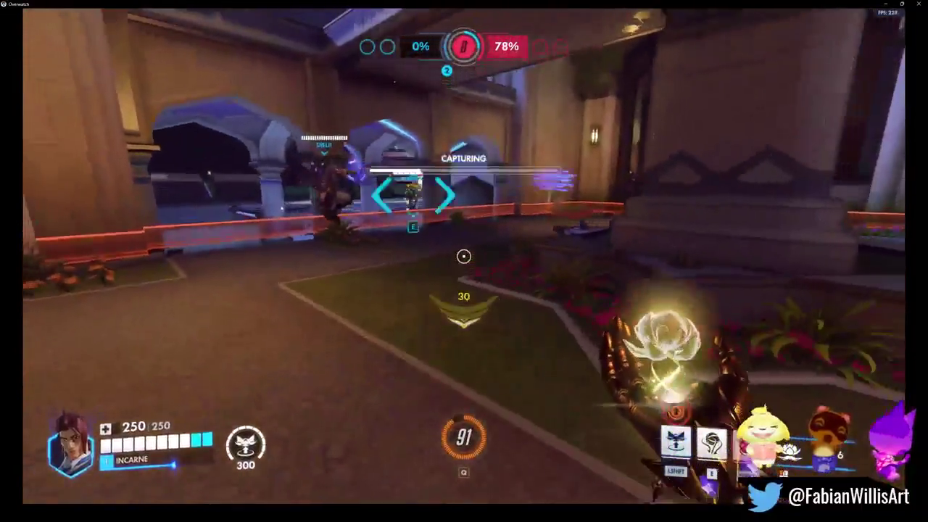
key(shift)
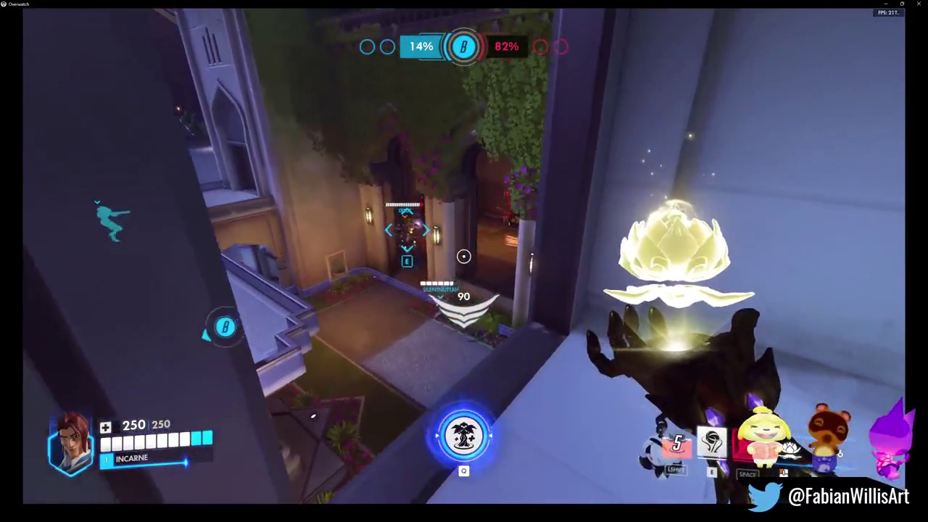
- Heal allies in the courtyard with repeated charged blossoms, then reposition with Shift and E
click(464, 256)
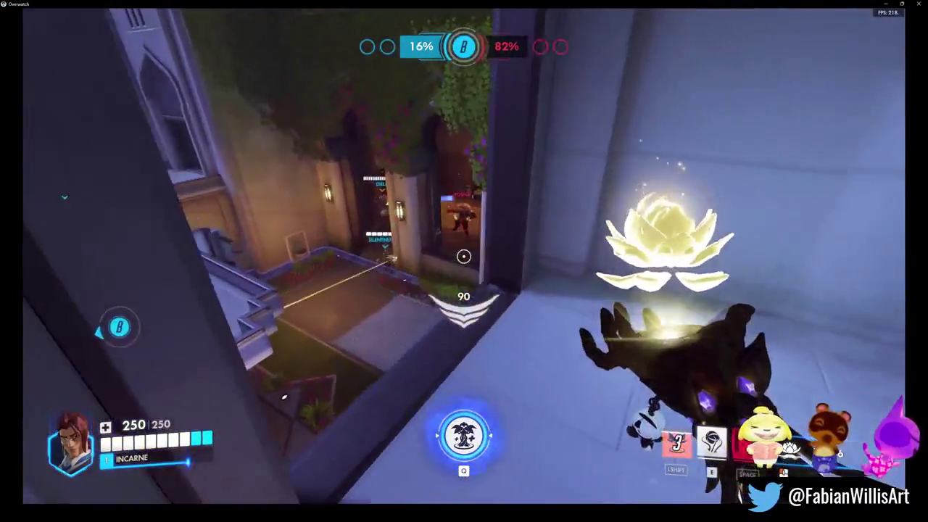
click(464, 256)
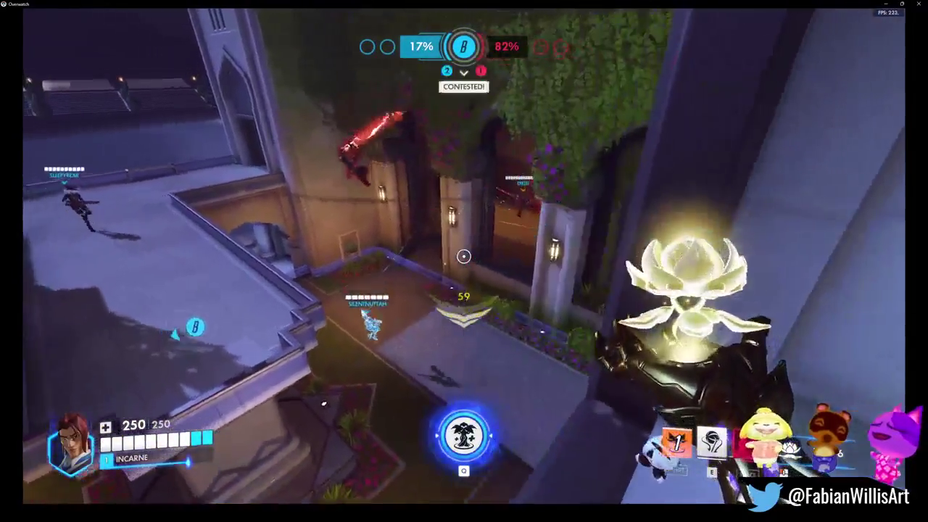
click(464, 256)
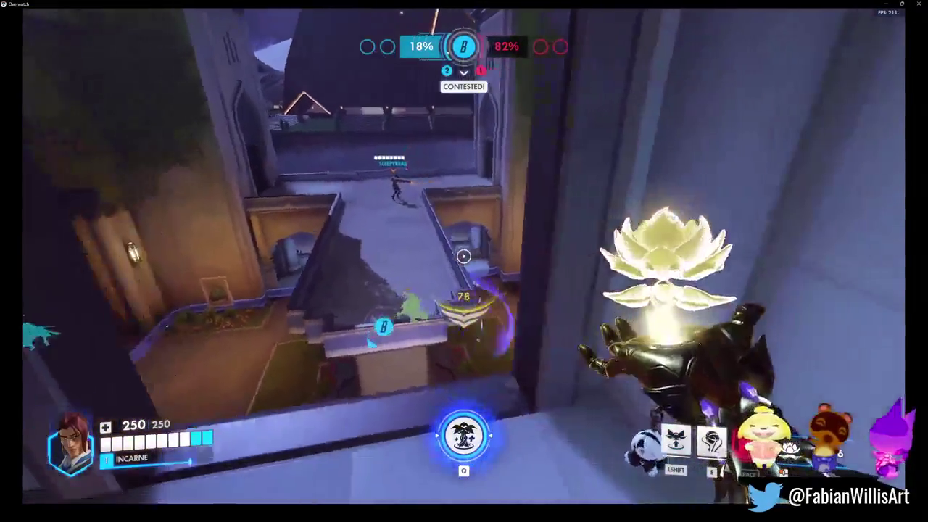
click(464, 256)
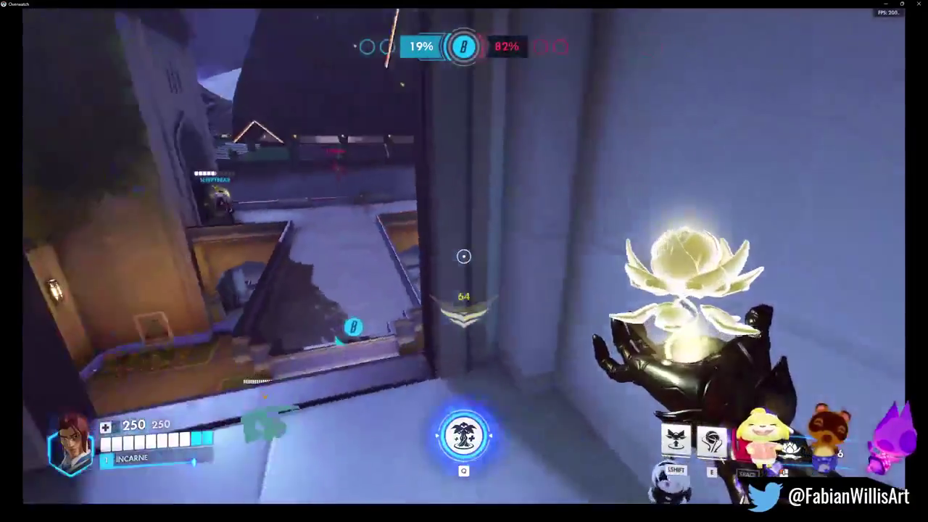
click(464, 256)
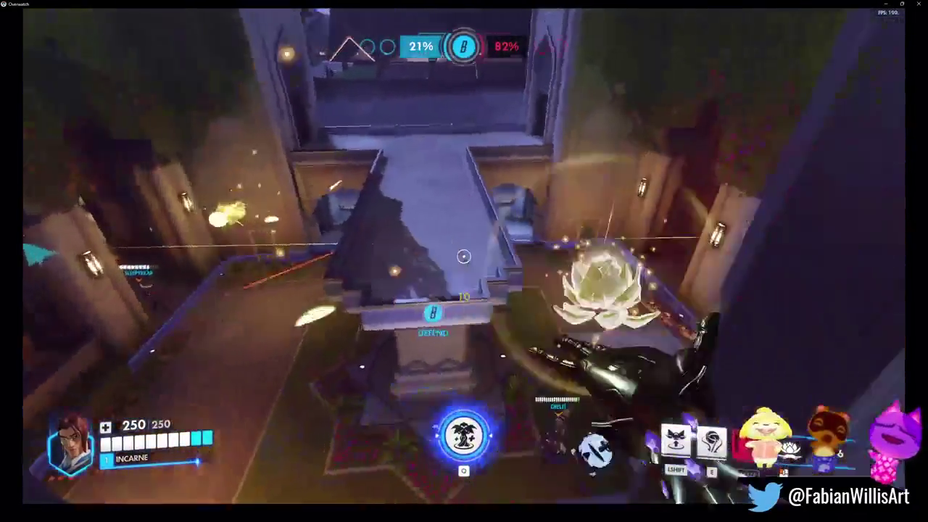
click(464, 256)
click(464, 256)
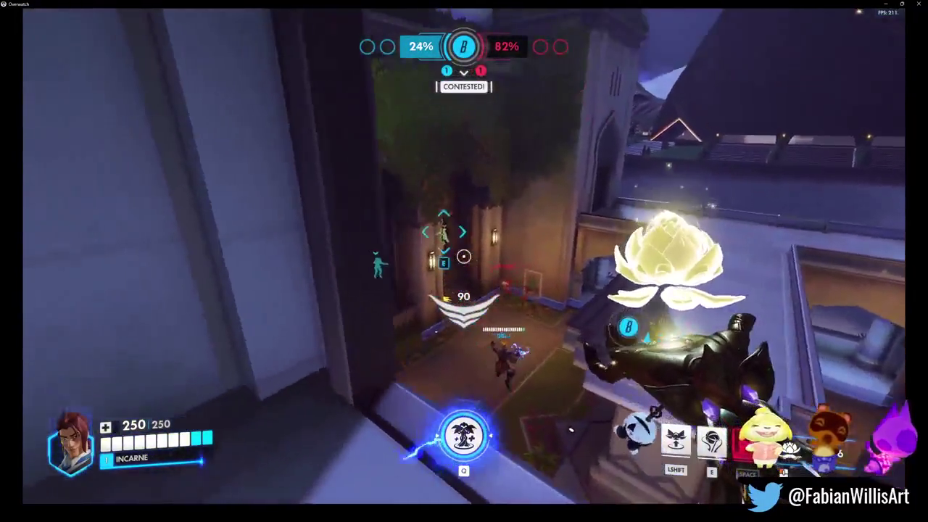
key(shift)
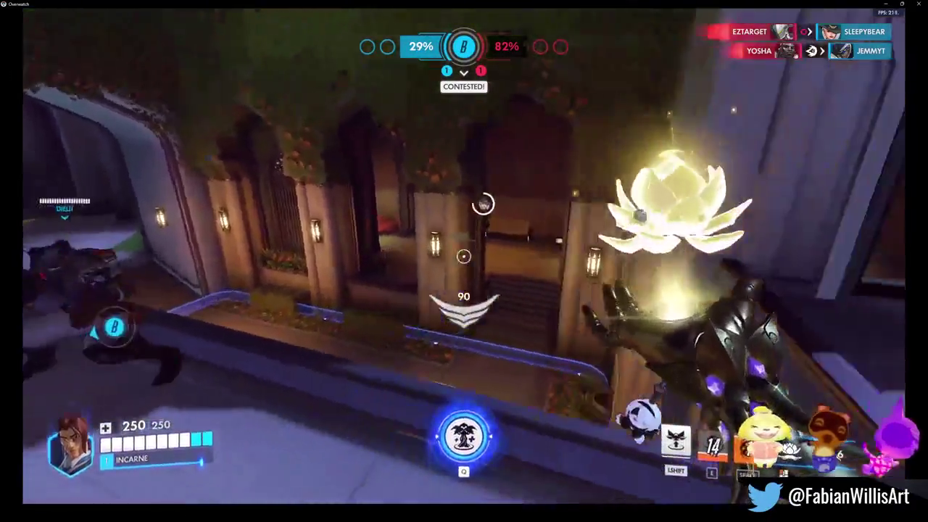
key(e)
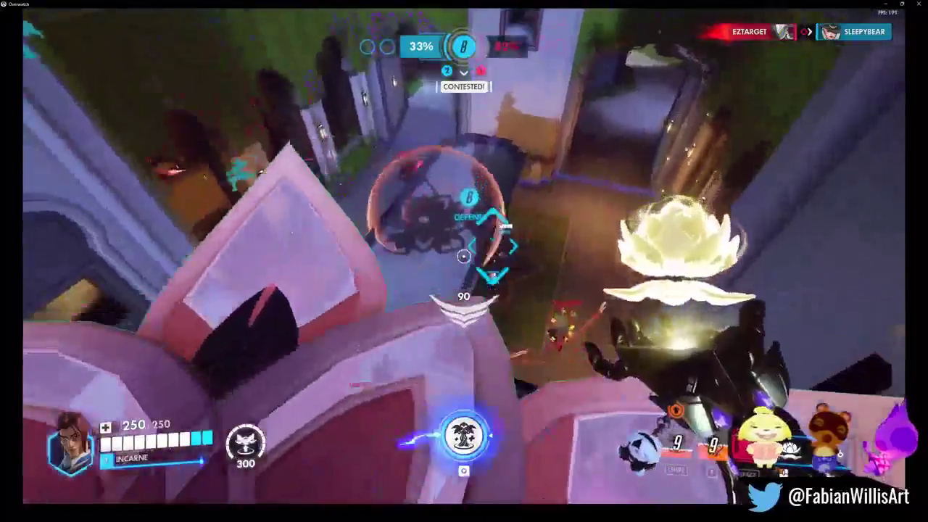
- Keep healing and shooting thorns, pull a teammate to safety, and equip the offered perk with T
click(464, 255)
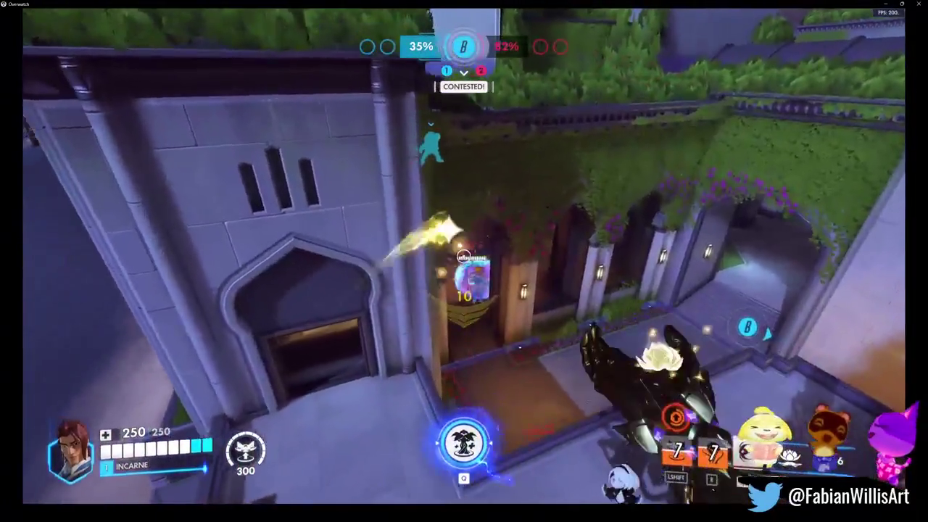
click(464, 255)
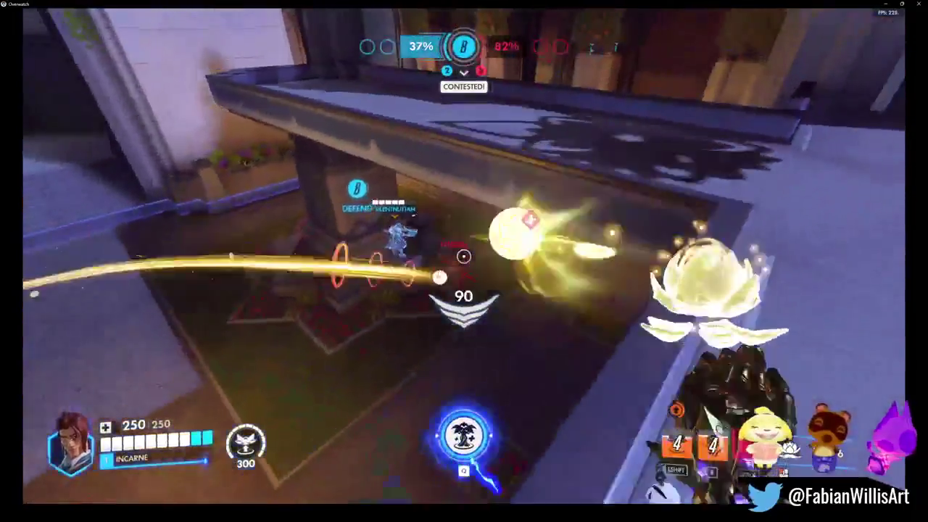
click(464, 255)
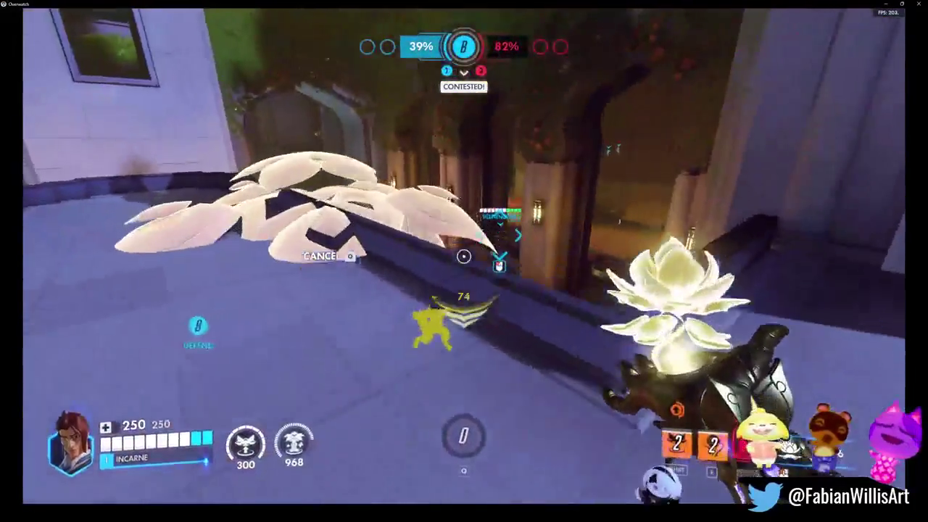
key(e)
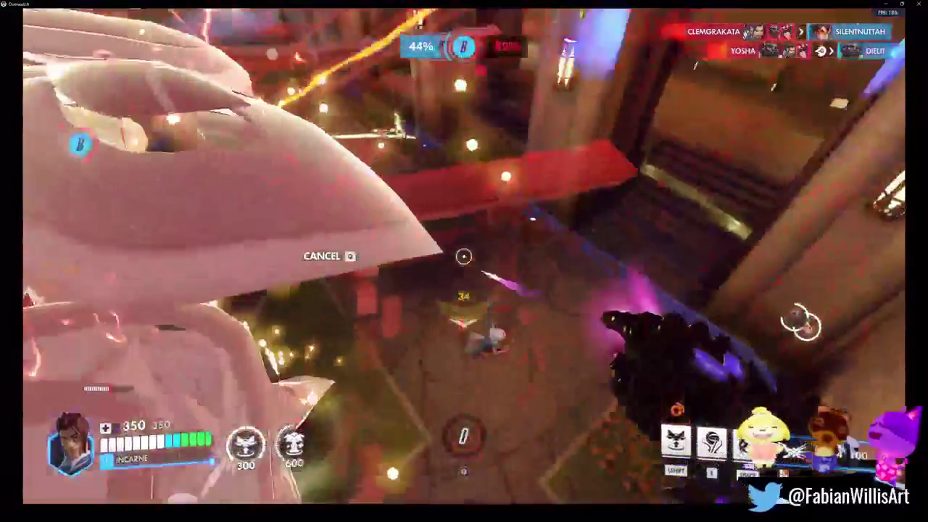
key(shift)
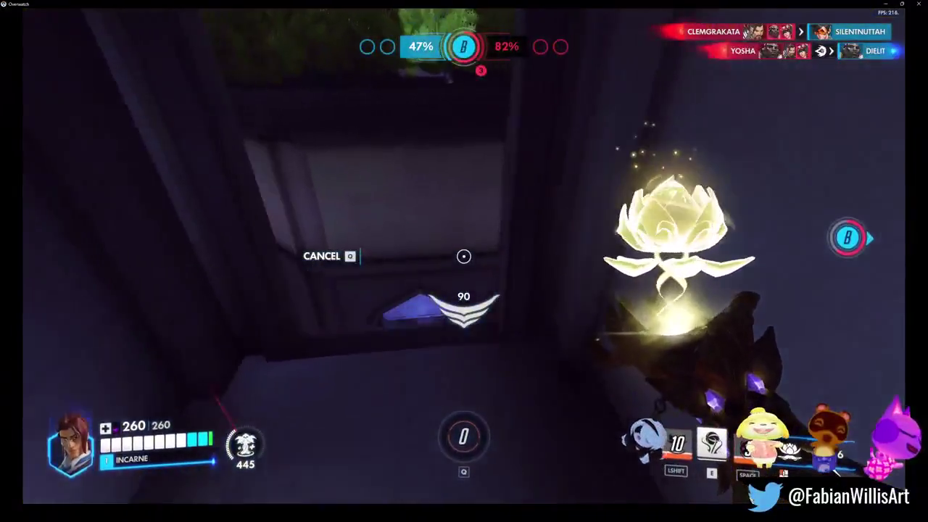
click(464, 255)
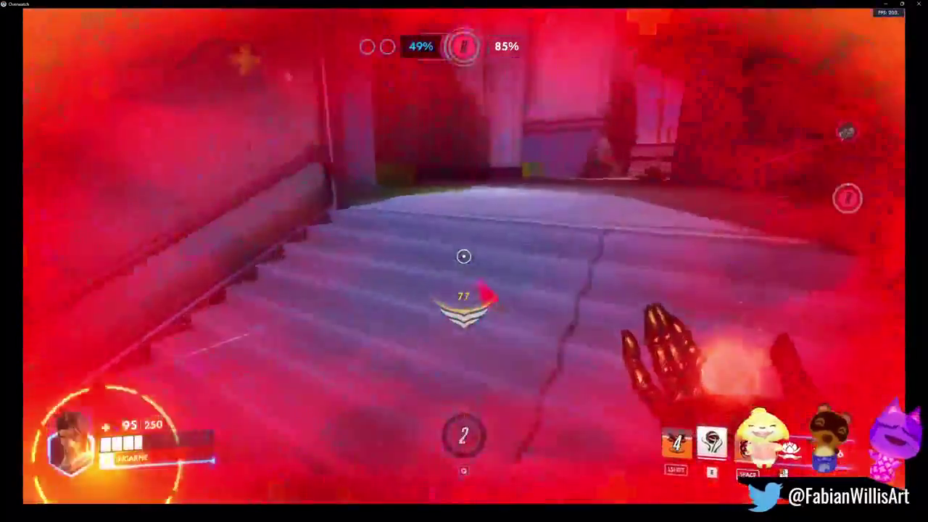
click(464, 256)
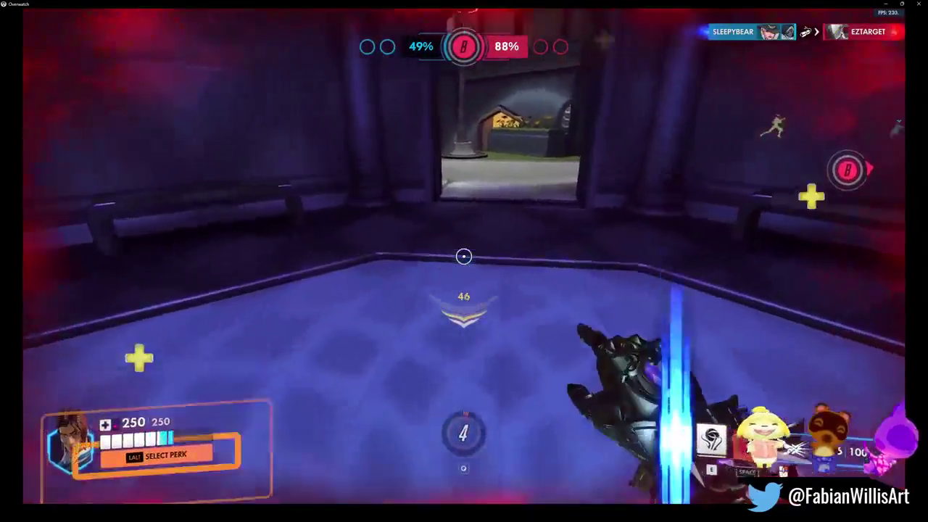
key(e)
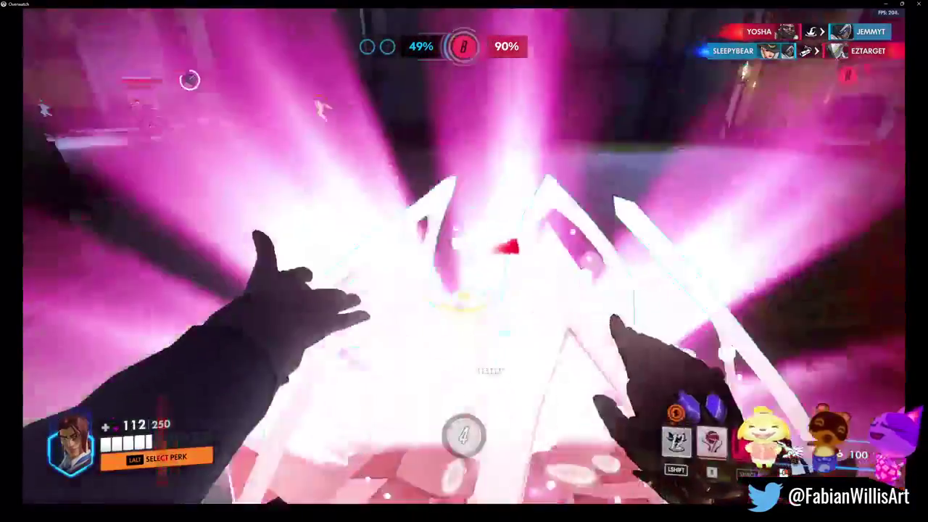
key(shift)
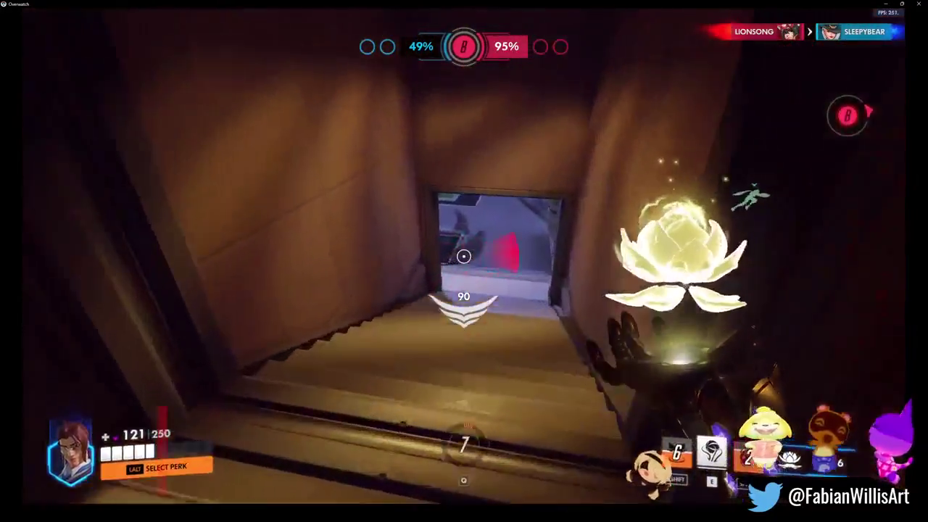
key(t)
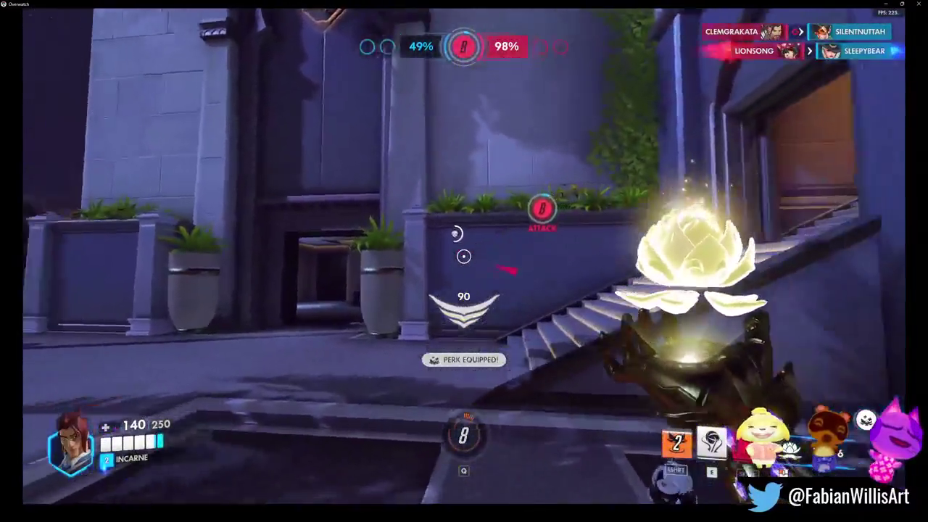
key(e)
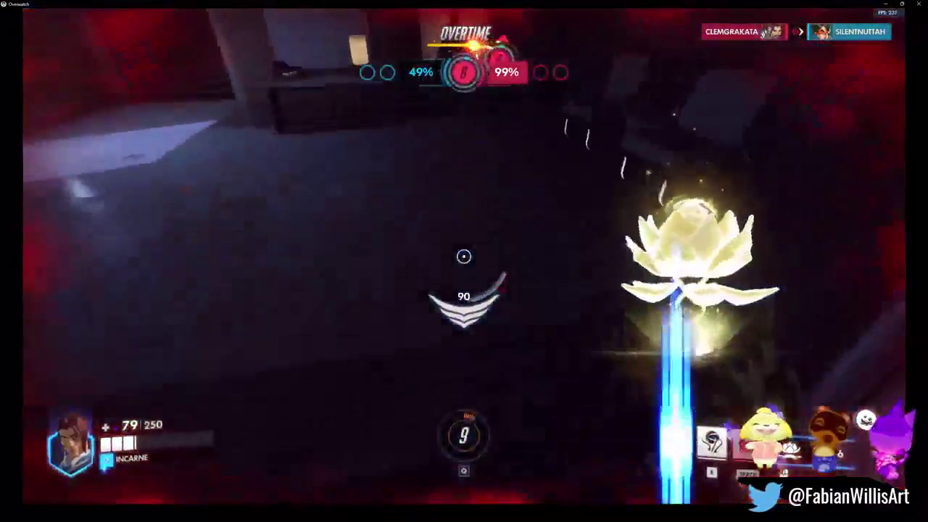
key(shift)
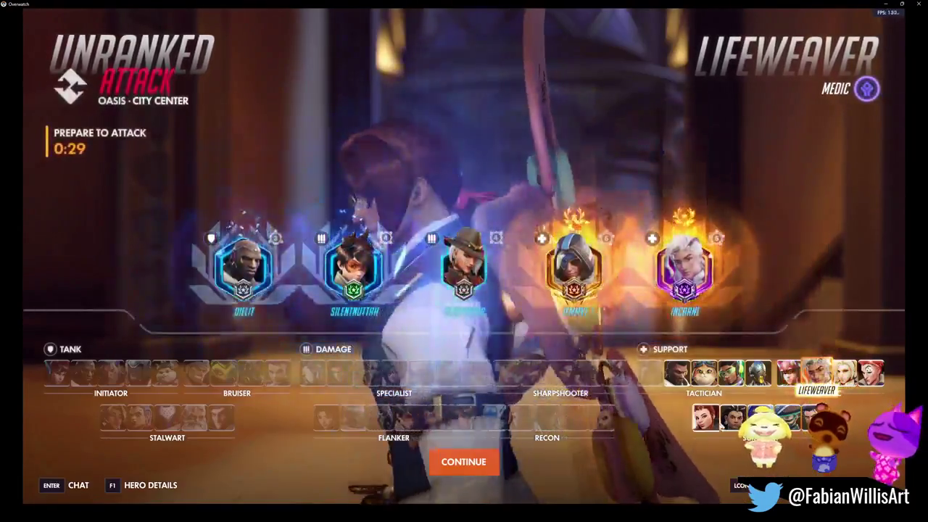
- Spawn in as Moira, Fade out of spawn onto the street and push toward point A, healing a teammate
key(Escape)
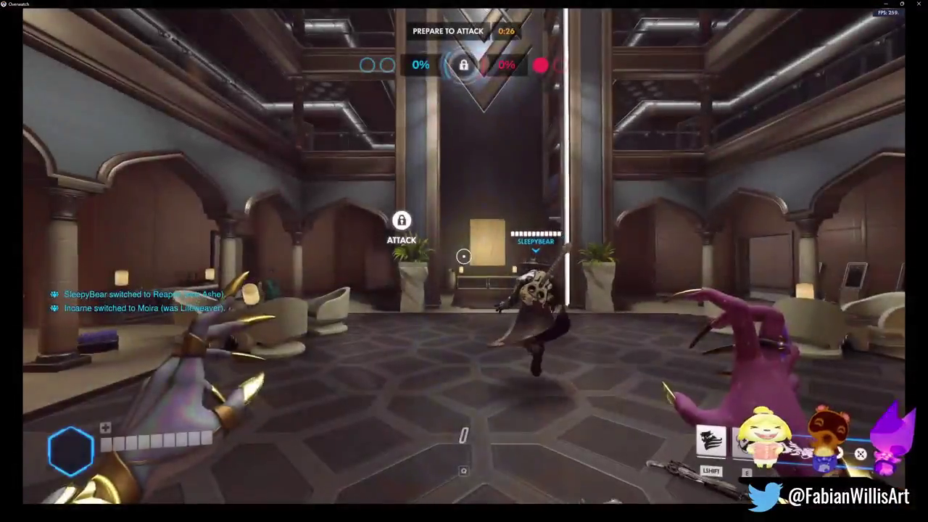
key(w)
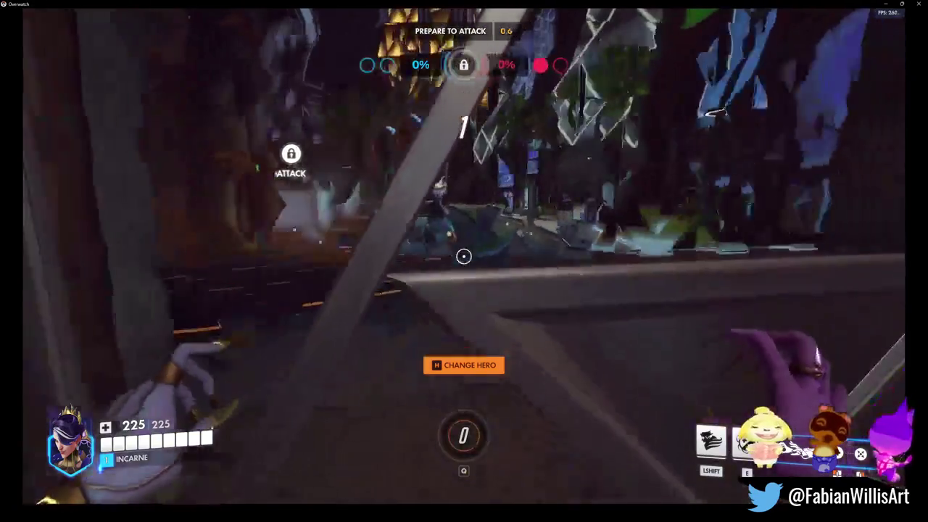
key(shift)
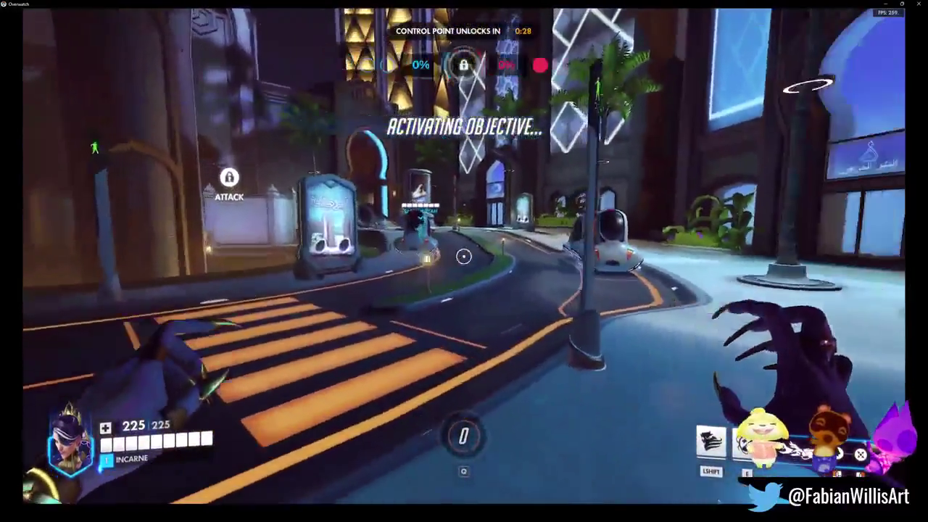
key(w)
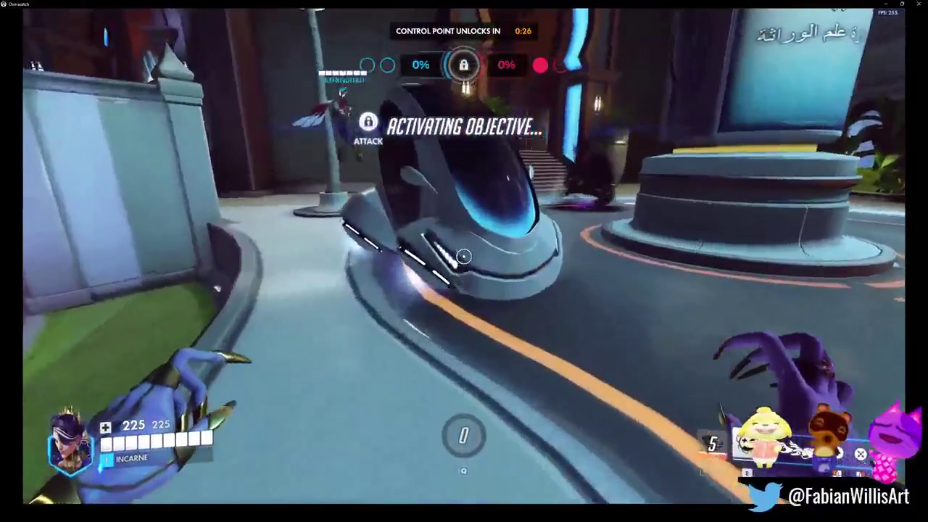
key(Tab)
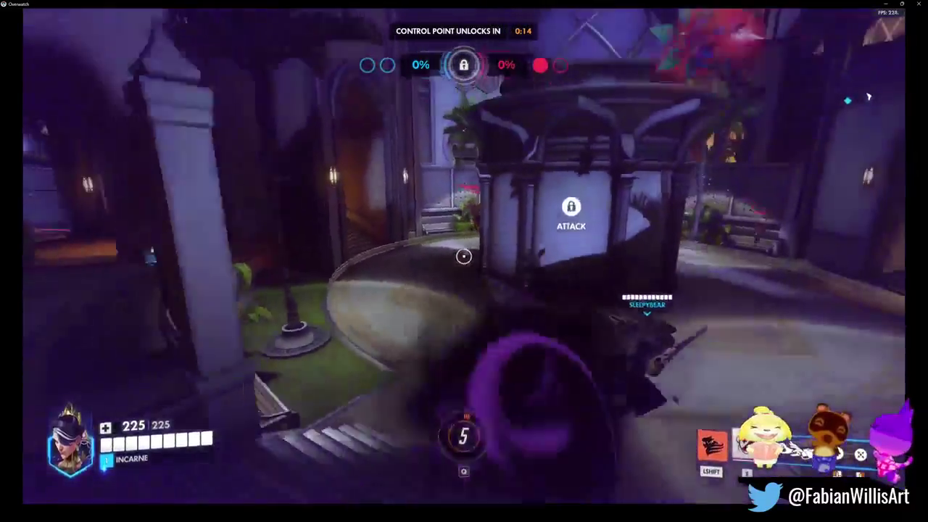
key(shift)
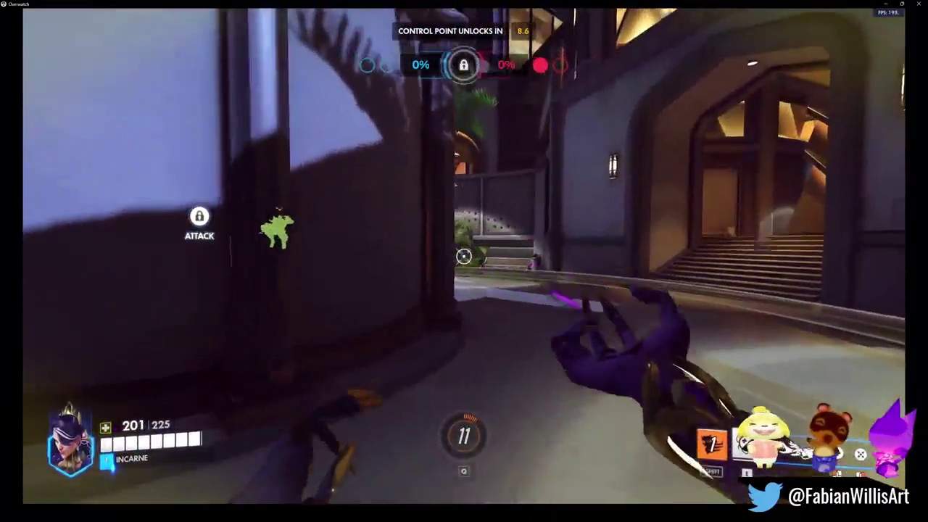
click(464, 256)
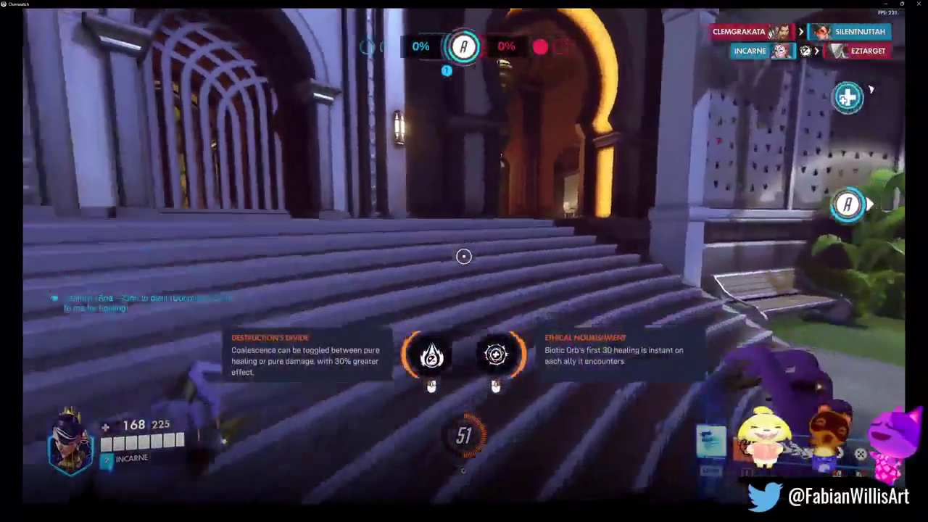
- Equip the Destruction's Divide perk
click(464, 256)
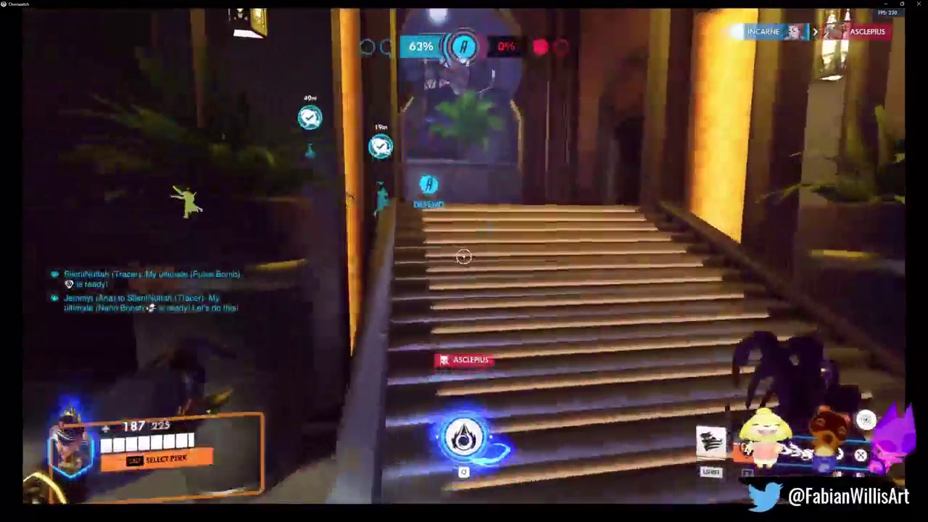
- Equip the Reversal perk, throw a Biotic Orb, heal teammates, then check the scoreboard after dying
key(alt)
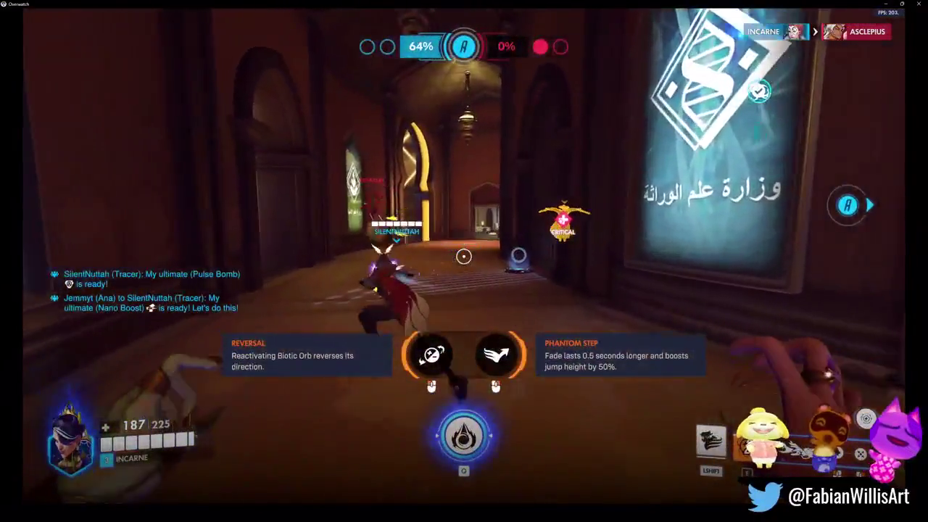
click(464, 256)
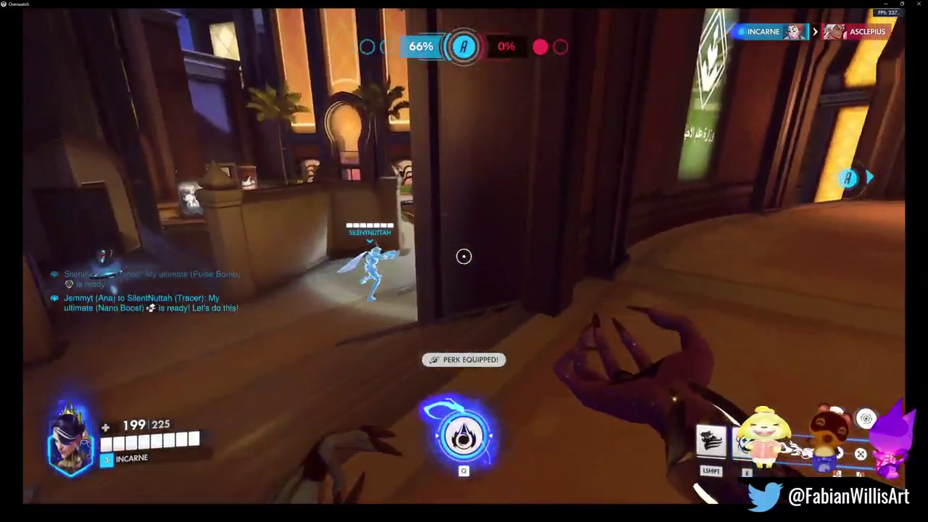
key(e)
click(464, 256)
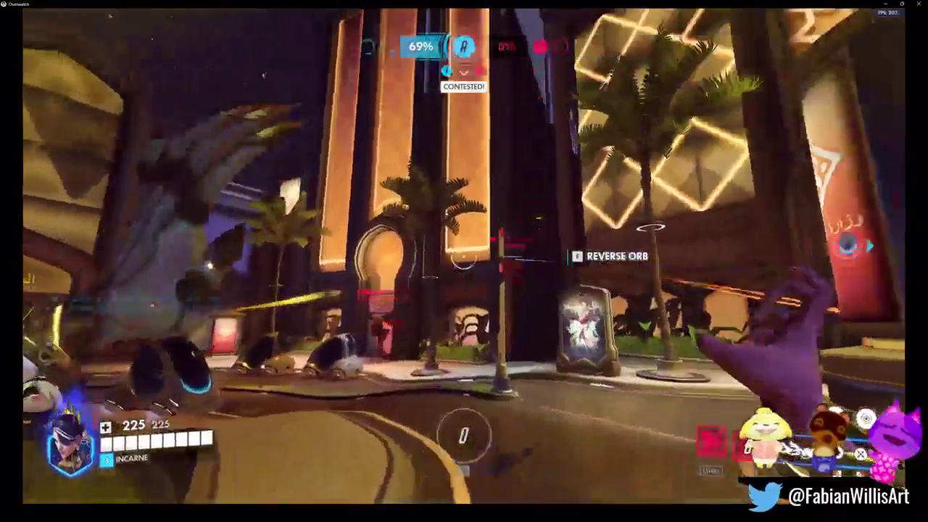
click(463, 256)
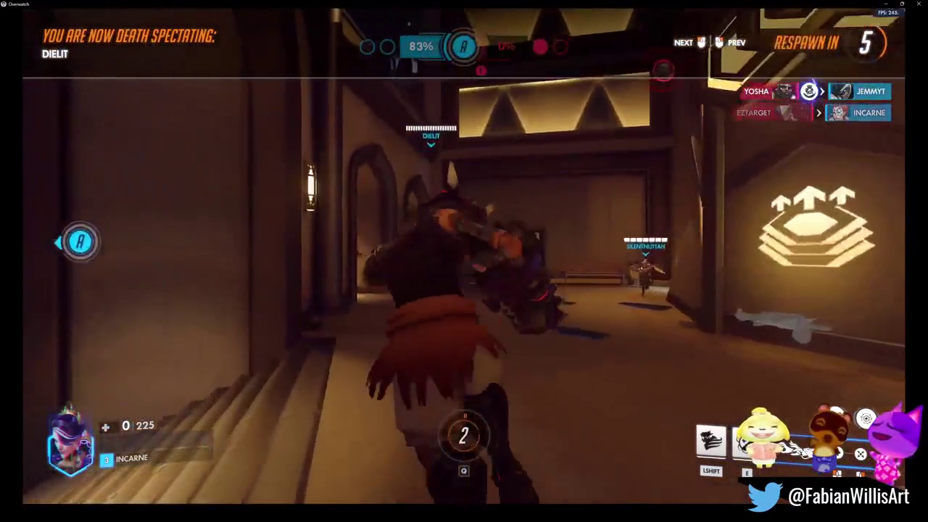
key(Tab)
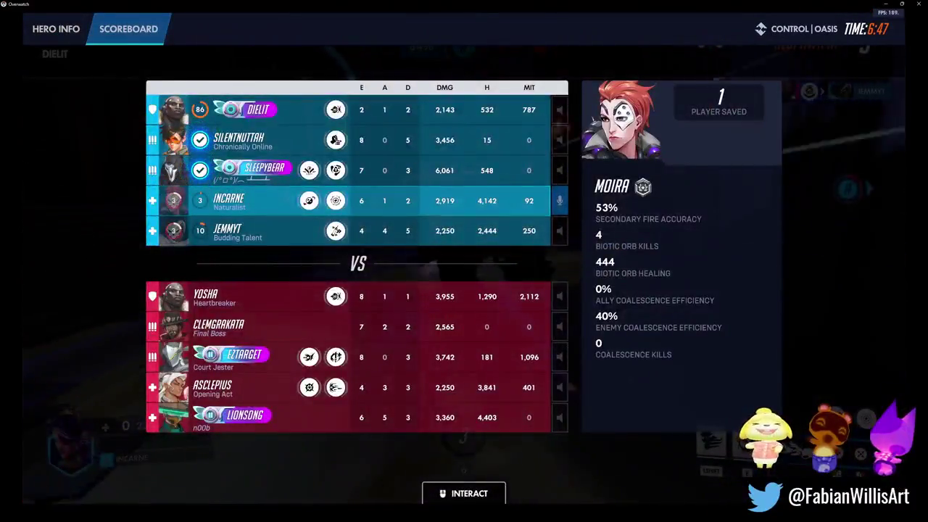